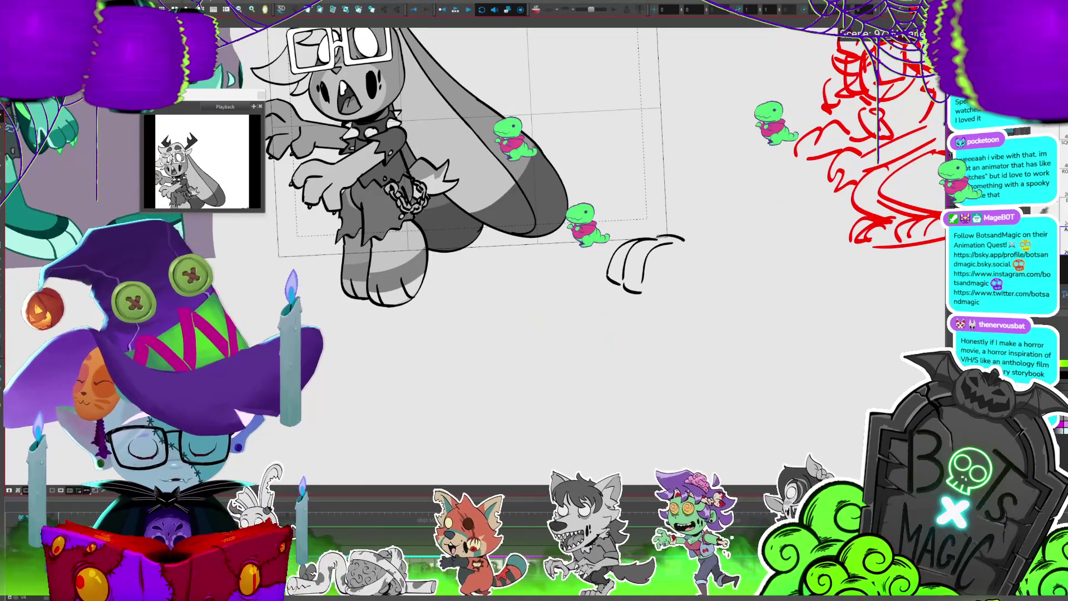
Brush the separate leg's outline strokes beside the bunny, including its bottom and back curve
drag(656, 235, 684, 240)
mouse_move(640, 295)
mouse_down()
mouse_move(712, 280)
mouse_move(675, 184)
mouse_up()
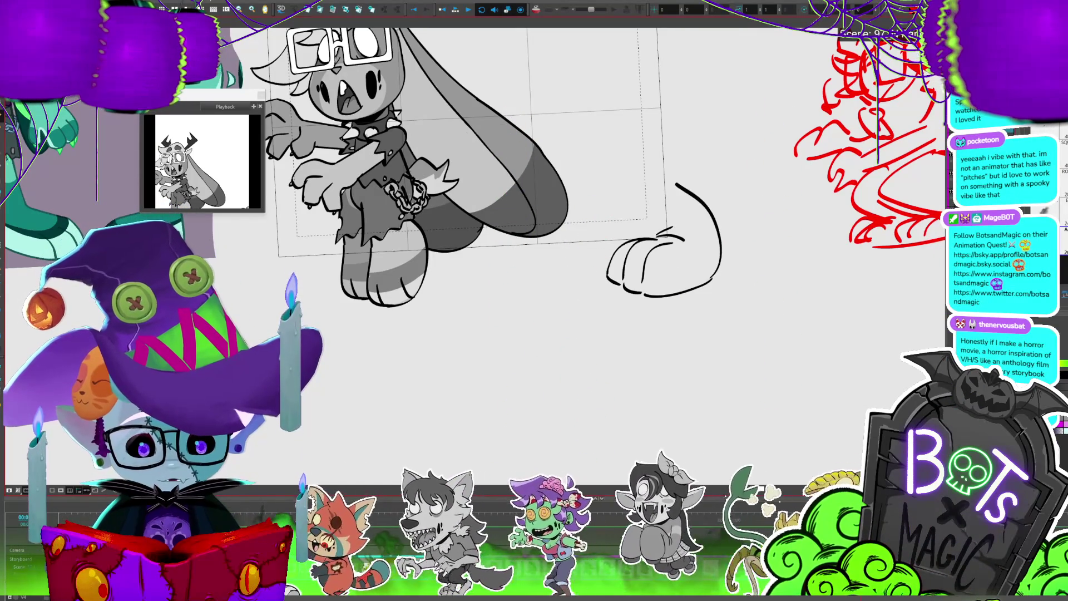
mouse_move(670, 230)
mouse_down()
mouse_move(640, 217)
mouse_move(622, 181)
mouse_move(640, 202)
mouse_up()
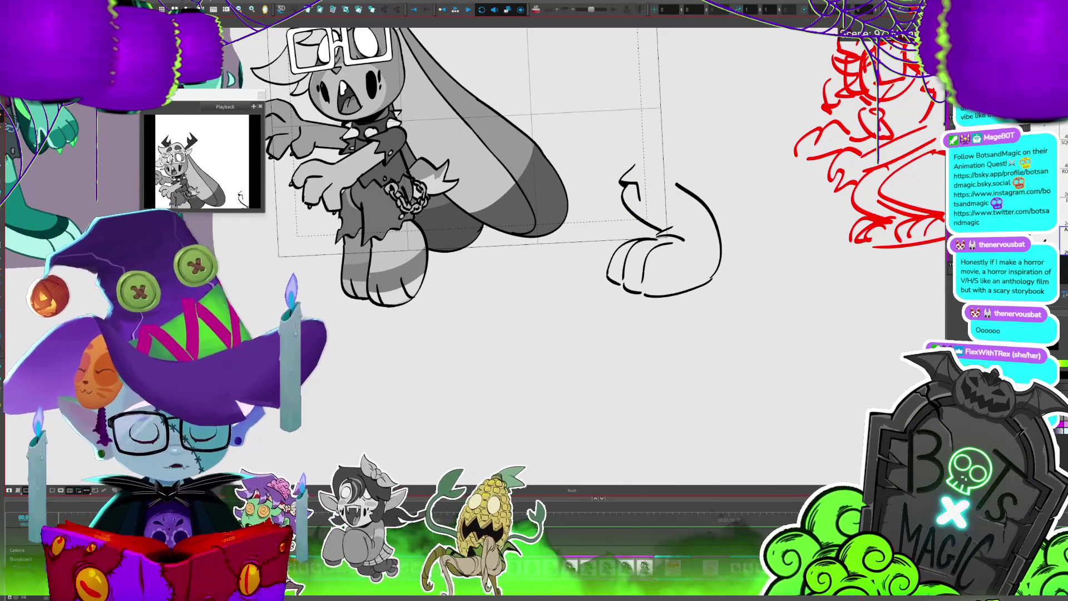
Delete the stray short stroke and draw a zigzag torn edge across the leg's top
key(alt+s)
key(Delete)
click(632, 169)
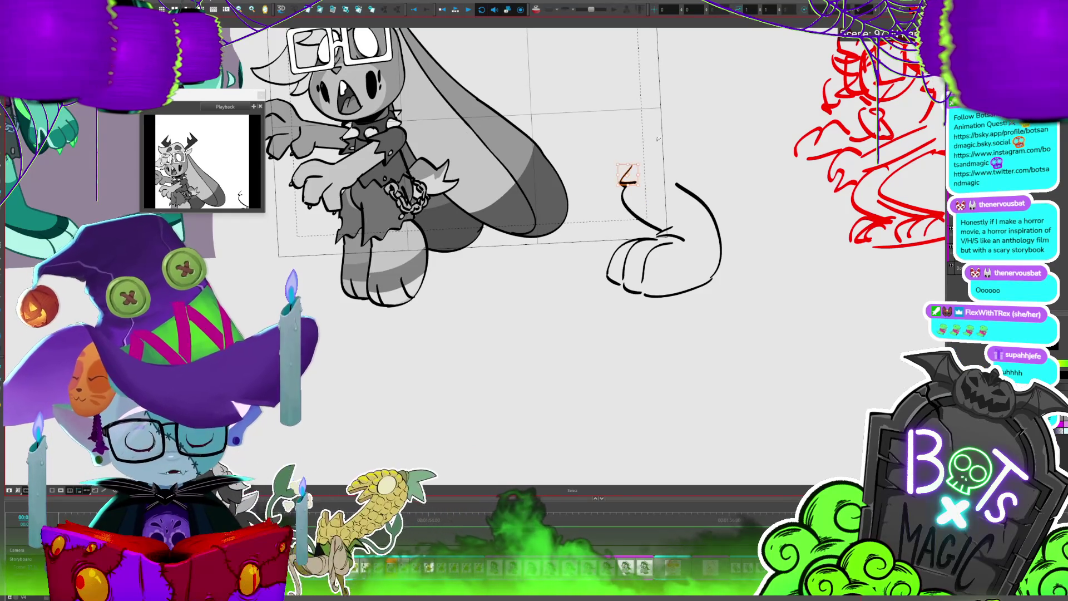
click(649, 147)
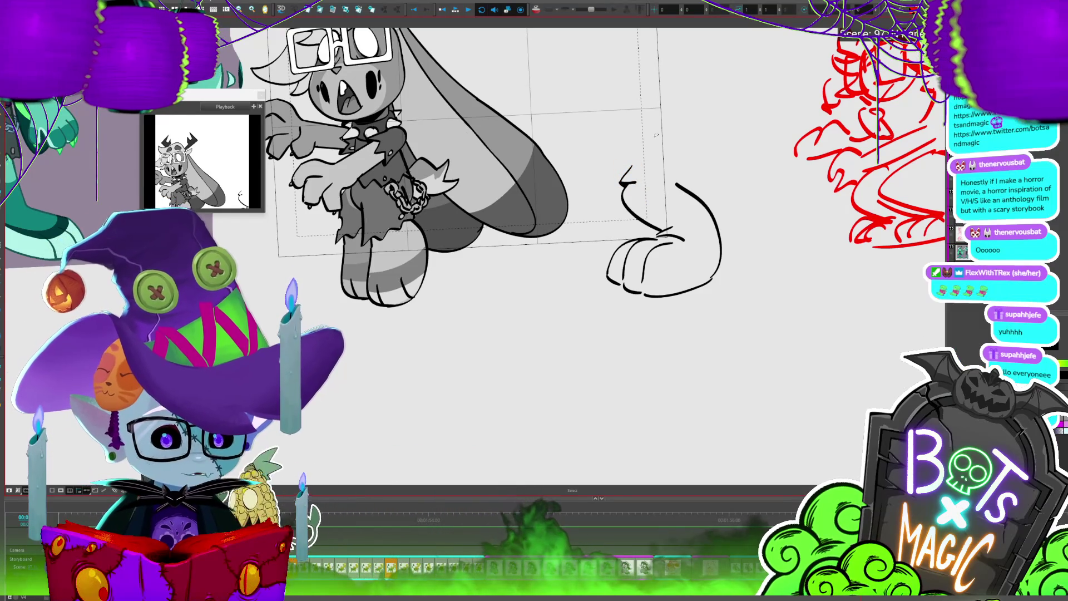
key(alt+b)
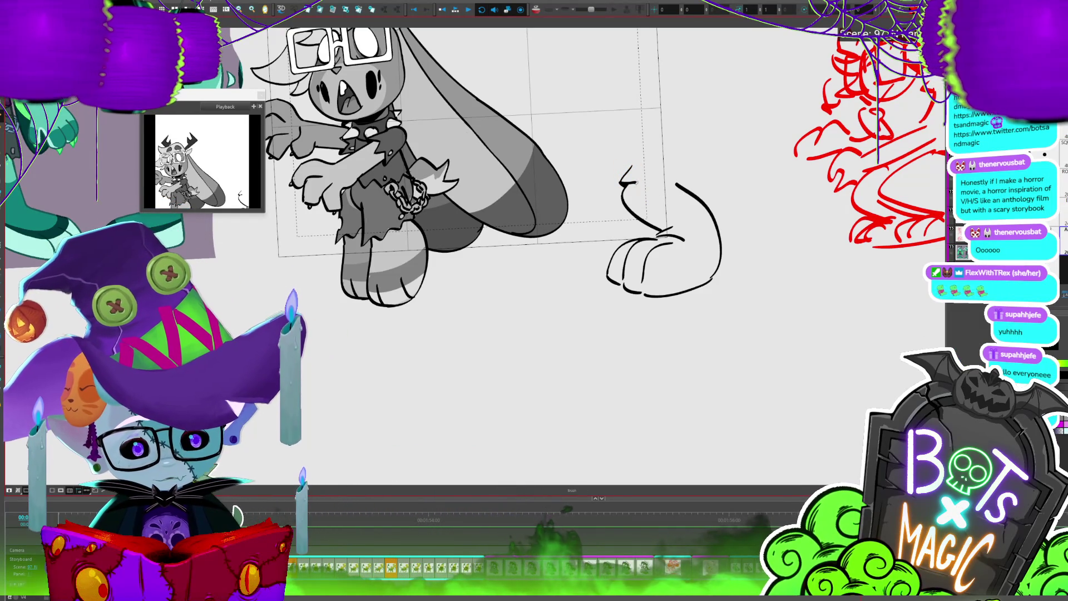
mouse_move(652, 187)
mouse_down()
mouse_move(690, 183)
mouse_move(687, 169)
mouse_up()
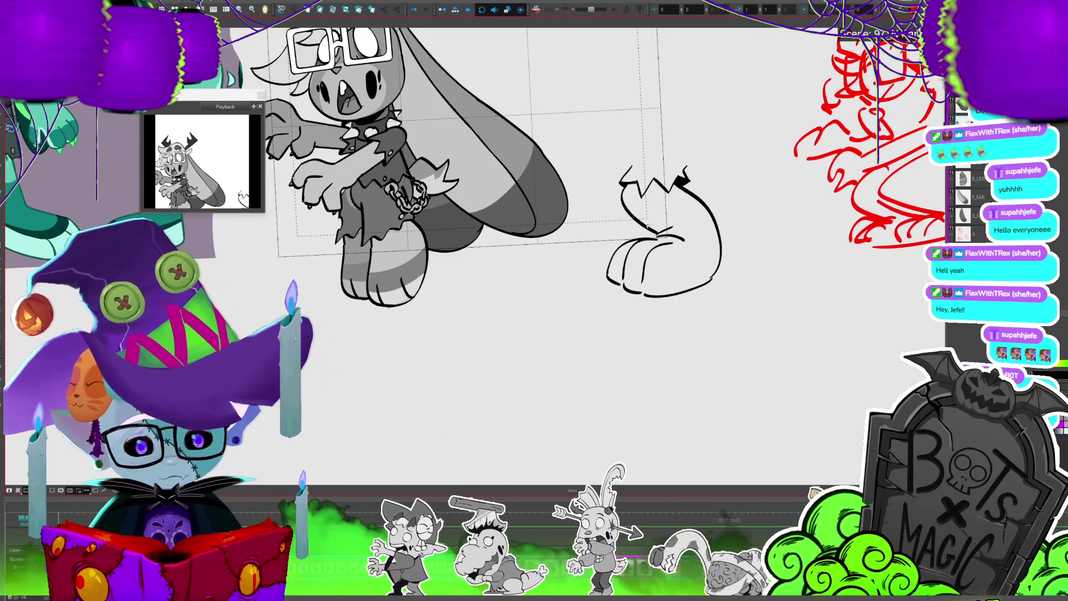
Draw a curved line above the leg's foot, then lasso-select and deselect the leg
drag(662, 233, 609, 267)
drag(598, 179, 567, 214)
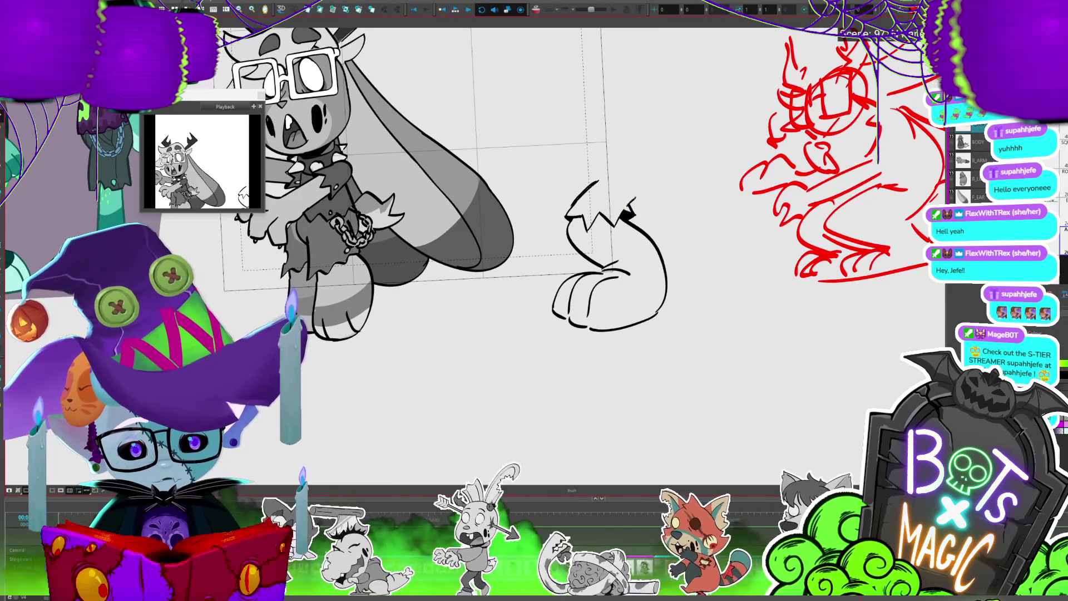
key(alt+s)
drag(664, 224, 666, 175)
mouse_move(702, 277)
mouse_down()
mouse_move(639, 140)
mouse_move(698, 188)
mouse_up()
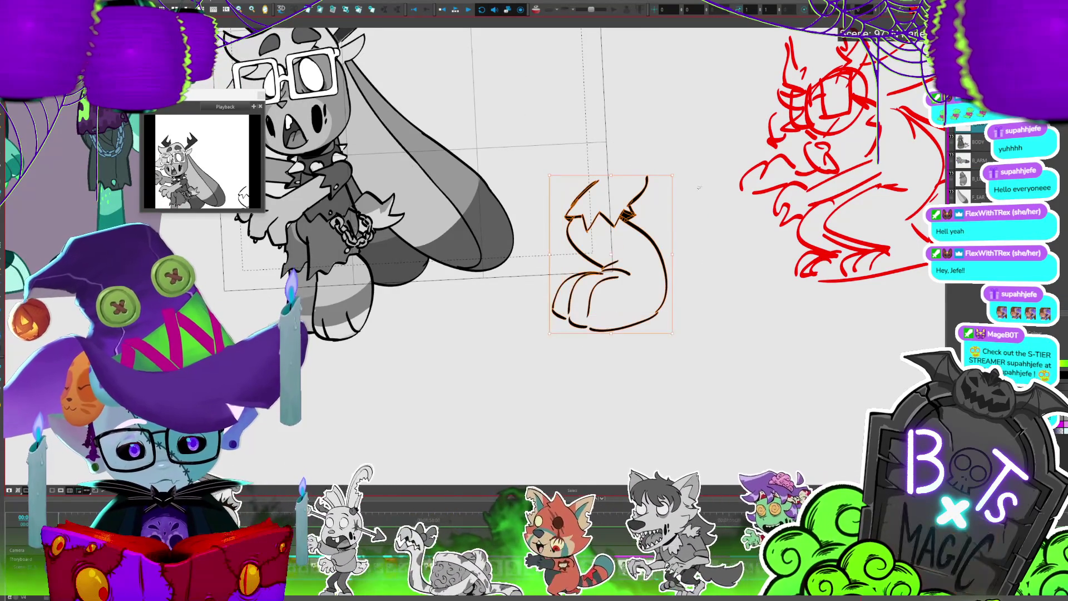
click(699, 188)
On the B_L layer, select the sketch strokes over the bunny's lower body
drag(669, 393, 728, 382)
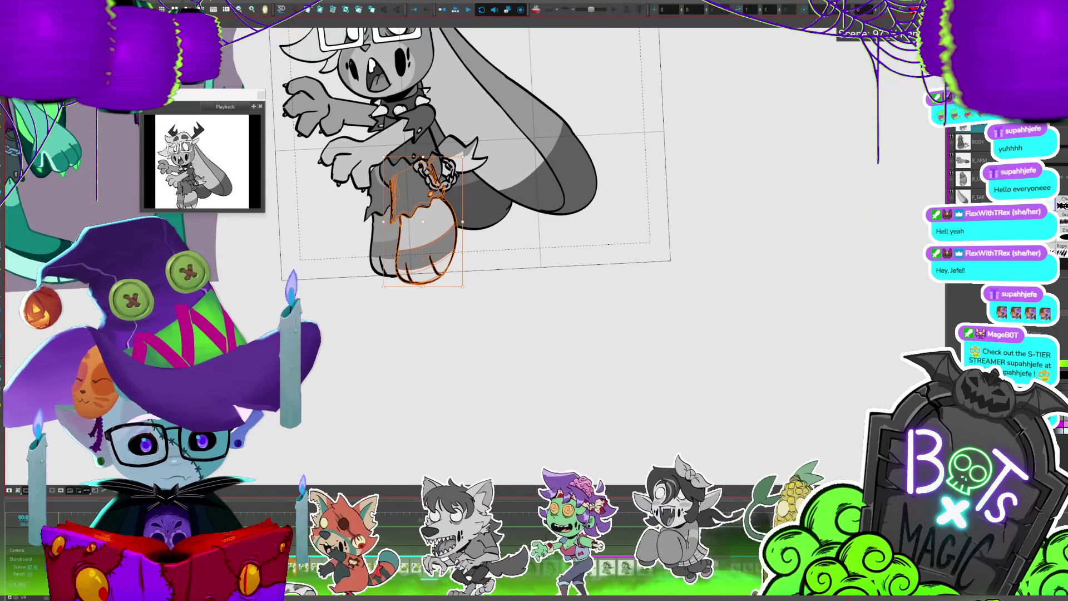
click(979, 179)
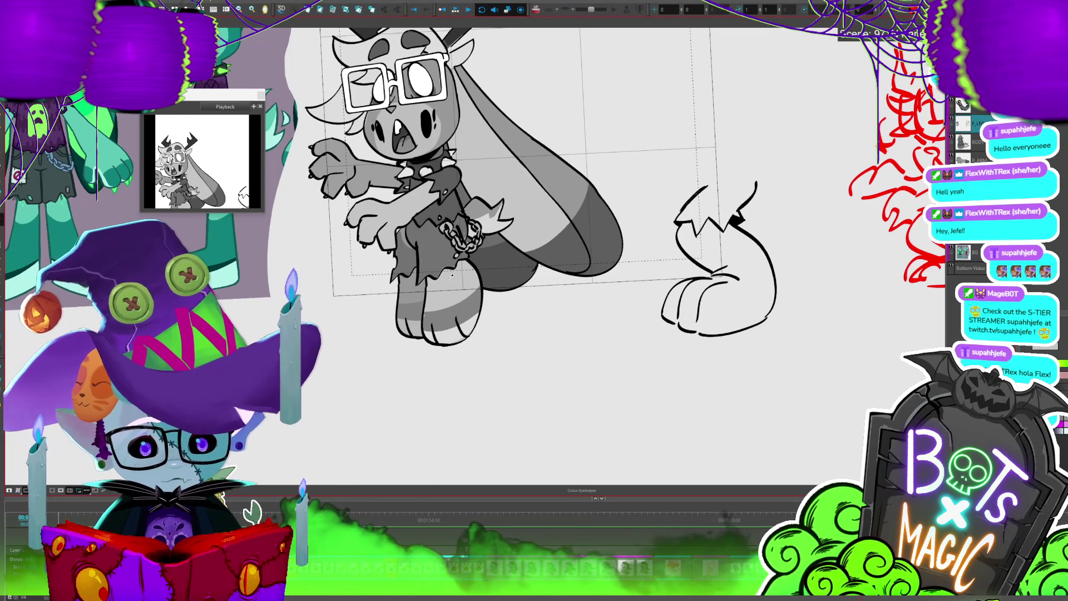
mouse_move(462, 369)
mouse_down()
mouse_move(490, 247)
mouse_move(498, 261)
mouse_up()
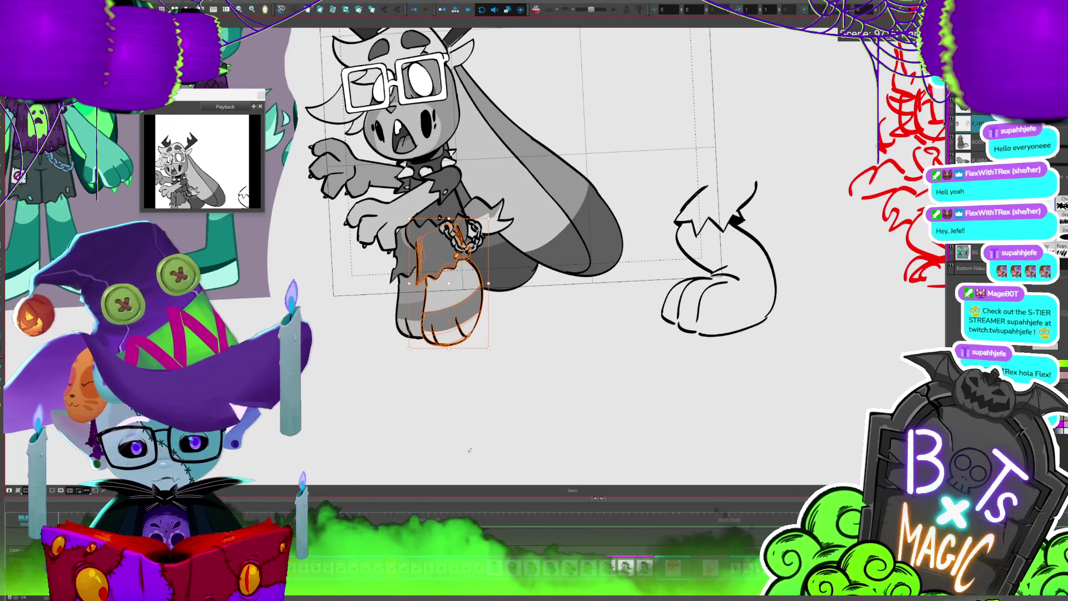
Delete the stray sketch strokes from the bunny's lower body
key(Delete)
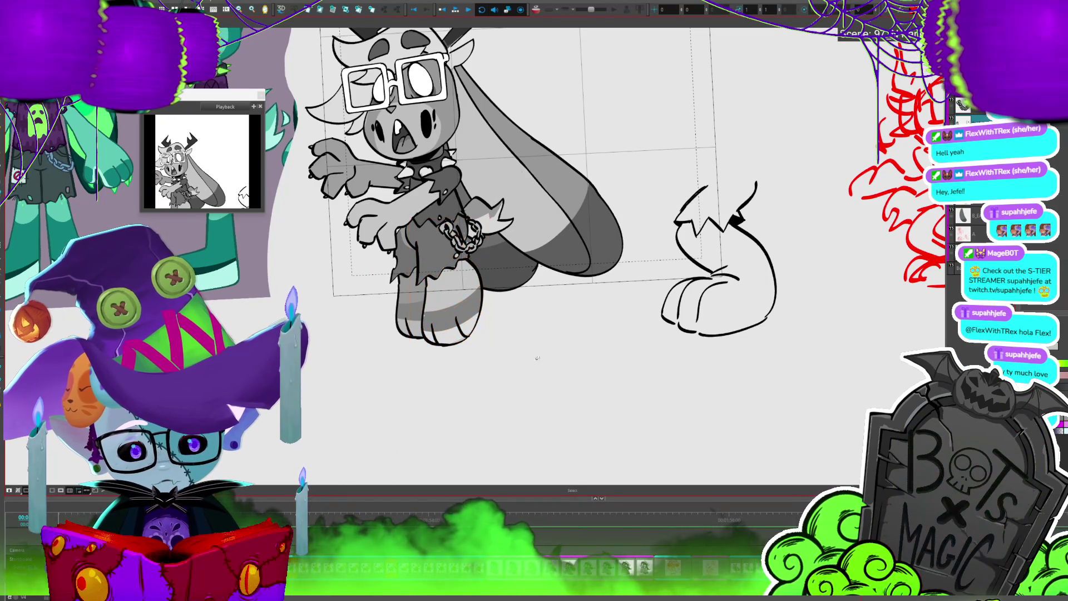
key(ctrl+z)
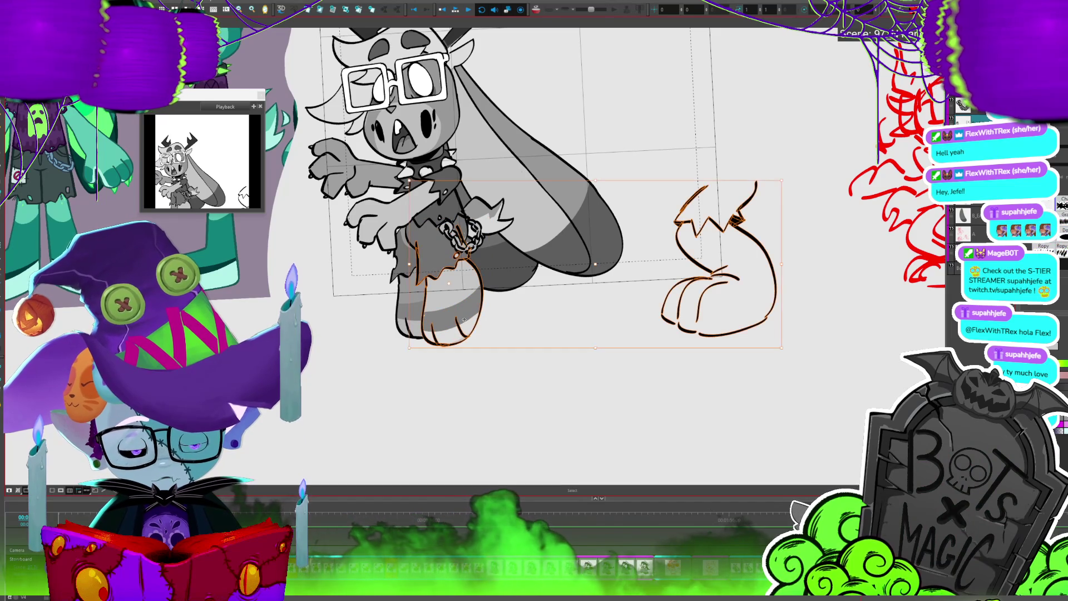
drag(460, 332, 533, 276)
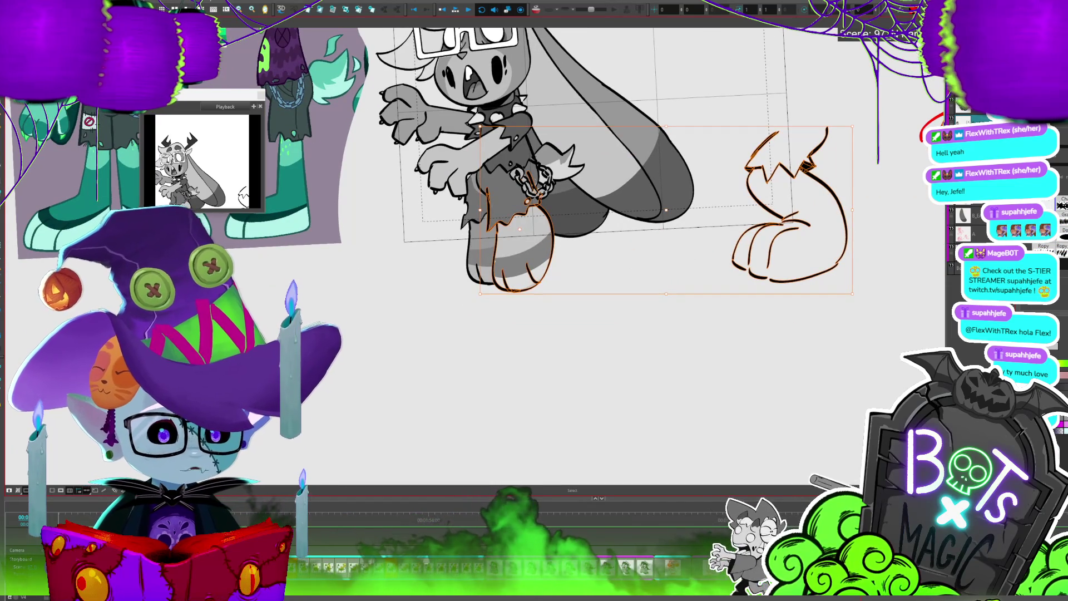
key(Delete)
Select the separate leg drawing and fill it with grey
mouse_move(867, 334)
mouse_down()
mouse_move(718, 261)
mouse_move(795, 406)
mouse_up()
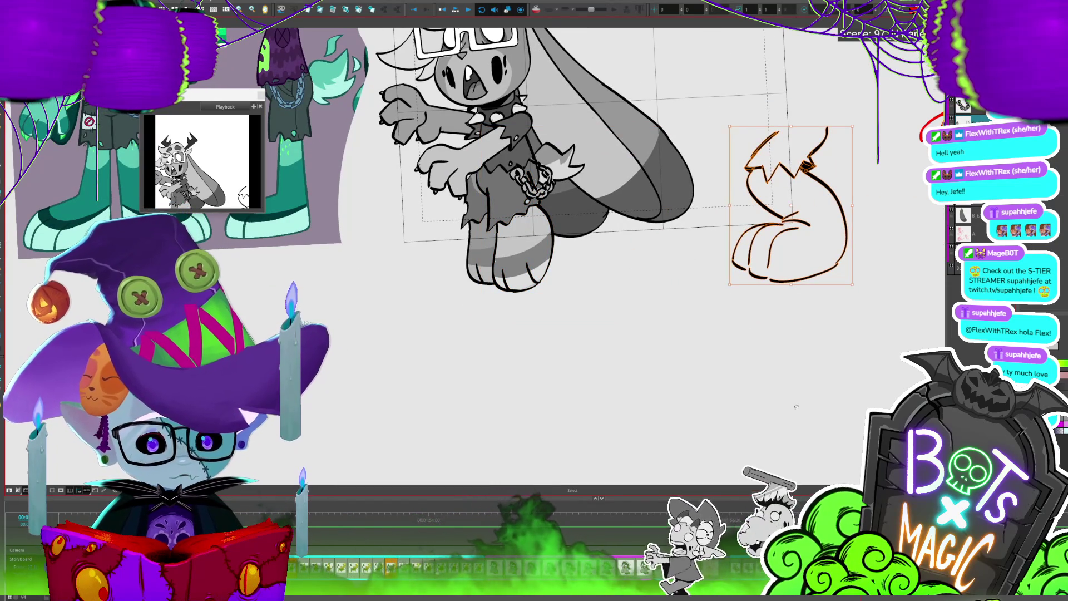
key(Delete)
key(ctrl+z)
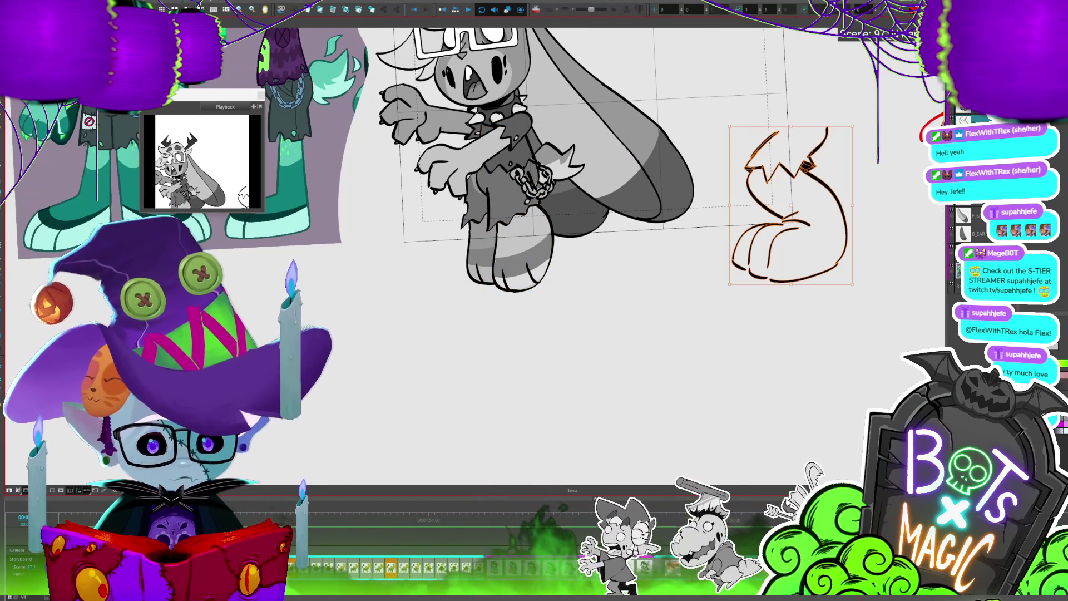
key(alt+d)
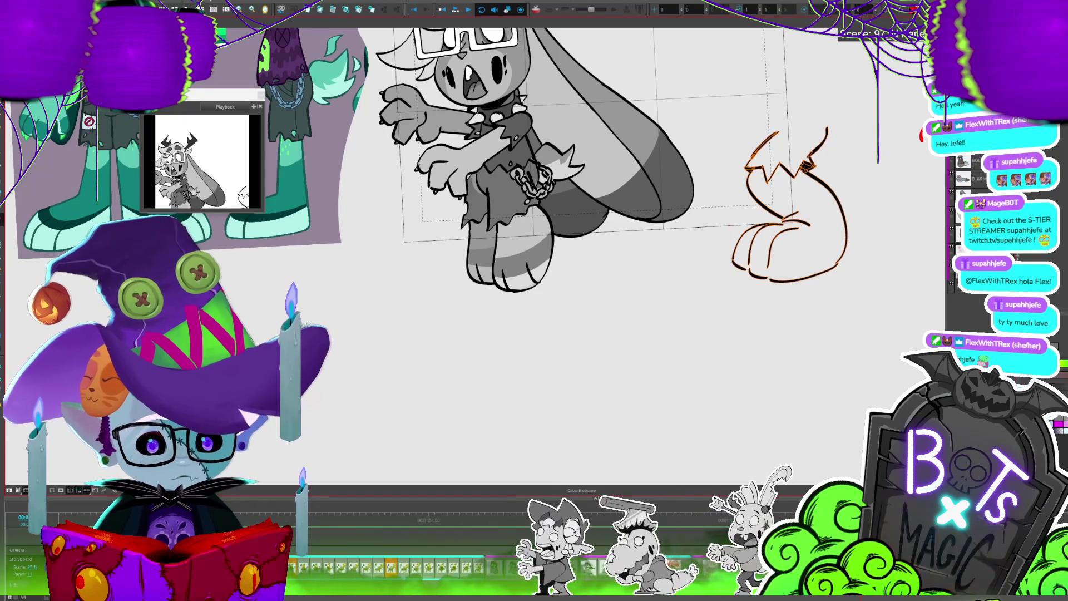
key(alt+s)
key(alt+b)
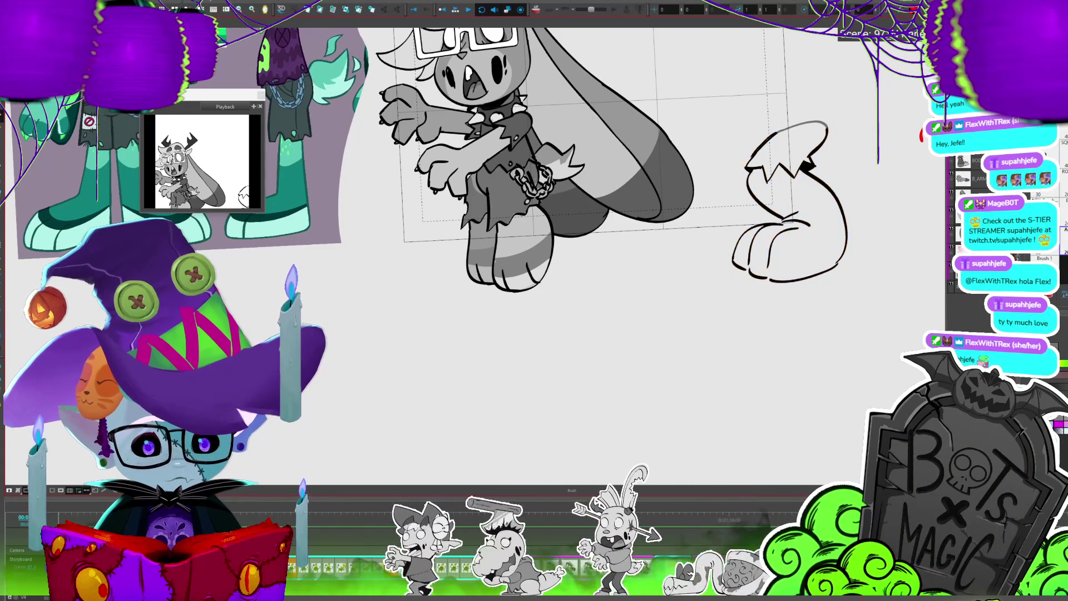
click(636, 353)
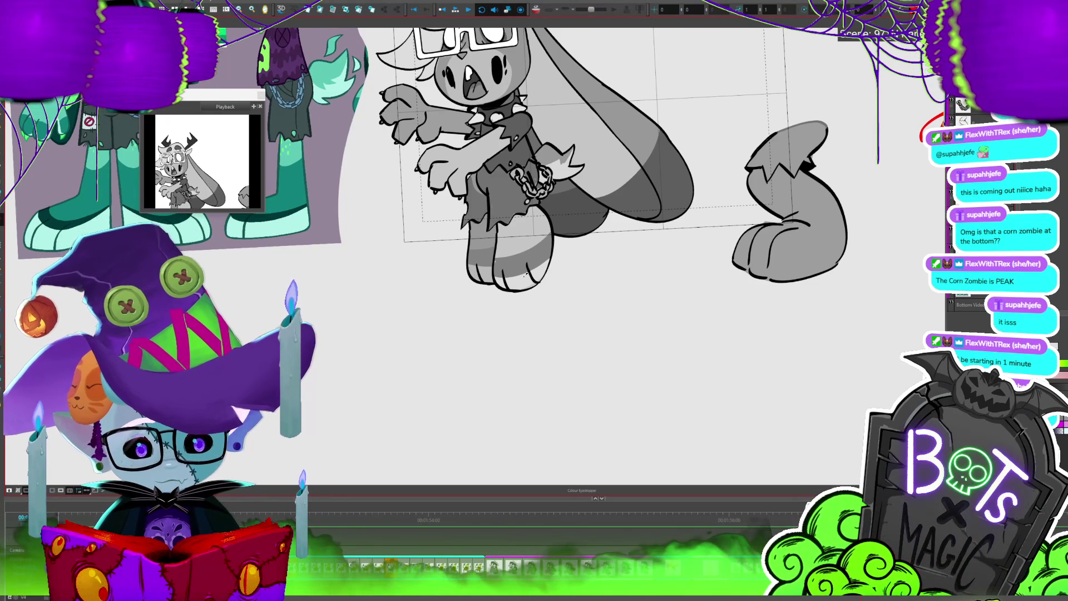
Squash the leg's paw slightly shorter and shorten its right outline to match
drag(525, 274, 419, 311)
mouse_move(726, 295)
mouse_down()
mouse_move(626, 303)
mouse_move(687, 255)
mouse_up()
drag(679, 321, 680, 313)
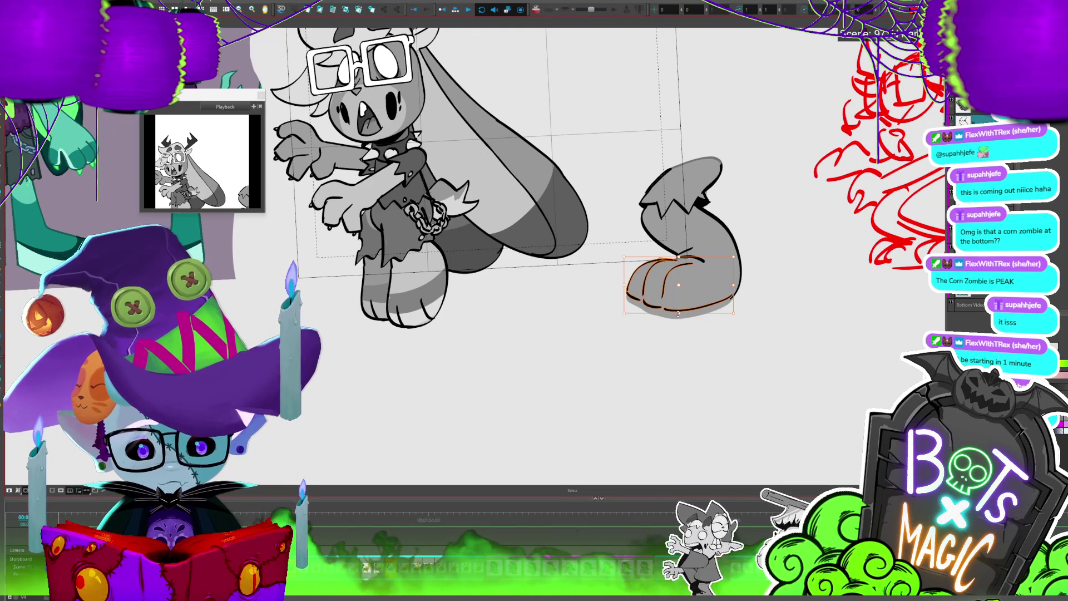
click(726, 301)
drag(720, 301, 720, 295)
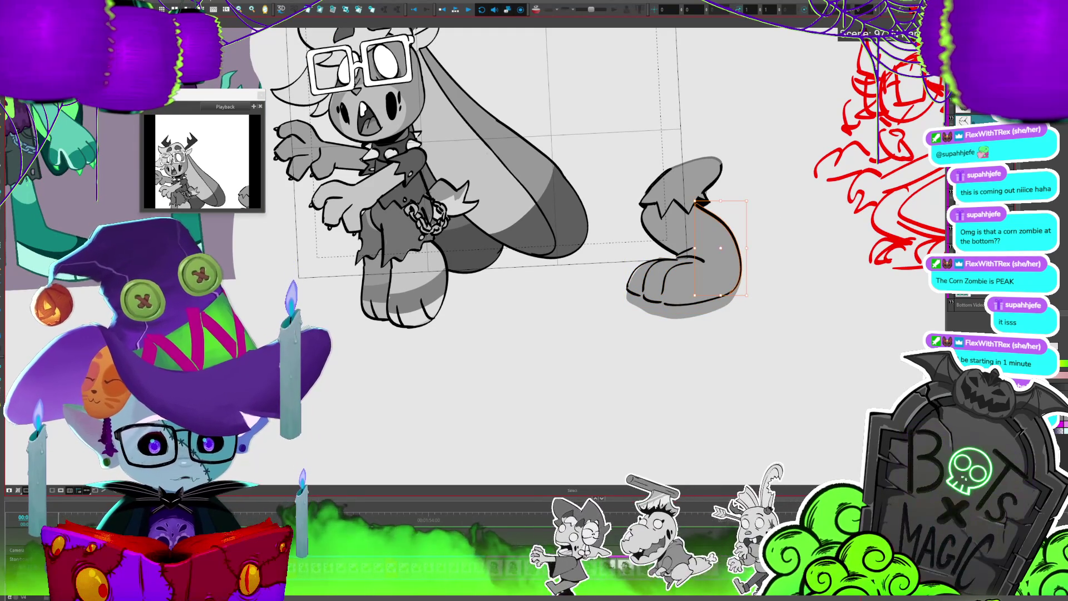
key(Escape)
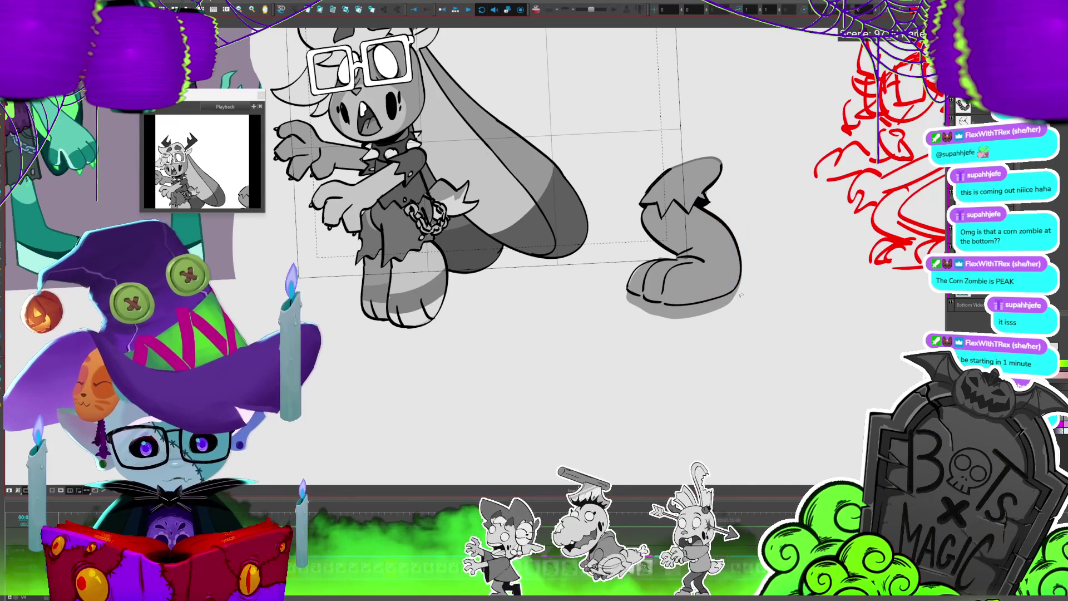
Shade the paw's toes lighter grey, darken its right side, and darken above the torn edge
drag(697, 301, 628, 292)
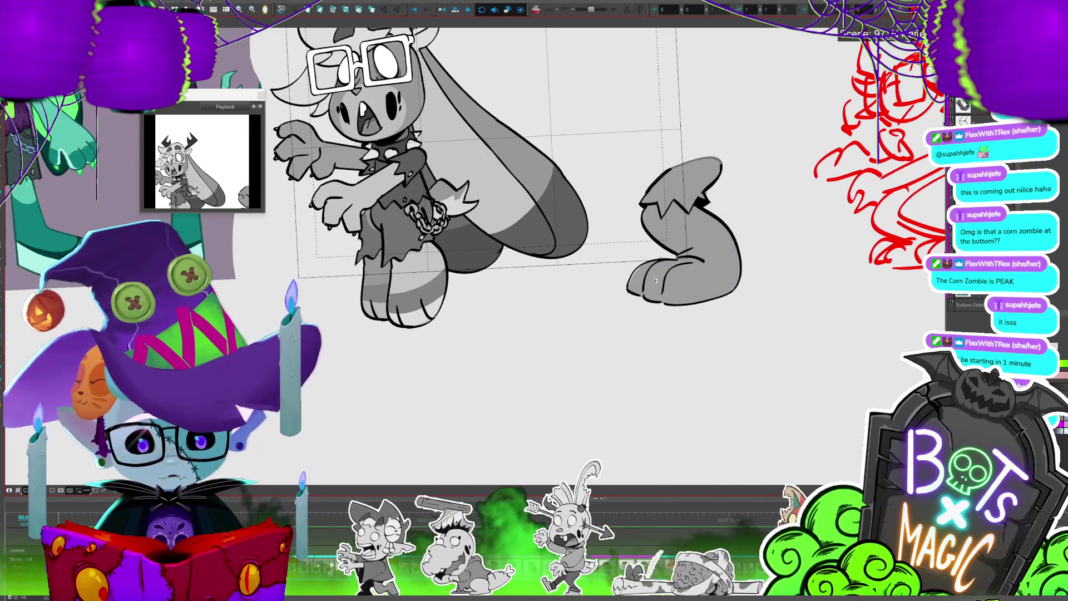
key(alt)
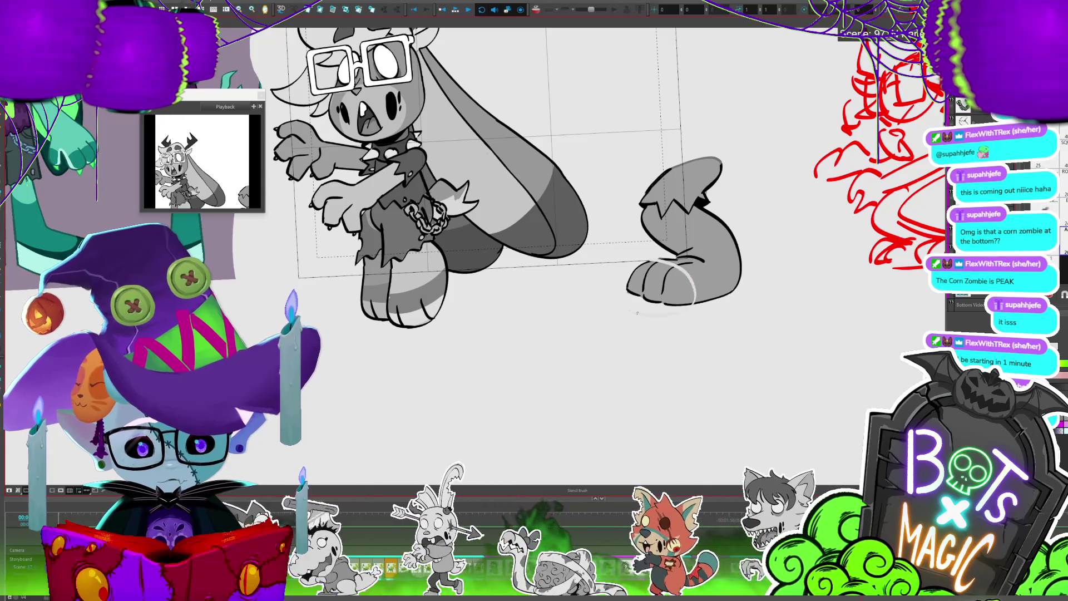
drag(665, 281, 641, 271)
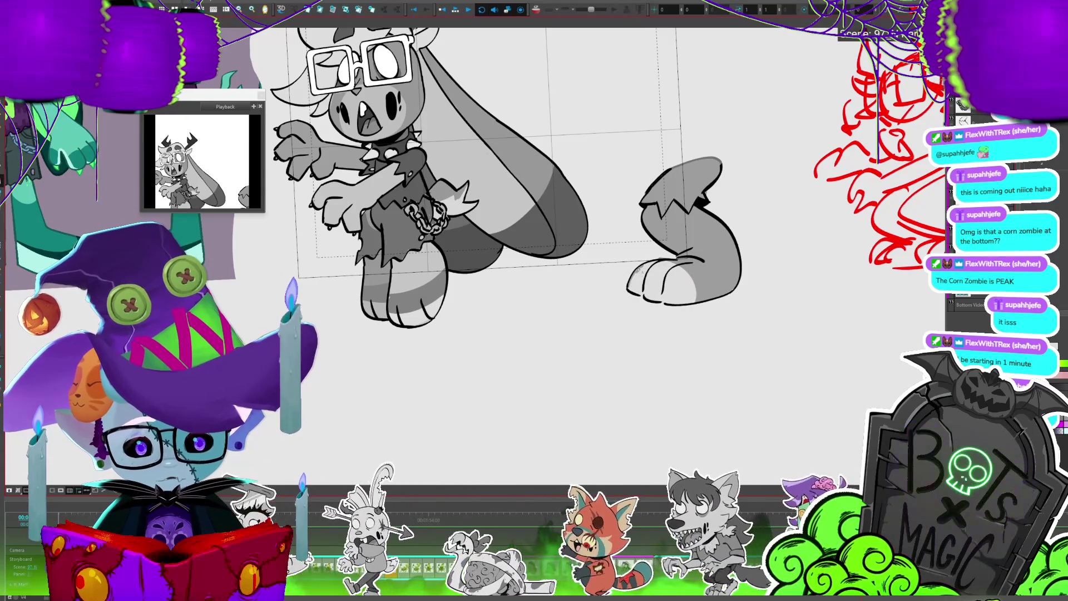
click(701, 271)
drag(703, 280, 713, 298)
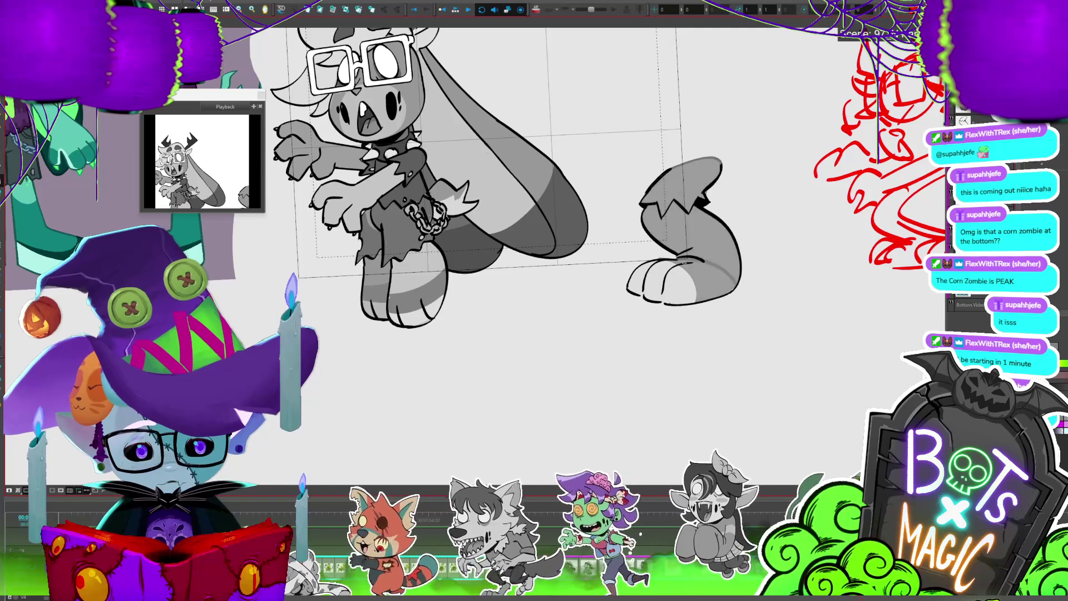
drag(671, 260, 716, 267)
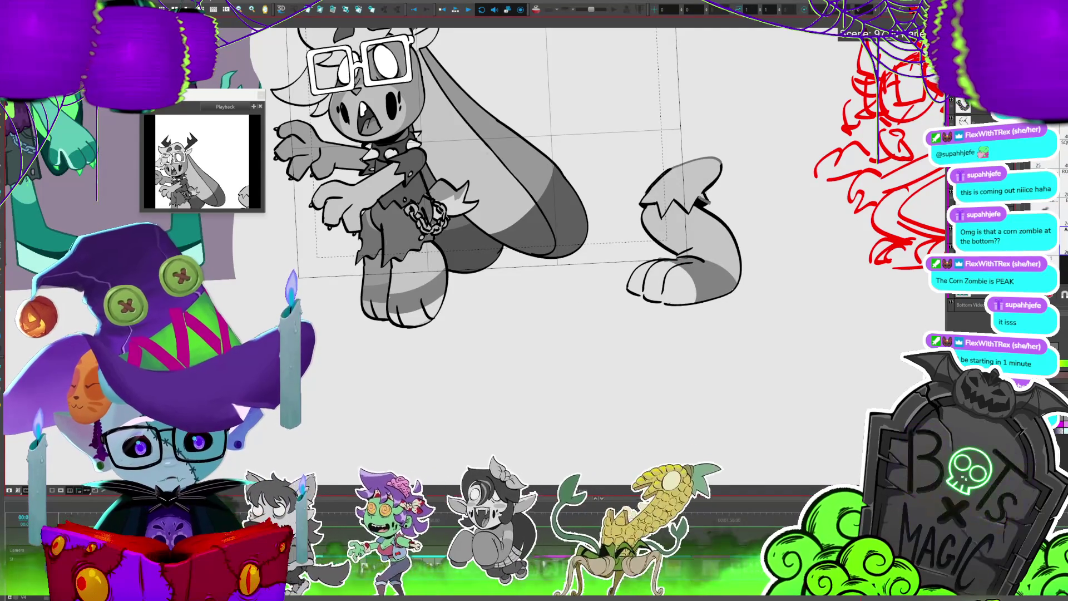
mouse_move(639, 201)
mouse_down()
mouse_move(717, 162)
mouse_move(723, 194)
mouse_up()
key(2)
key(2)
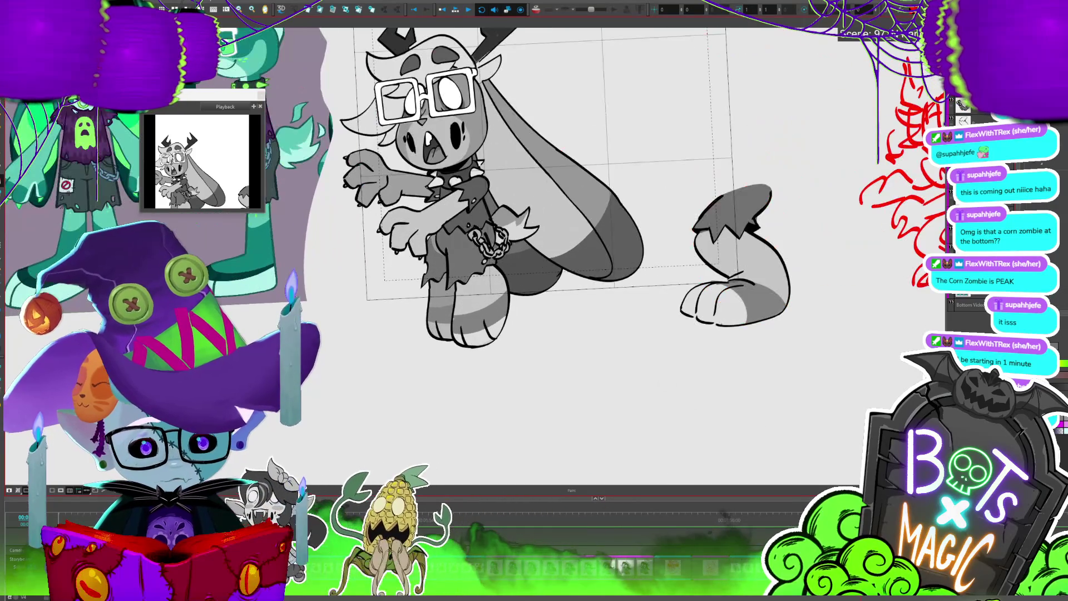
key(alt+s)
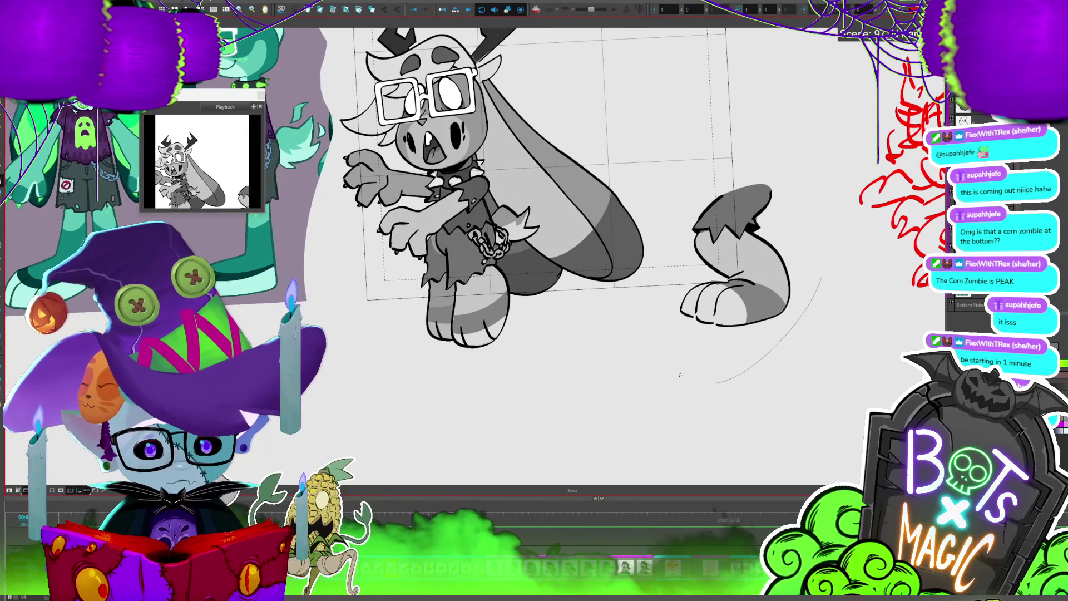
drag(648, 162, 793, 467)
mouse_move(543, 219)
mouse_down()
mouse_move(422, 239)
mouse_move(501, 462)
mouse_move(534, 438)
mouse_up()
key(ctrl+z)
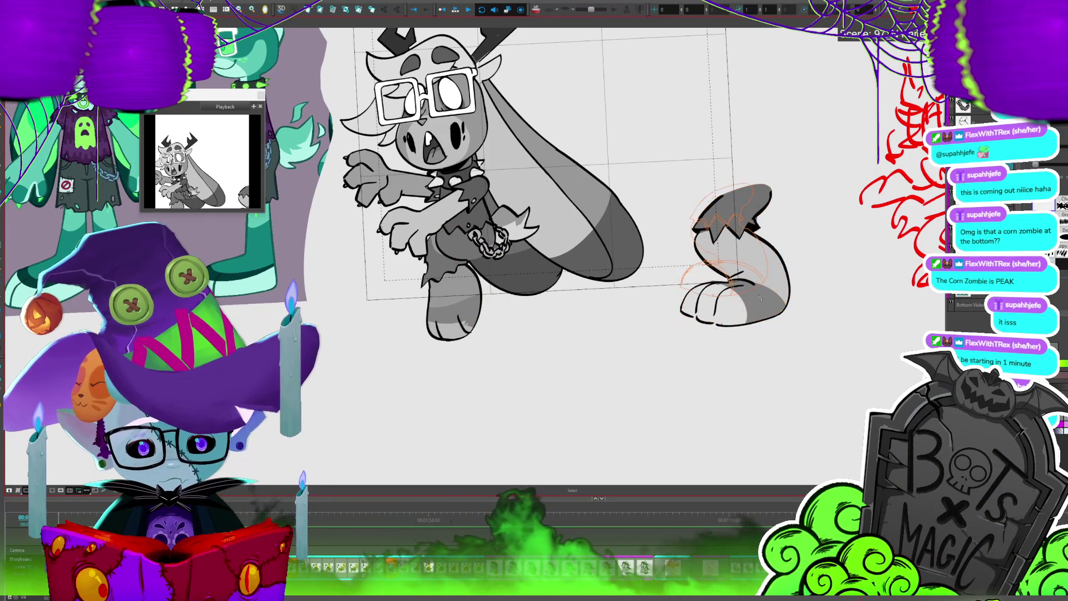
key(Escape)
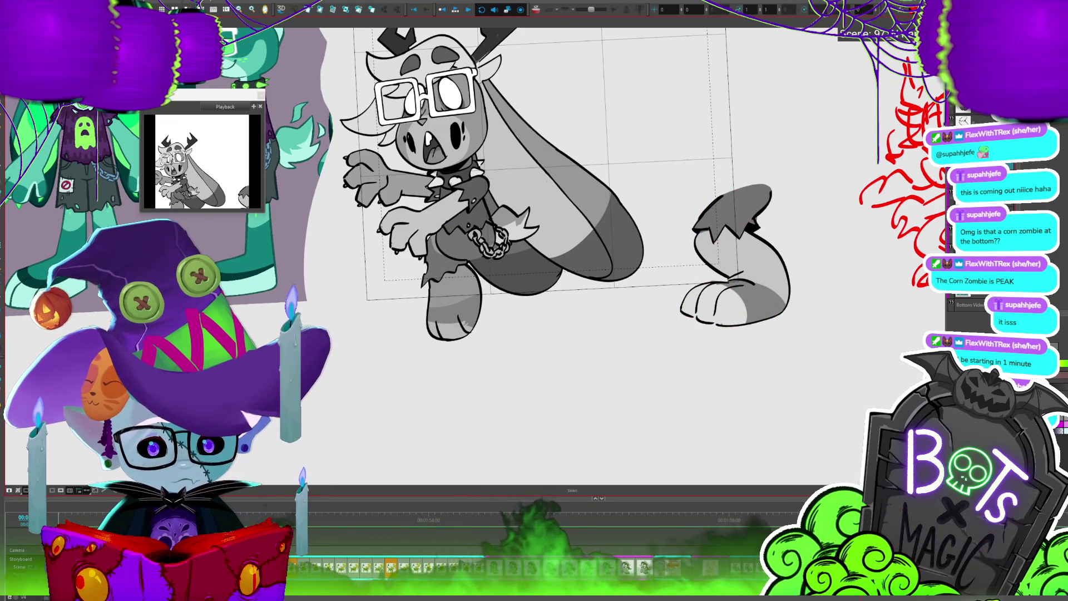
click(734, 256)
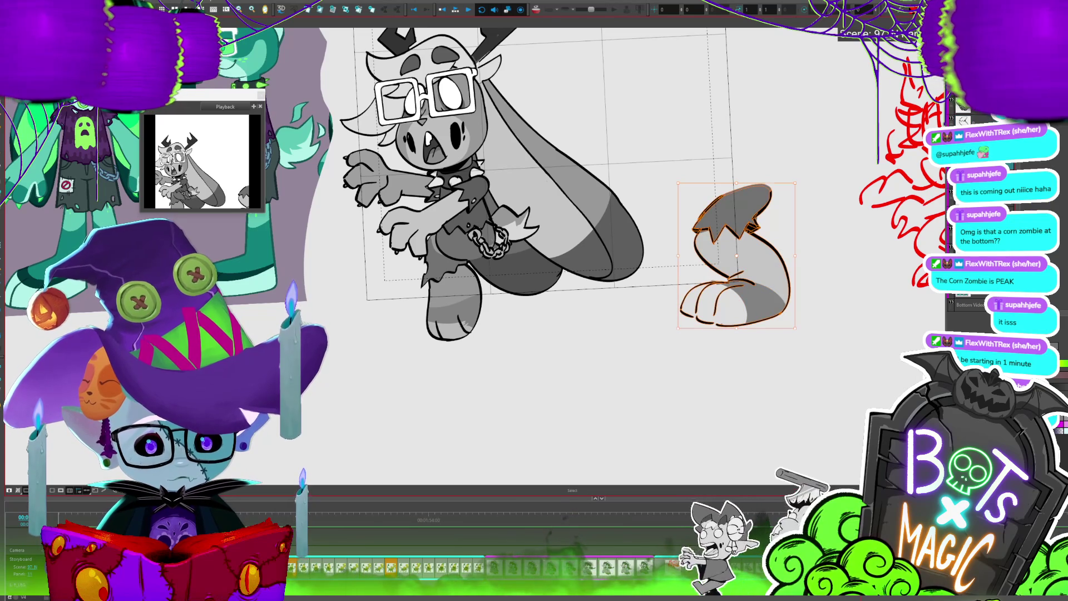
key(Escape)
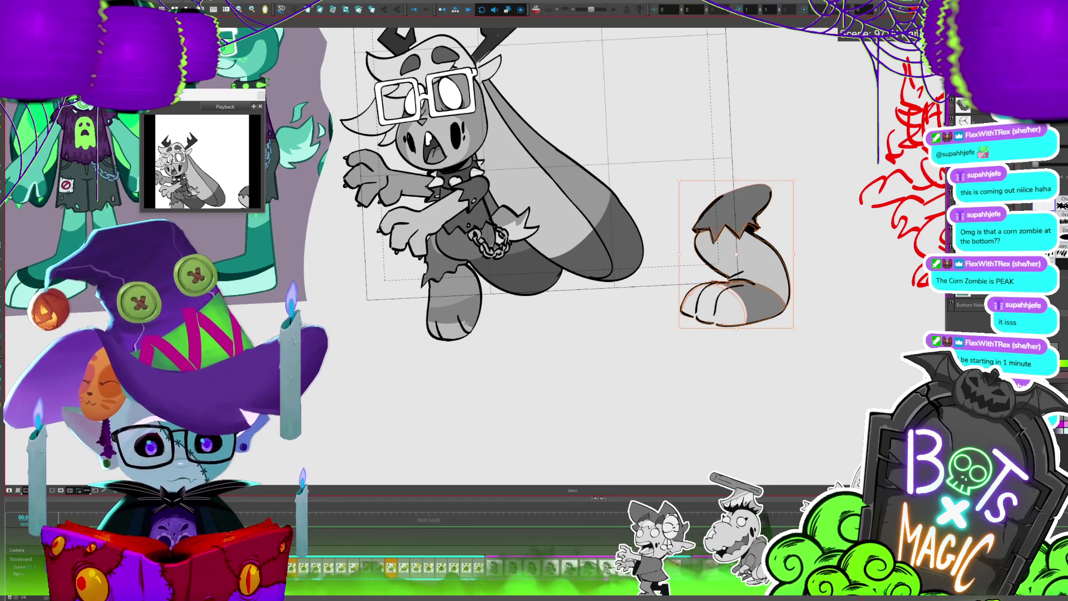
click(483, 234)
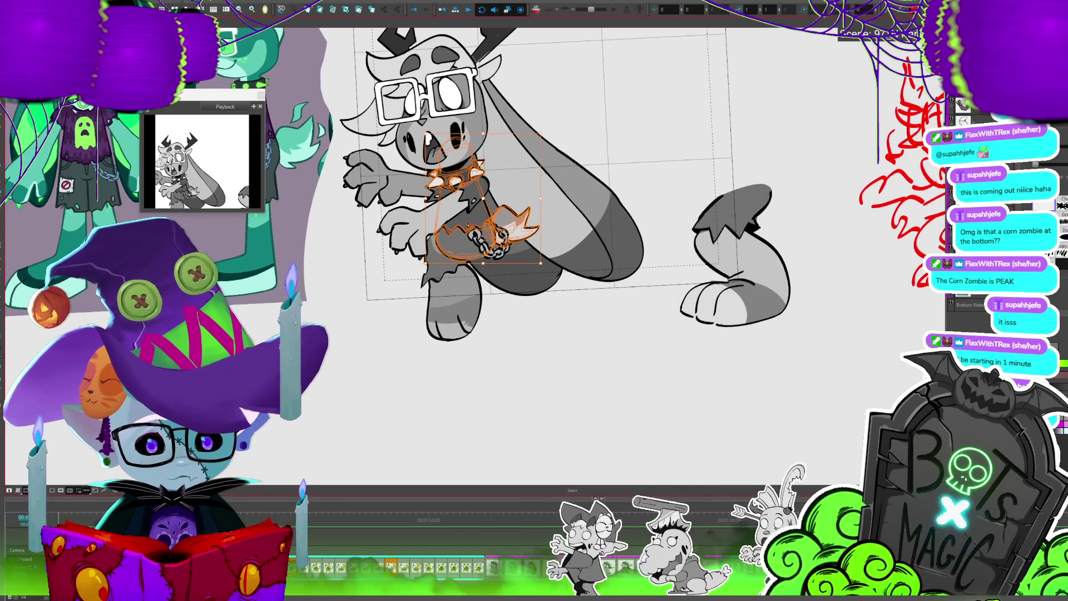
Move the loose leg drawing under the bunny's body and nudge it slightly up-left
key(Escape)
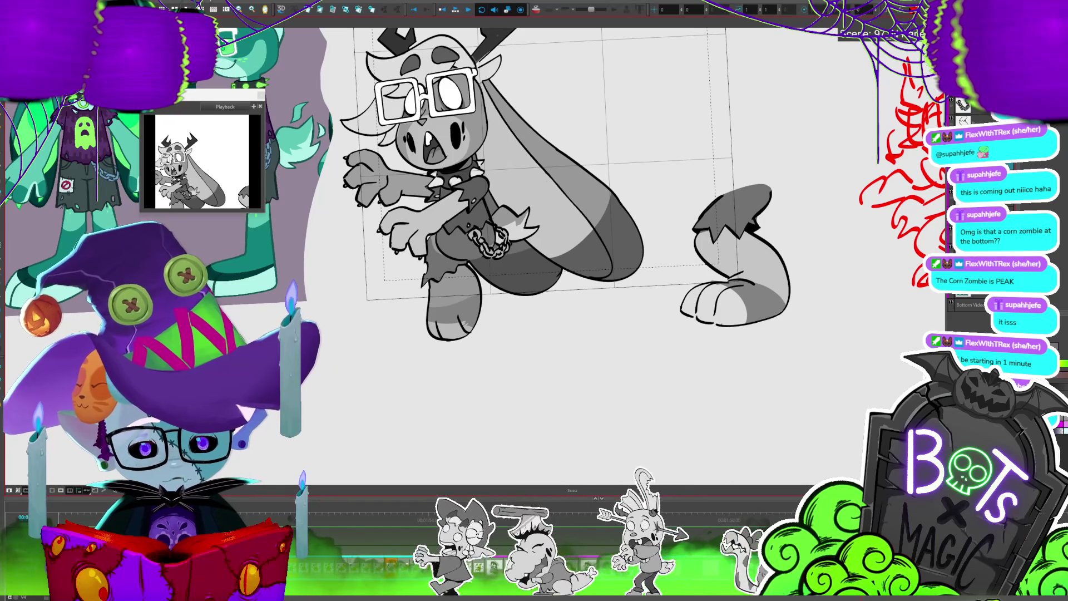
drag(709, 340, 645, 340)
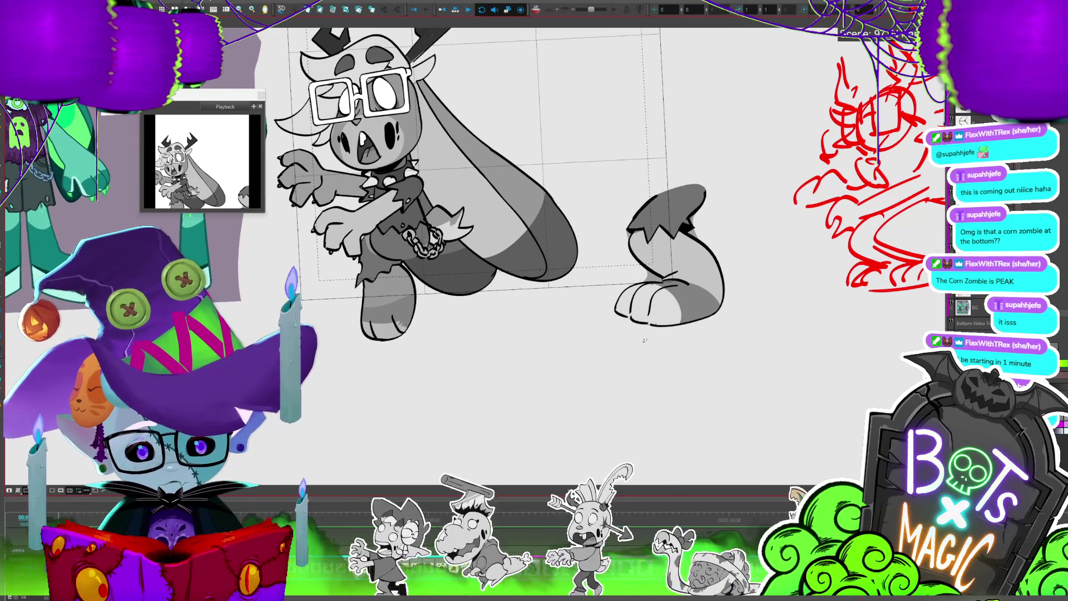
click(668, 261)
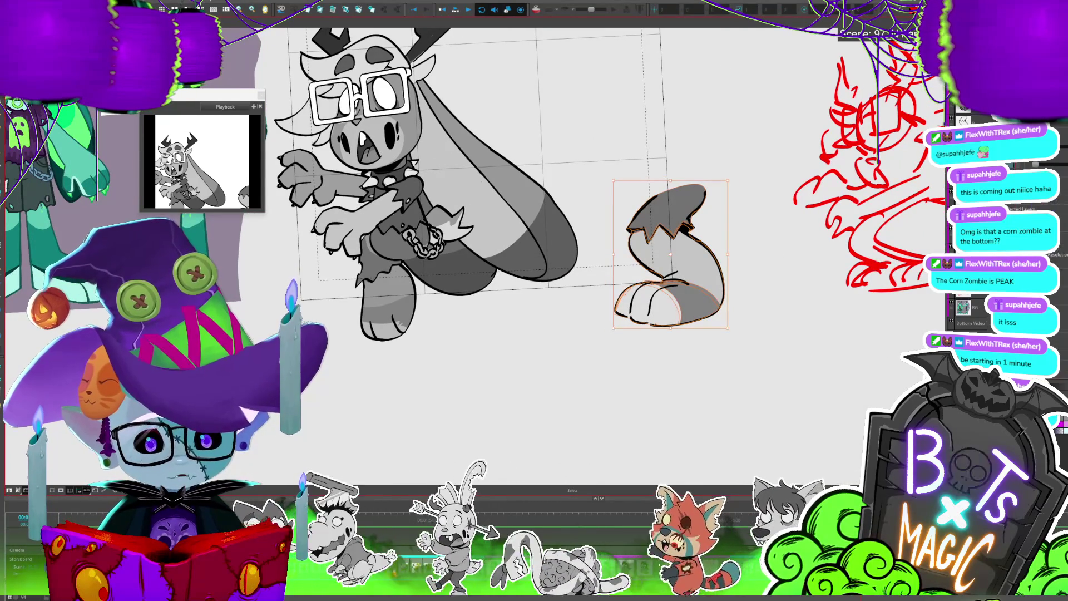
key(Escape)
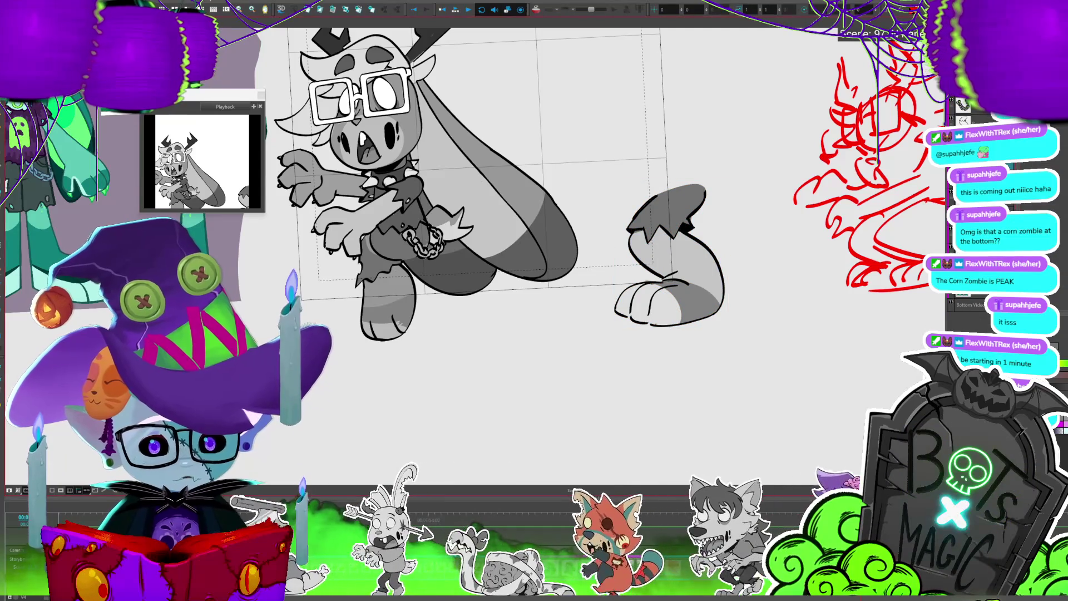
click(667, 262)
click(513, 283)
drag(513, 283, 395, 295)
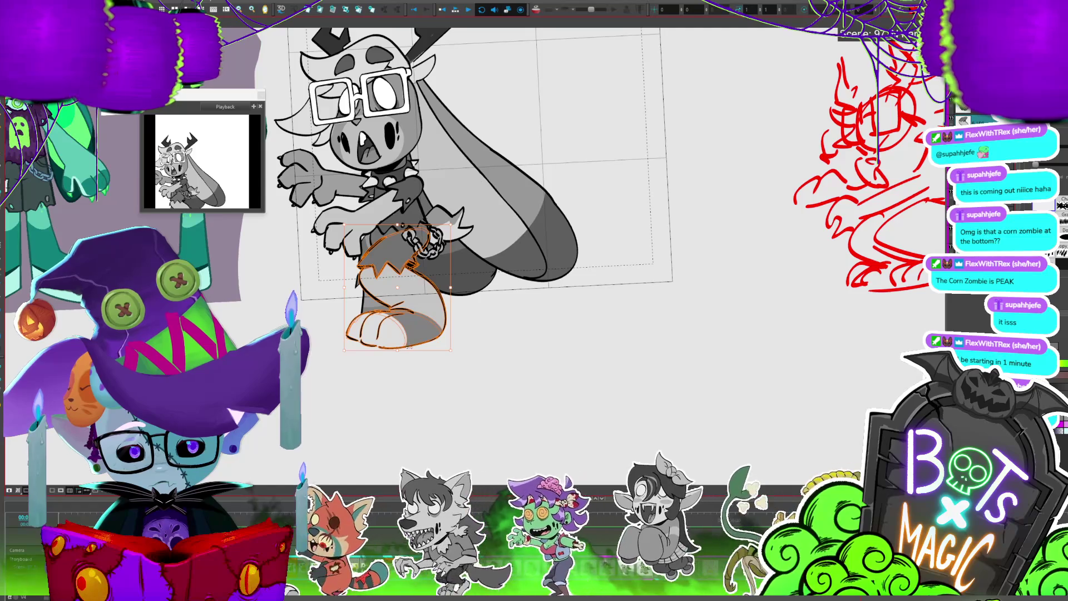
click(415, 329)
drag(415, 330, 413, 327)
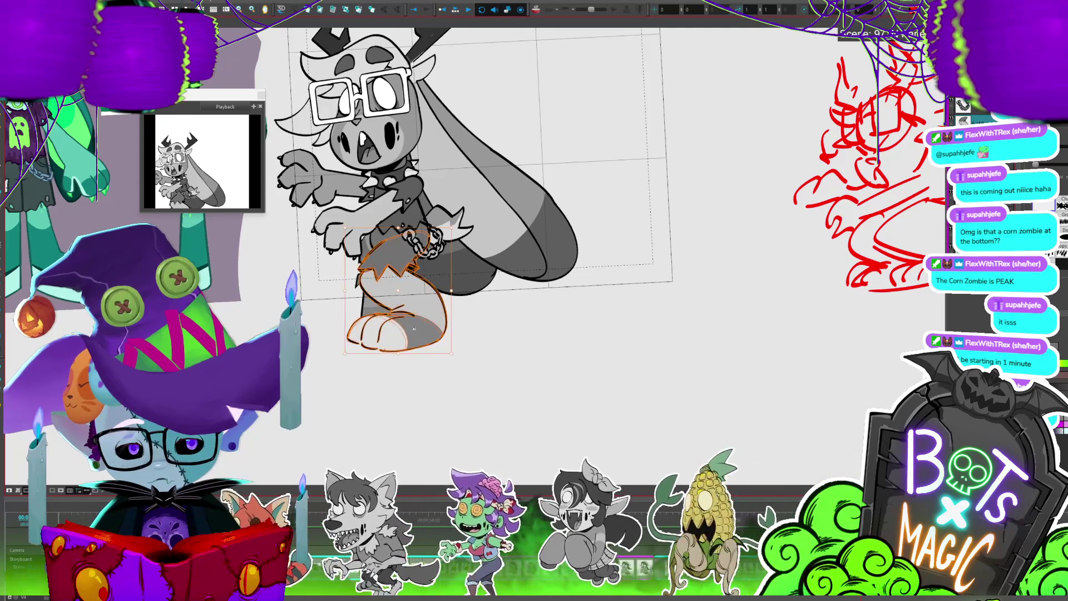
Flip between neighbouring drawings to compare the poses against the new leg
key(period)
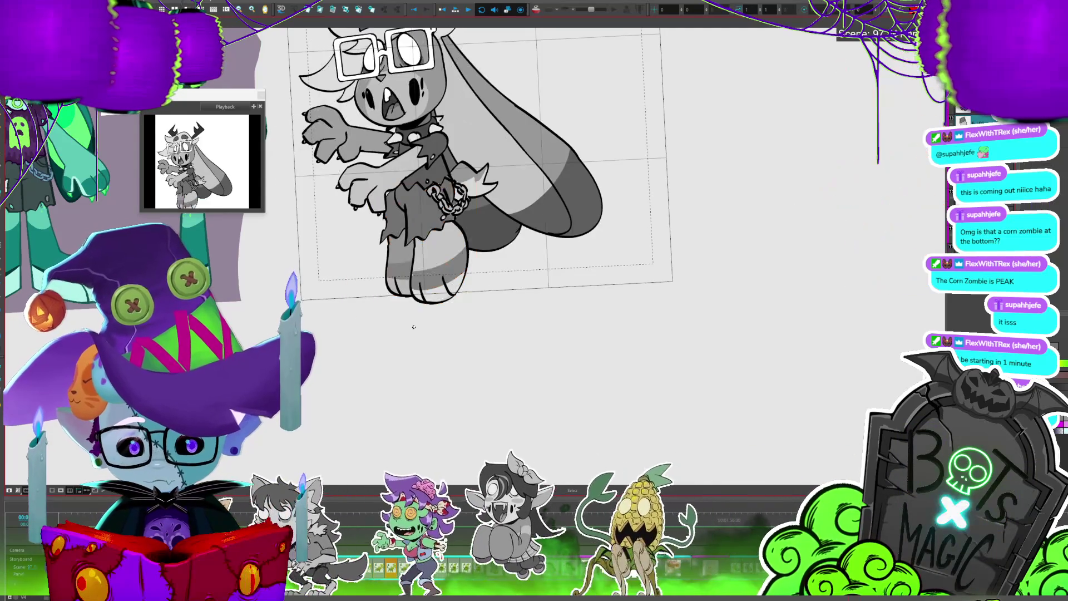
key(comma)
key(period)
key(comma)
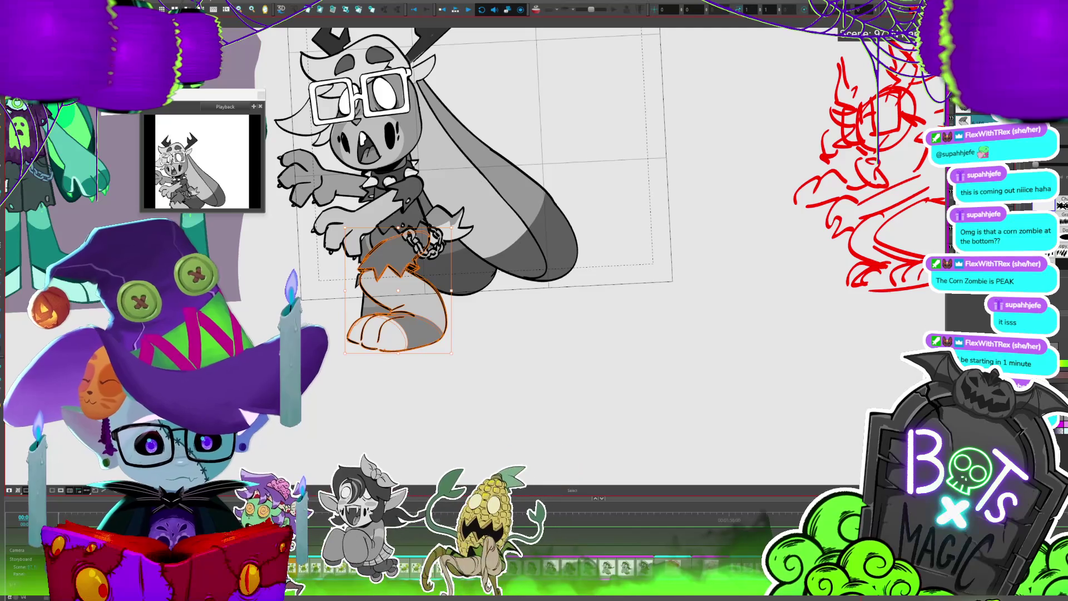
key(period)
key(comma)
drag(604, 318, 731, 298)
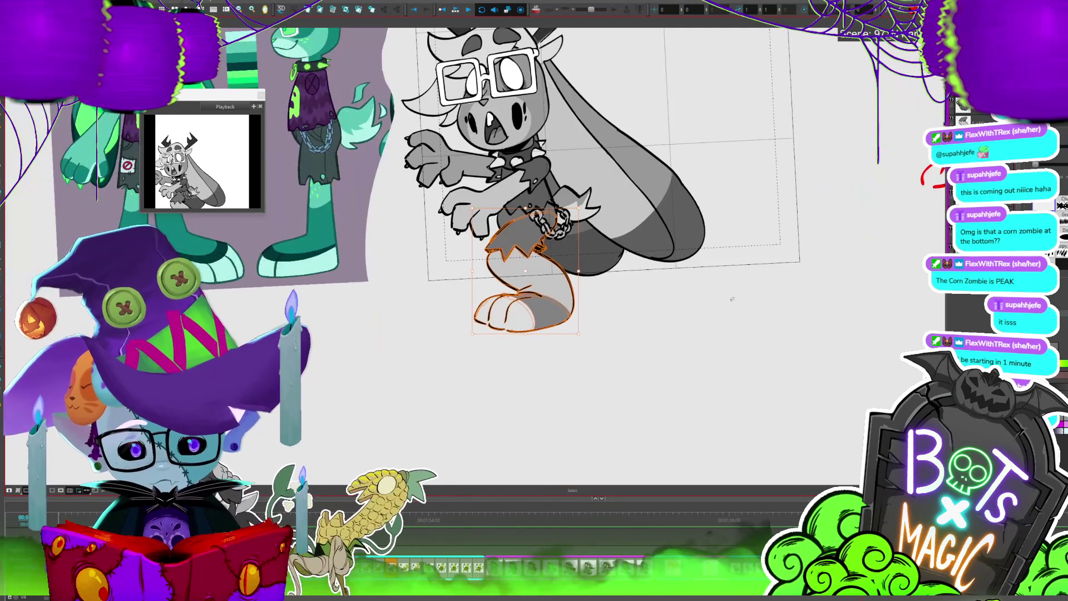
Nudge the leg up-left onto the body, then step forward to the crouched-pose drawing
drag(550, 313, 521, 304)
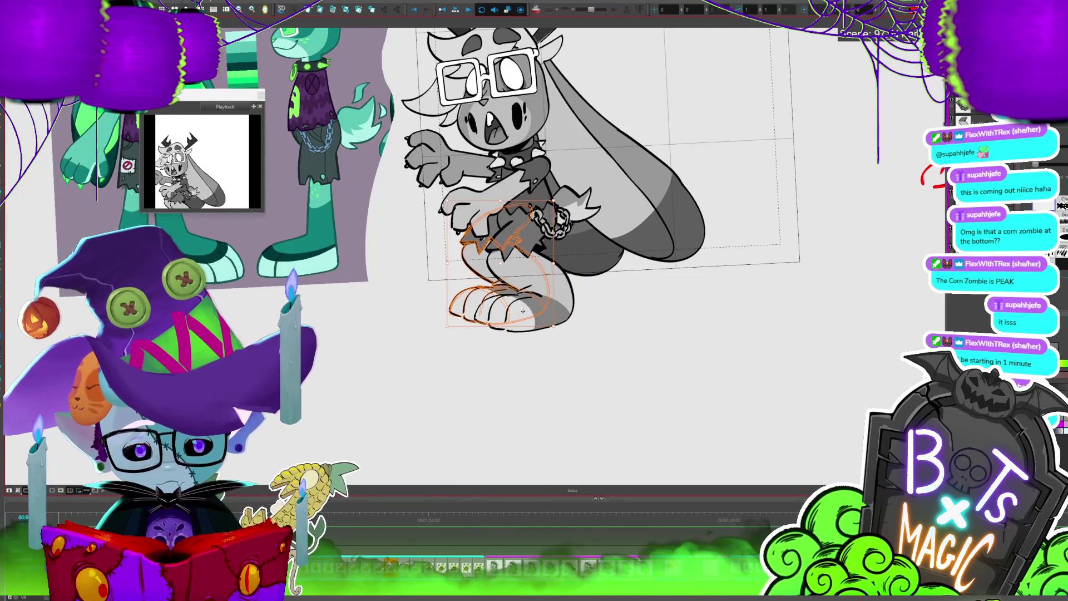
key(period)
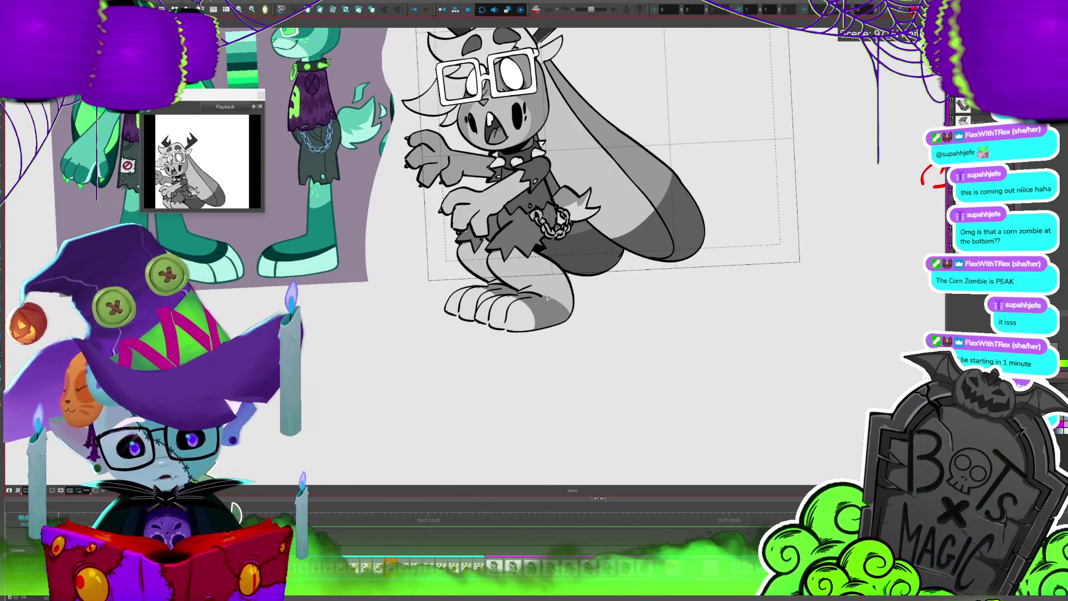
key(period)
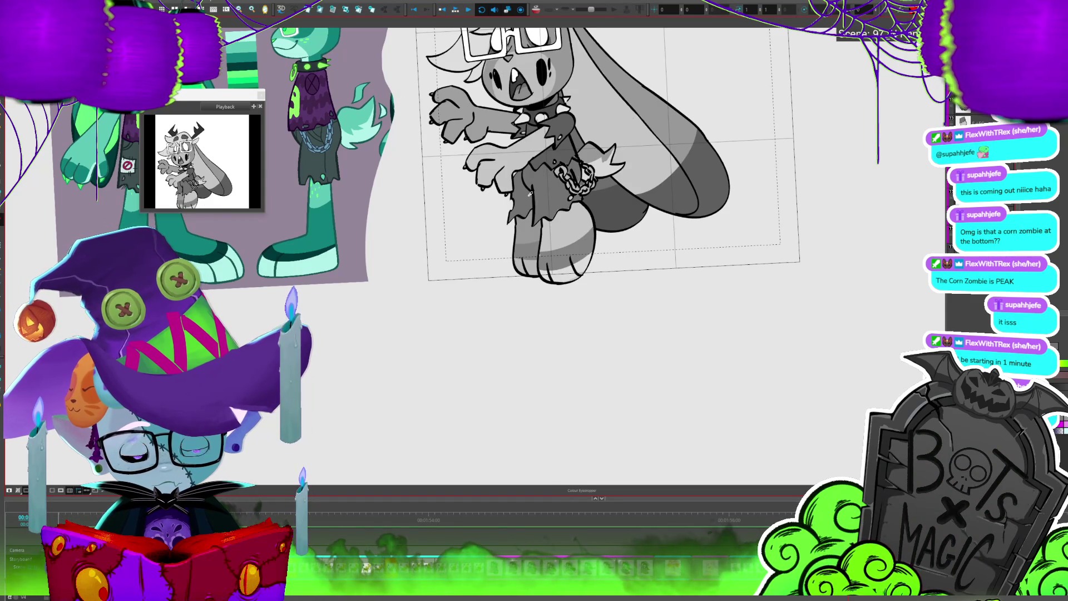
key(period)
key(period)
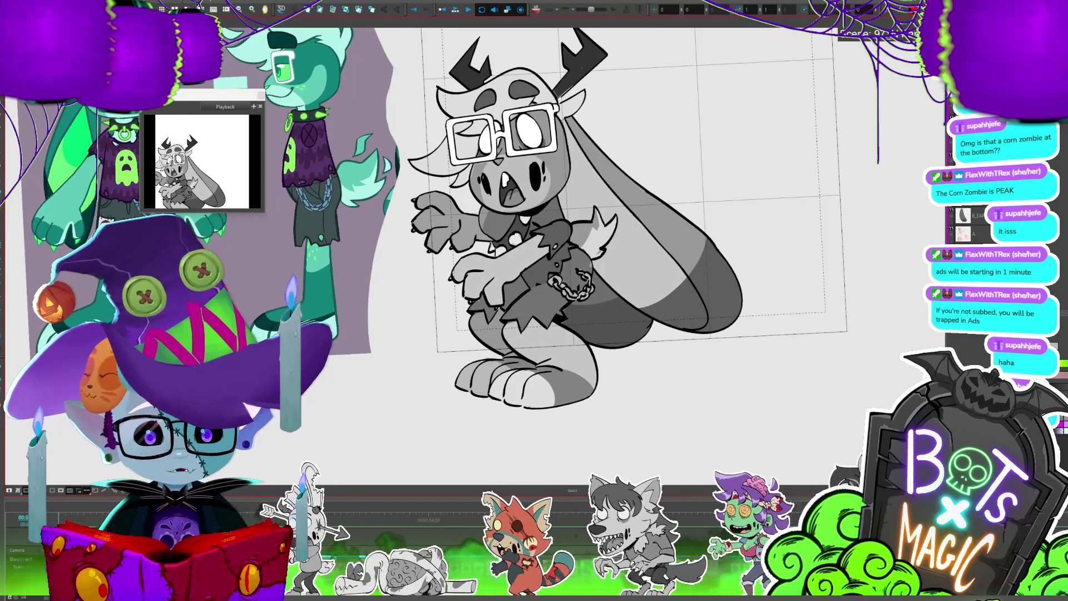
mouse_move(492, 229)
mouse_down()
mouse_move(592, 214)
mouse_move(556, 300)
mouse_move(531, 281)
mouse_move(528, 260)
mouse_up()
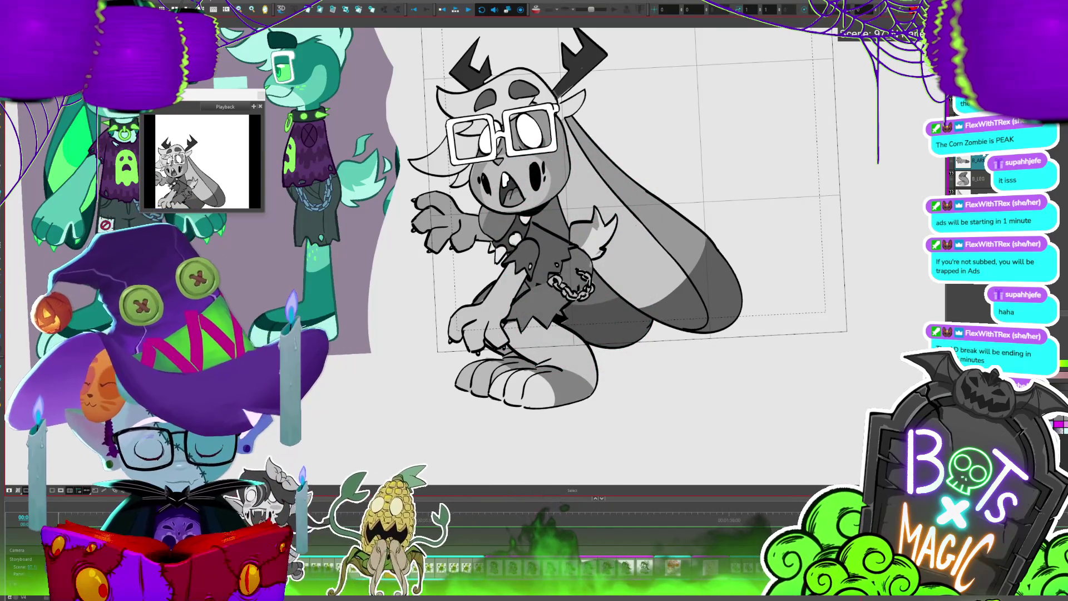
Rotate the raised arm down toward the body, nudge it right, and flip frames to compare
click(439, 222)
mouse_move(556, 186)
mouse_down()
mouse_move(501, 253)
mouse_move(508, 220)
mouse_up()
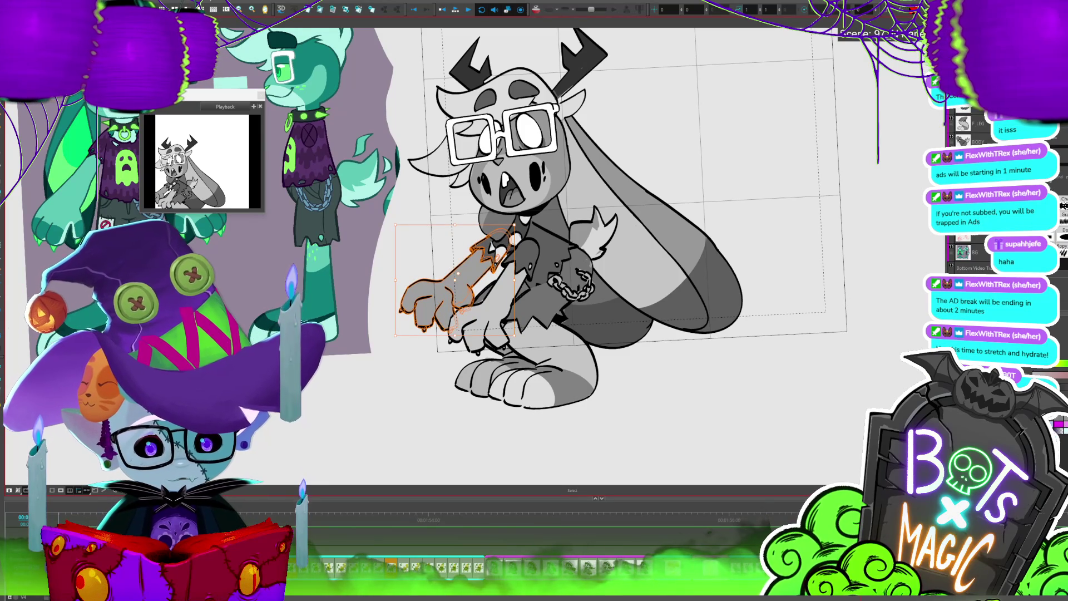
drag(477, 278, 489, 264)
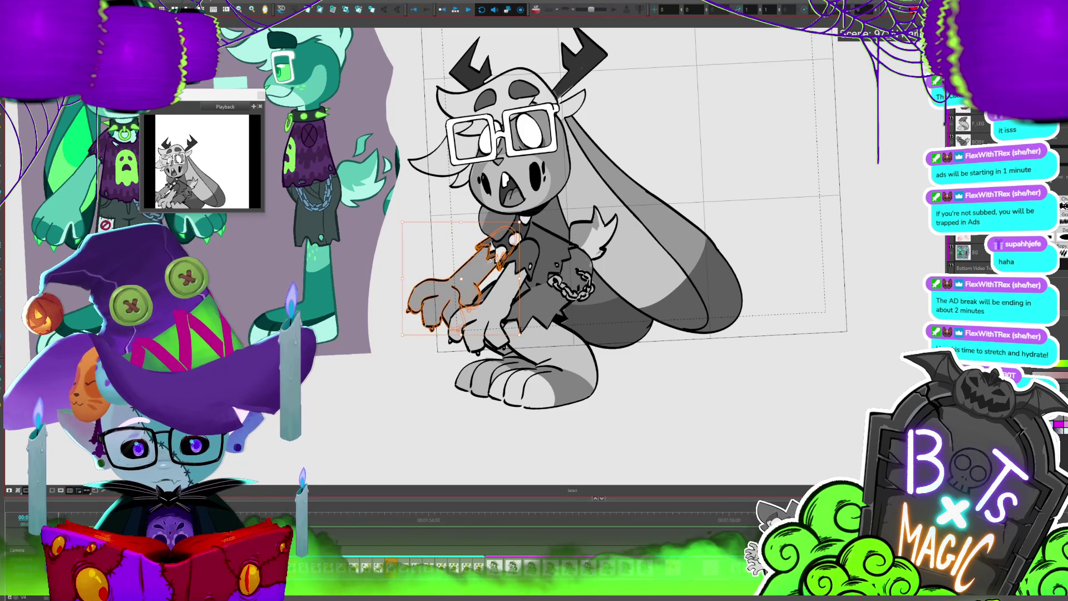
key(comma)
key(period)
key(comma)
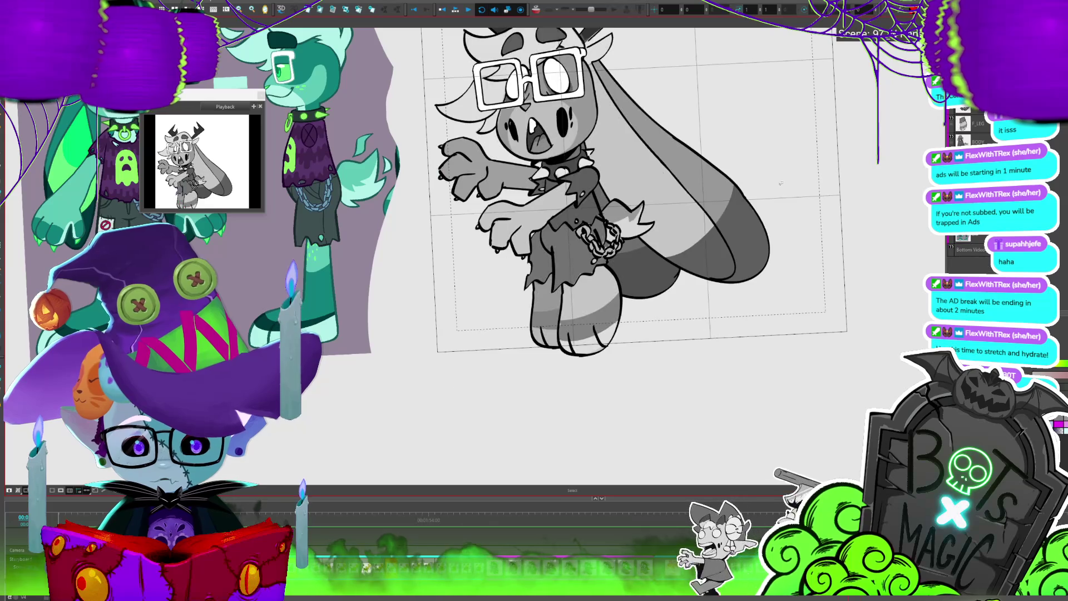
key(period)
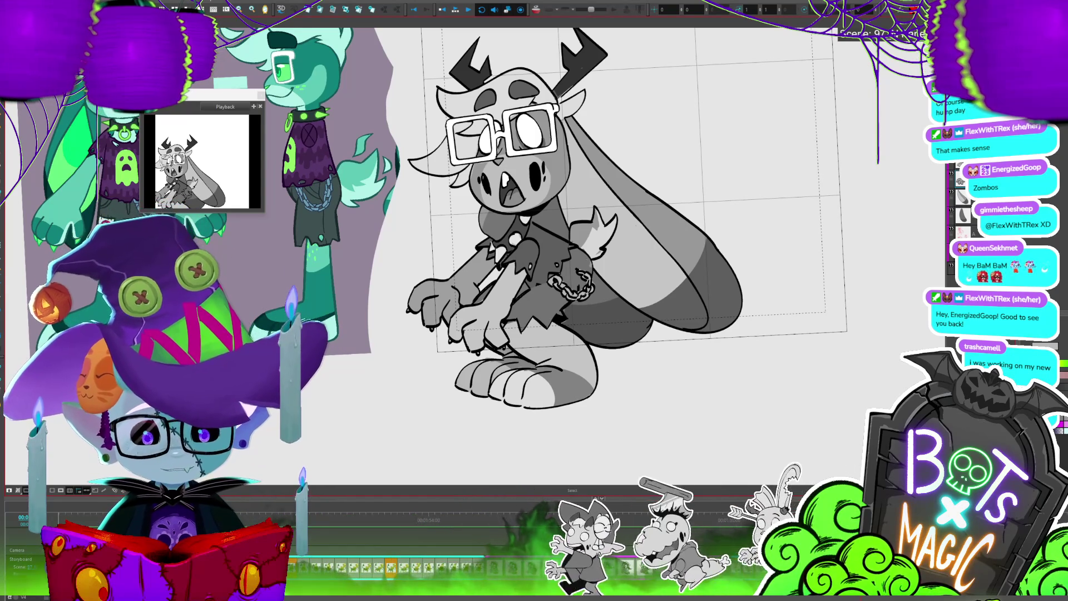
Zoom out, play back the poses, save the project, and switch to the browser's Discord sketch
key(1)
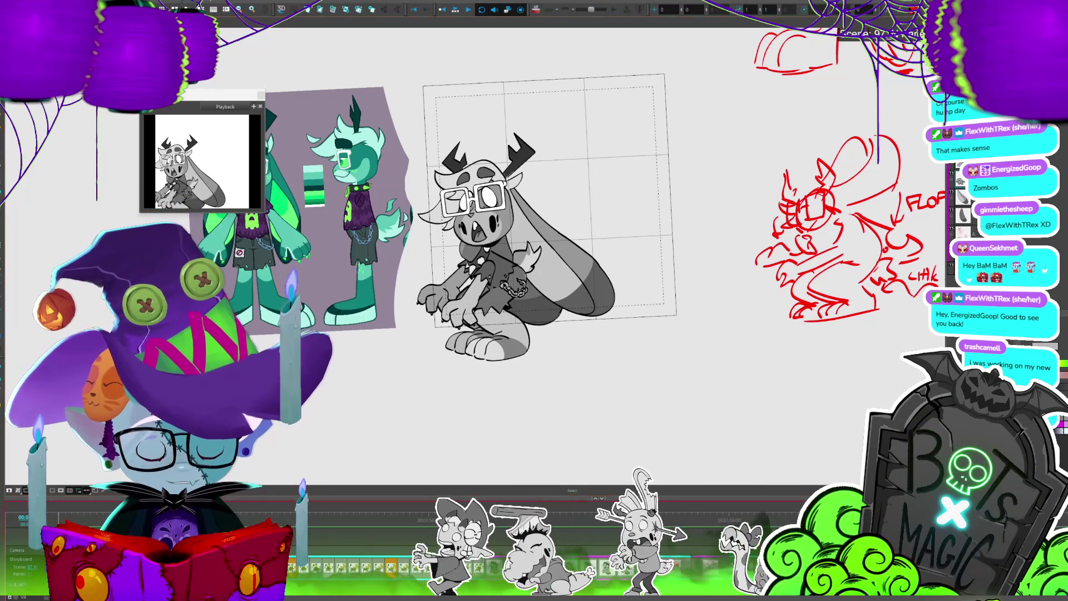
key(Return)
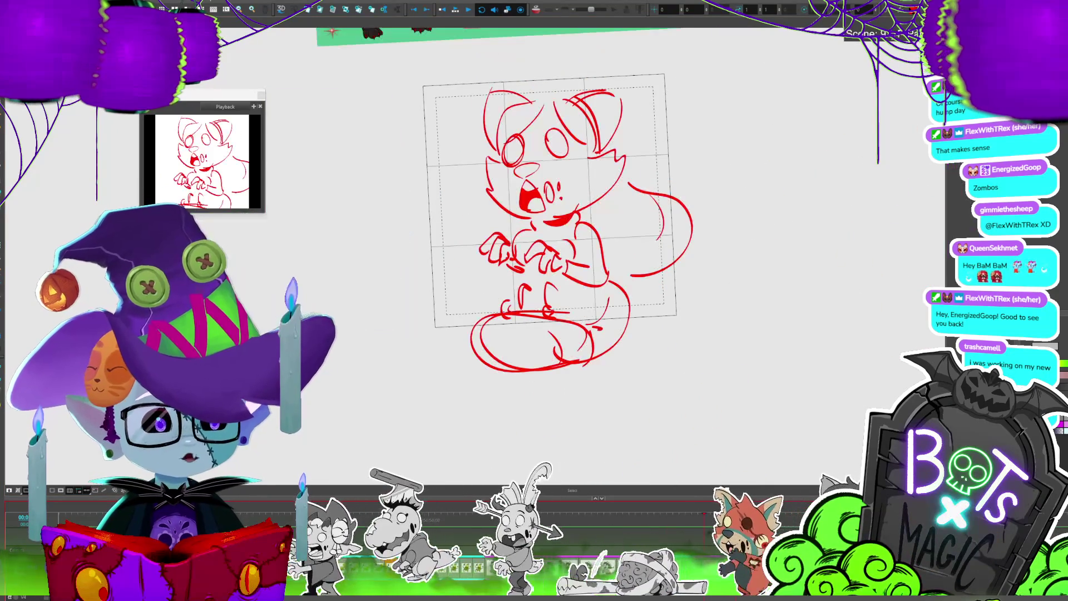
key(ctrl+s)
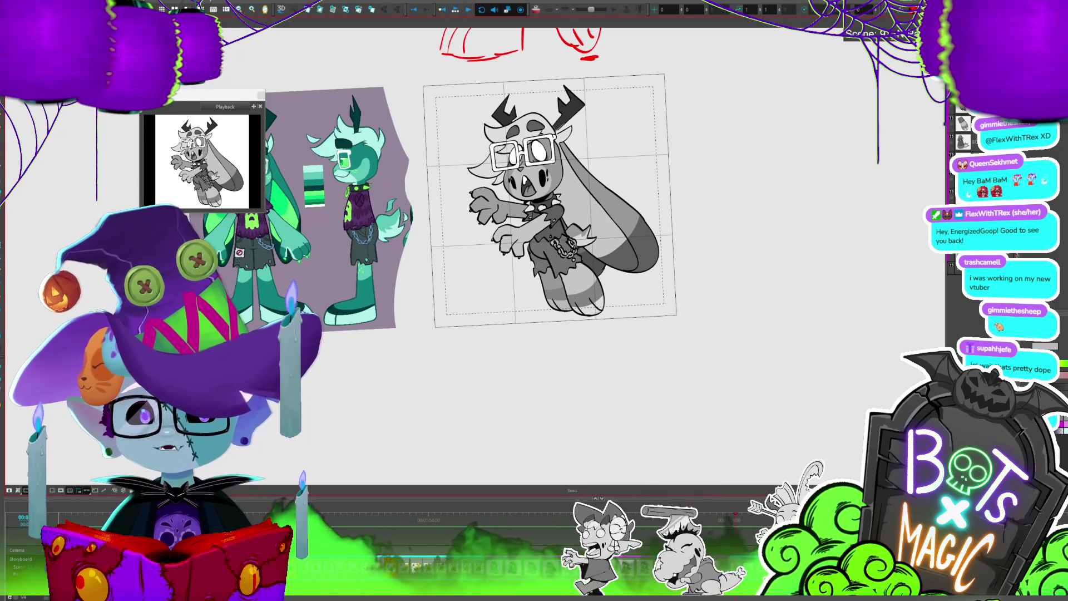
key(alt+Tab)
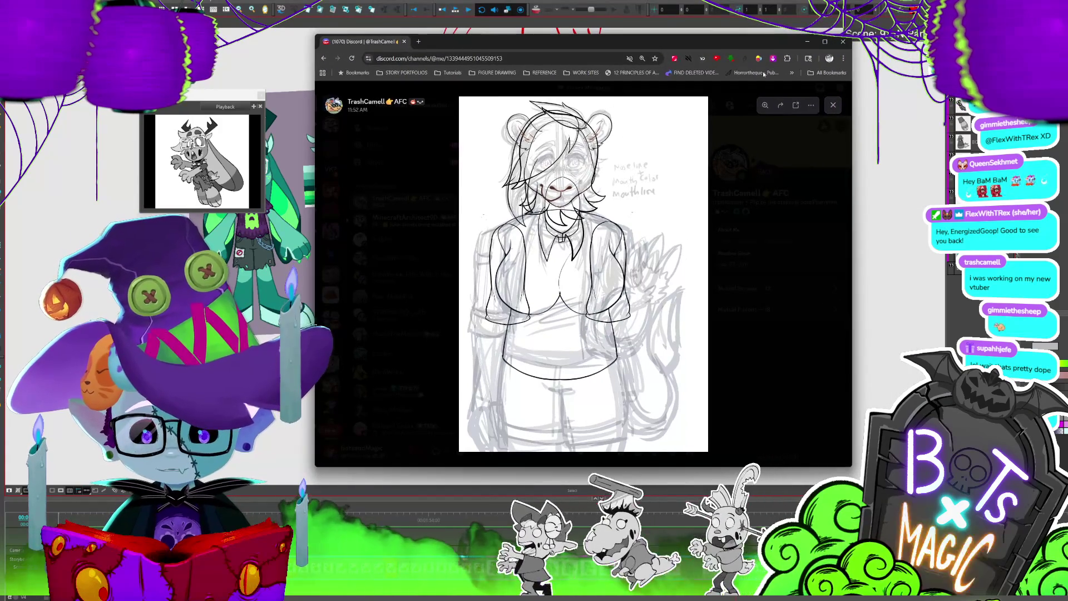
click(823, 39)
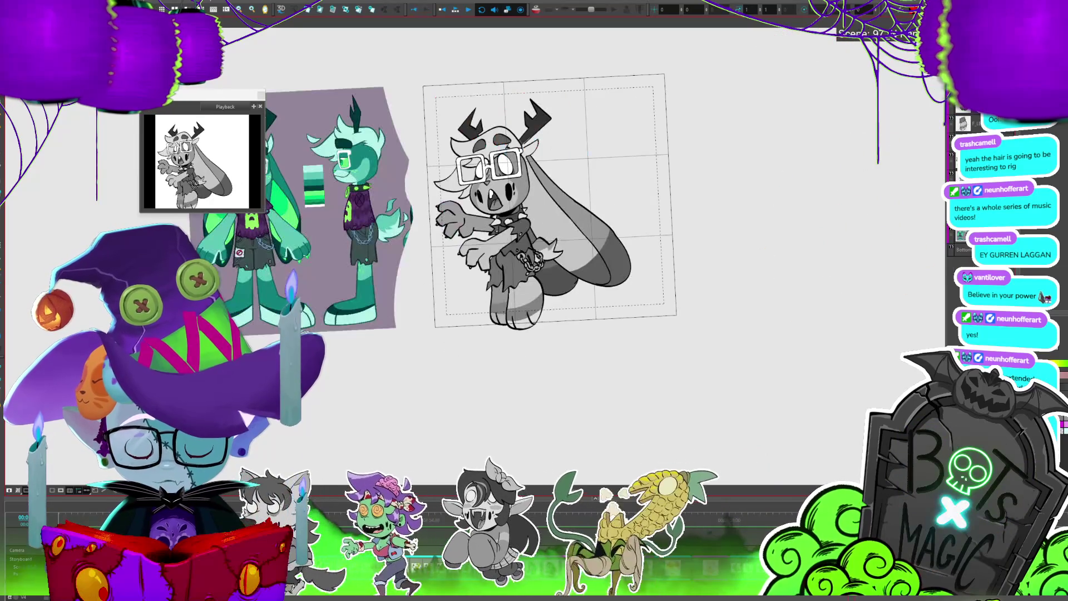
scroll(534, 222, up, 2)
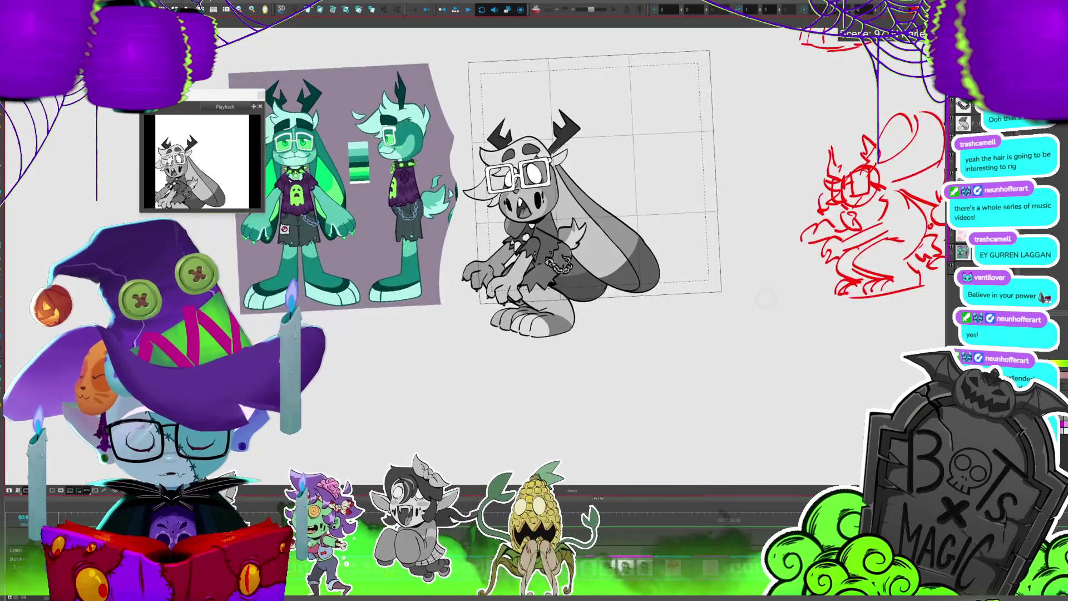
Cutter-lasso the bunny's front foot and shrink it narrower and shorter, then fade other layers
key(alt+t)
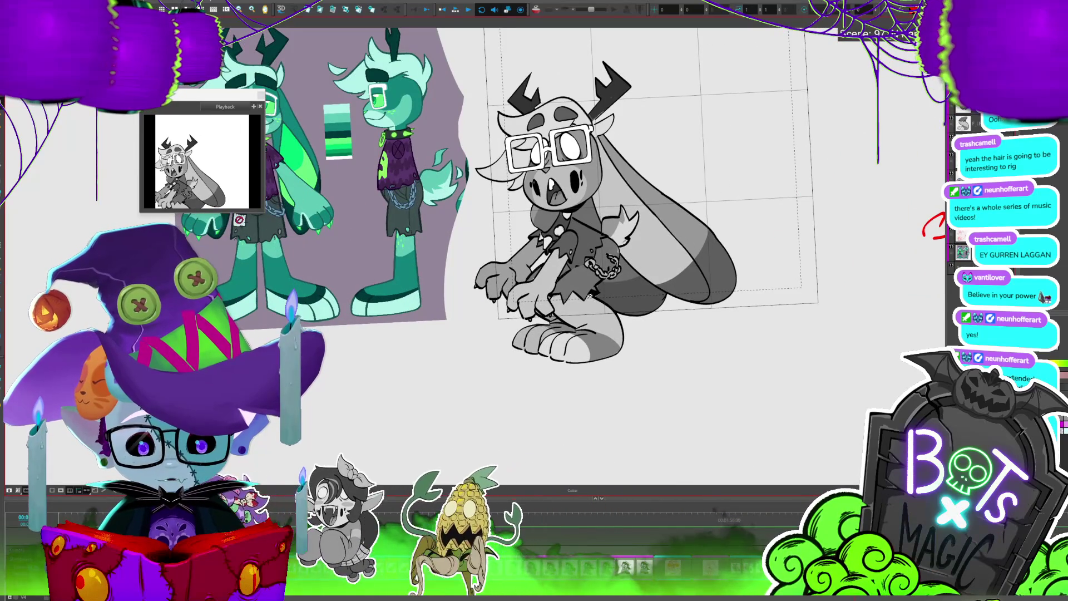
drag(549, 389, 617, 321)
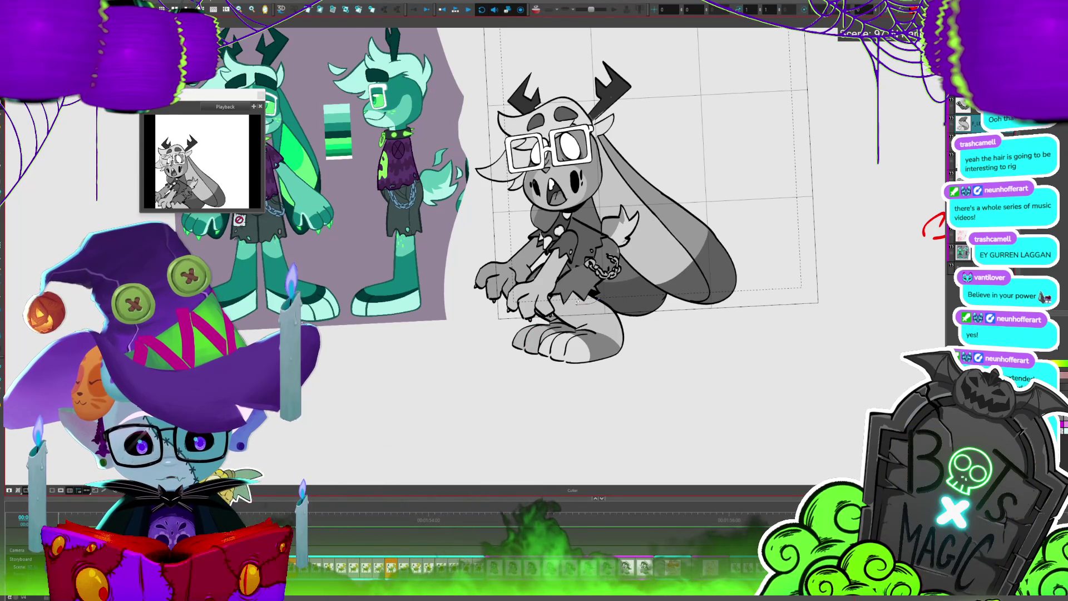
mouse_move(526, 347)
mouse_down()
mouse_move(634, 320)
mouse_move(624, 346)
mouse_up()
drag(581, 395, 589, 349)
click(591, 370)
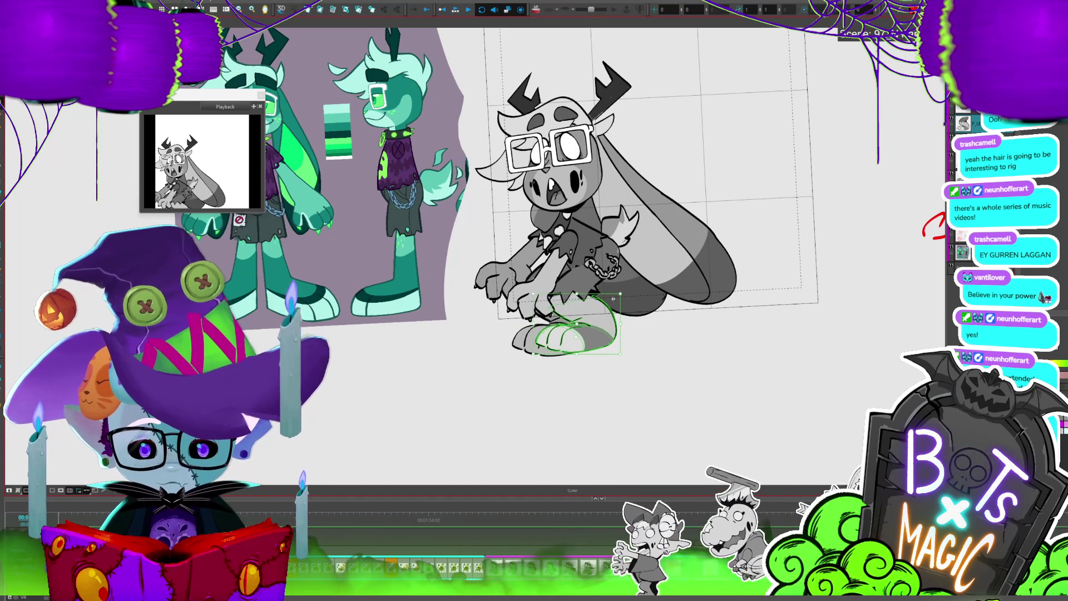
click(612, 291)
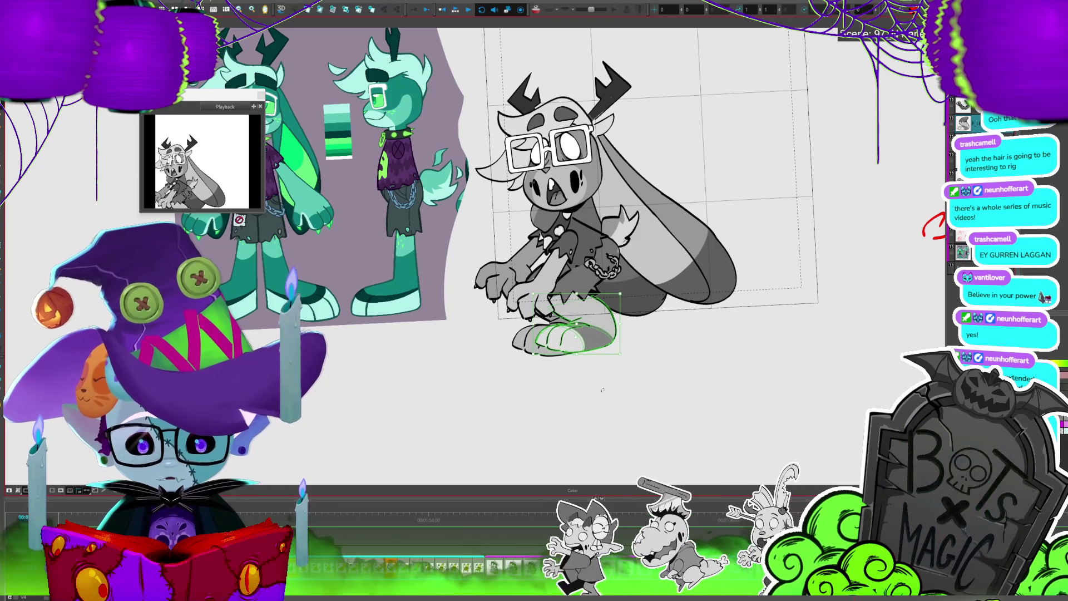
click(609, 383)
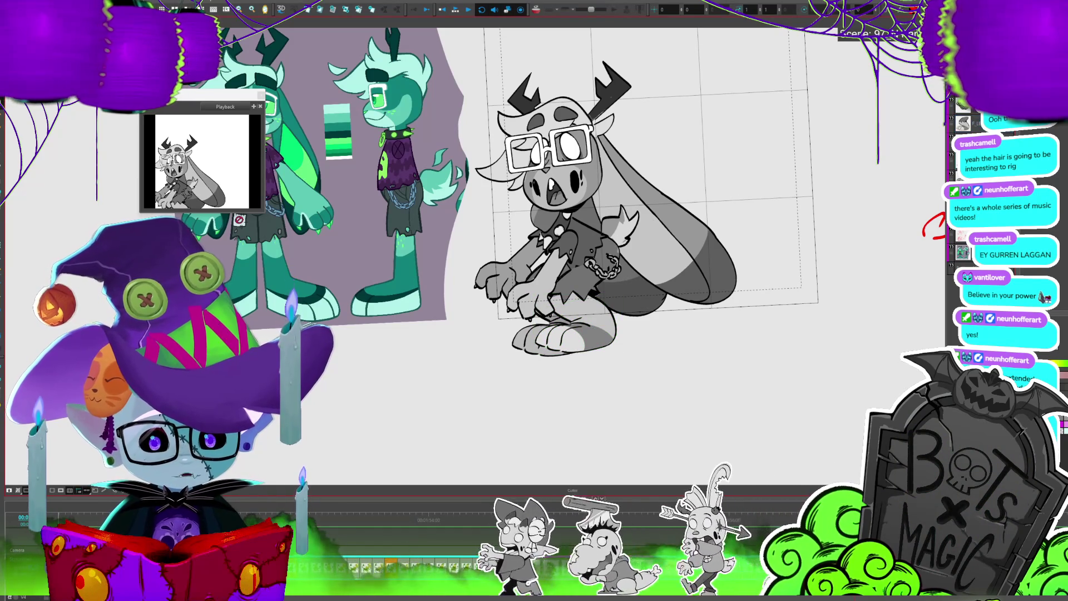
key(shift+l)
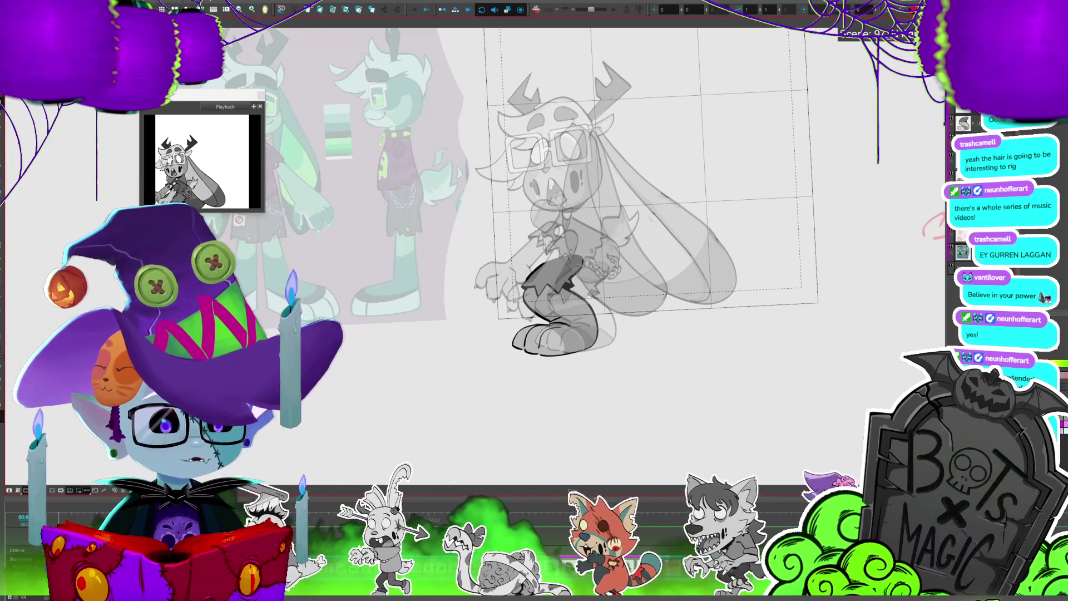
Lasso the leg and foot, reshape the leg slightly, and squash the foot shorter
scroll(475, 310, up, 3)
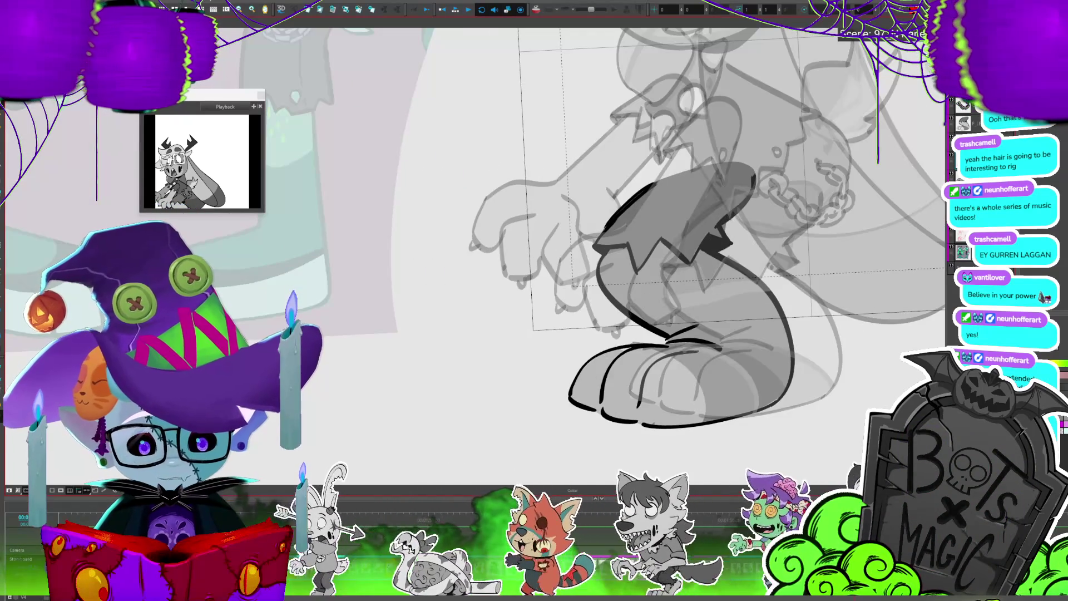
drag(702, 269, 607, 267)
drag(712, 440, 730, 227)
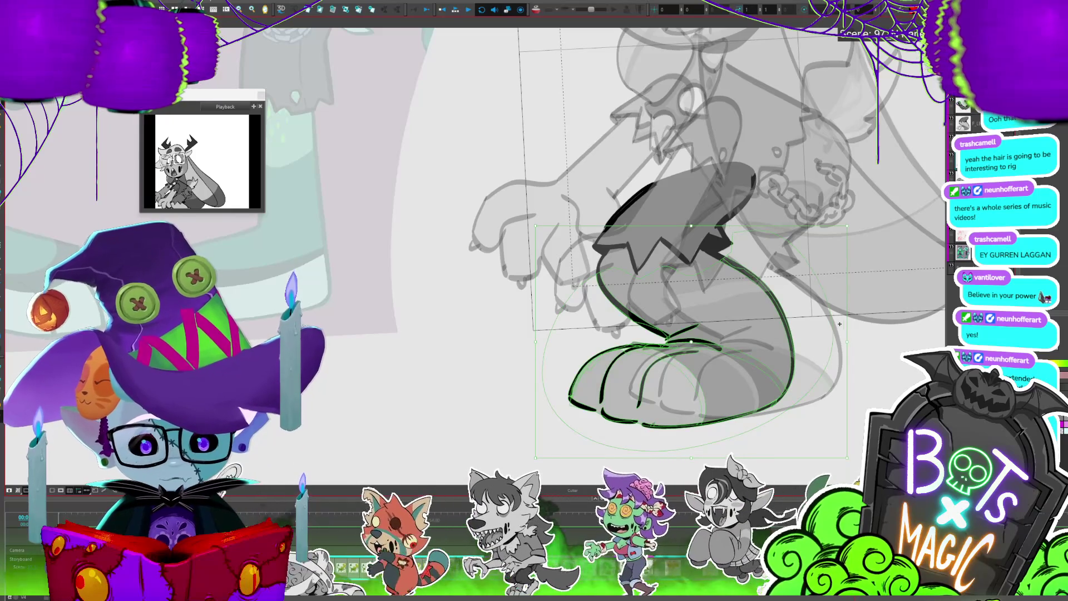
drag(847, 341, 840, 333)
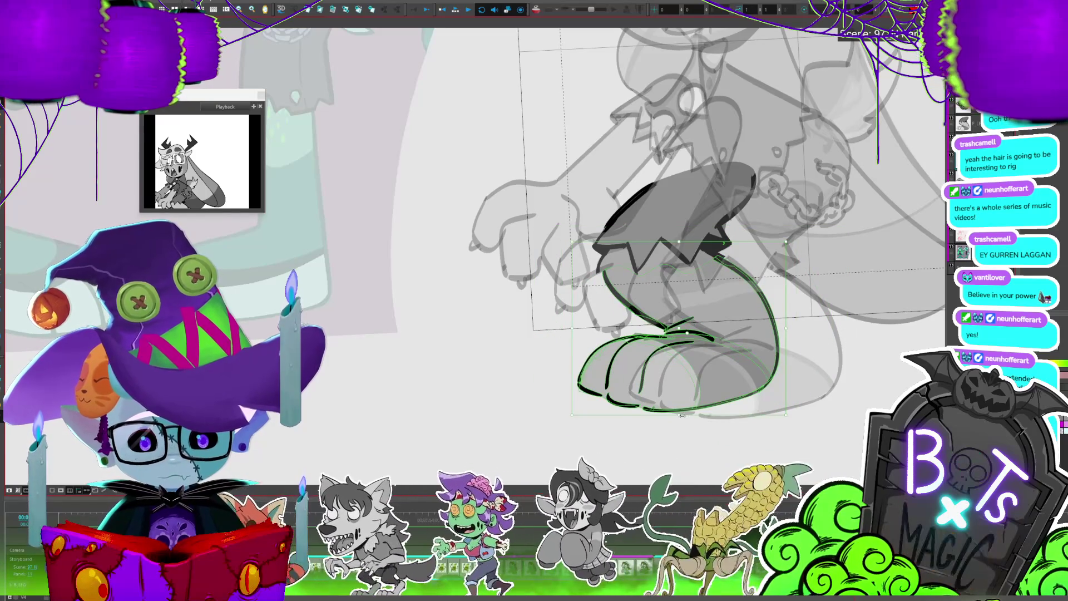
drag(680, 428, 707, 382)
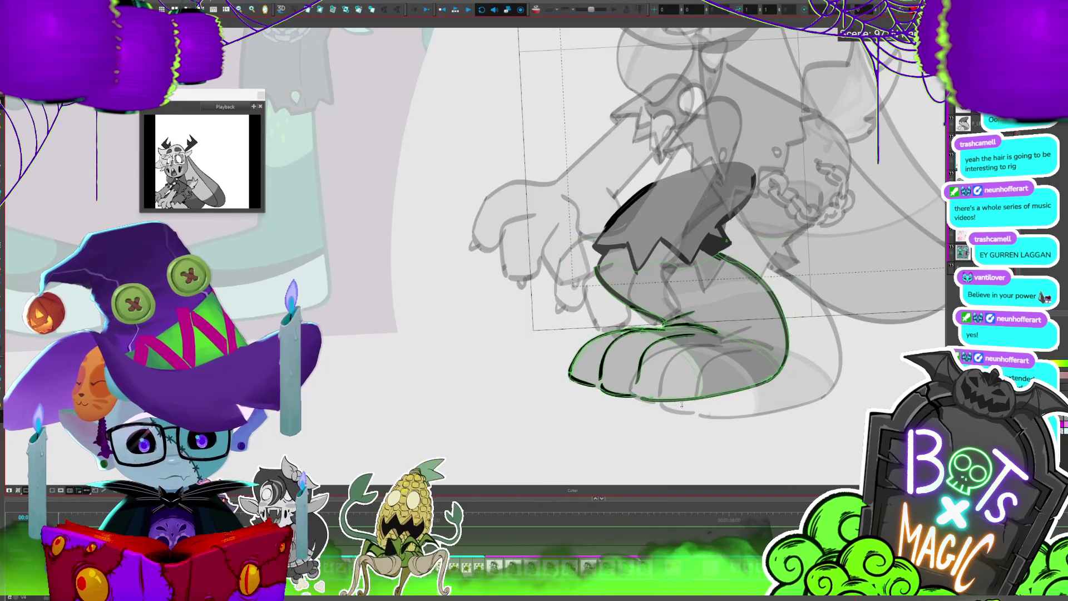
key(alt+s)
click(678, 426)
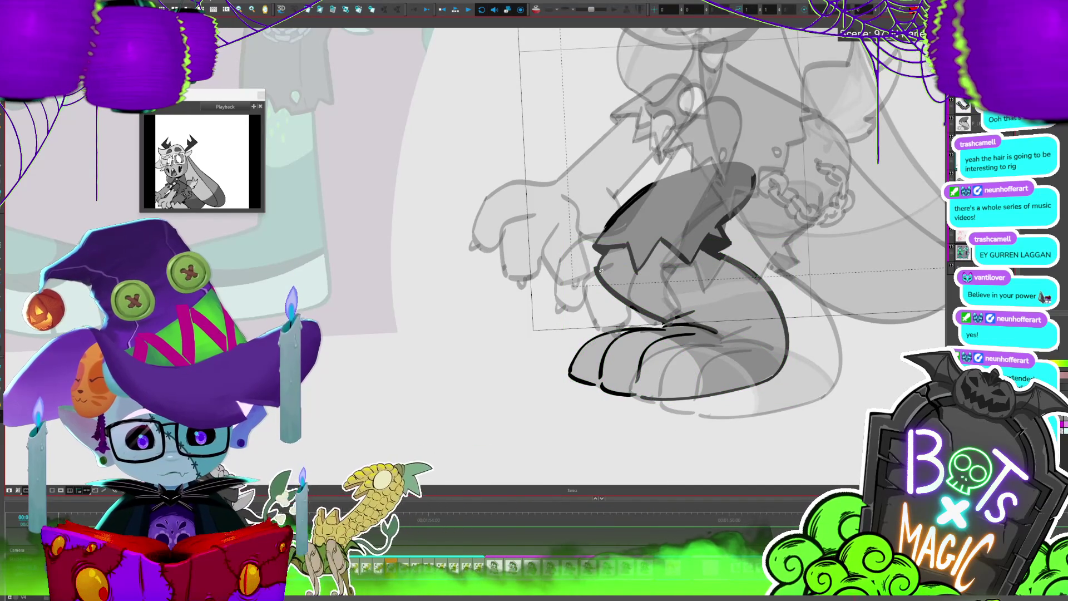
Sample the dark line colour for the brush and zoom the canvas out
key(alt+b)
key(alt+d)
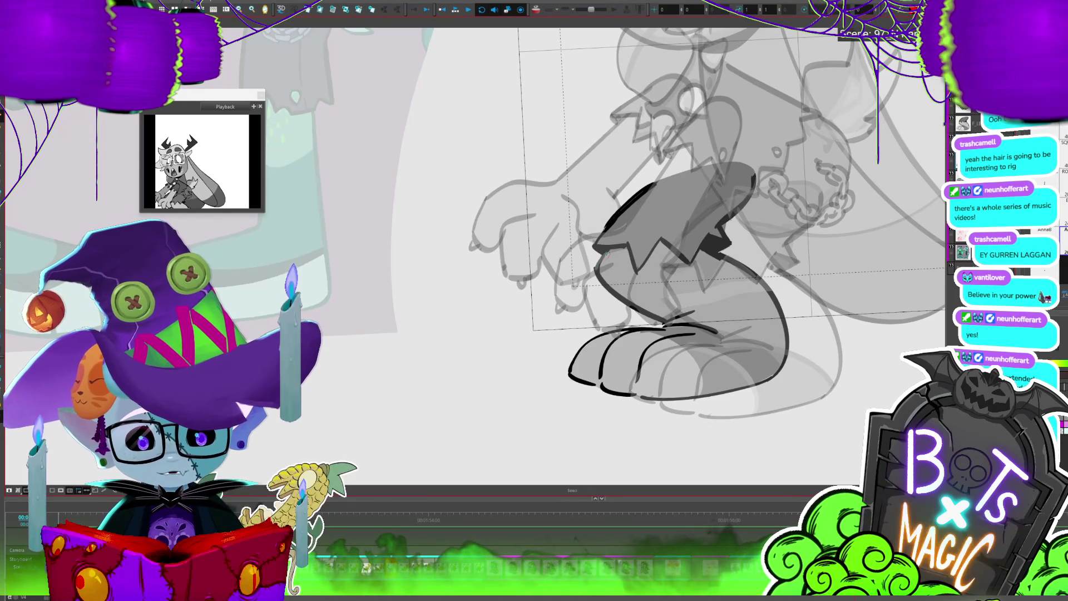
click(598, 268)
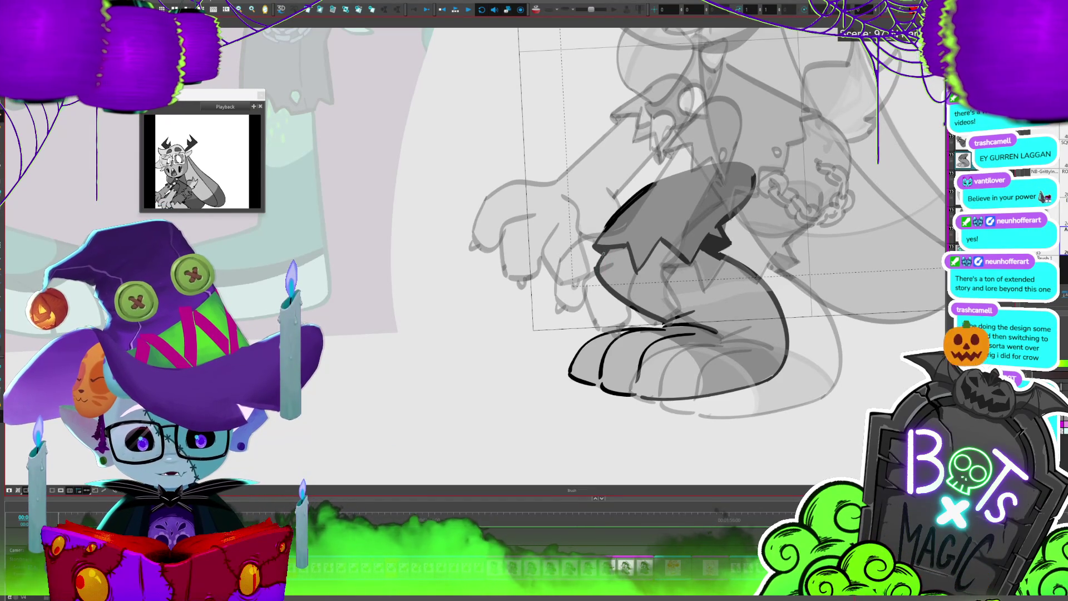
key(2)
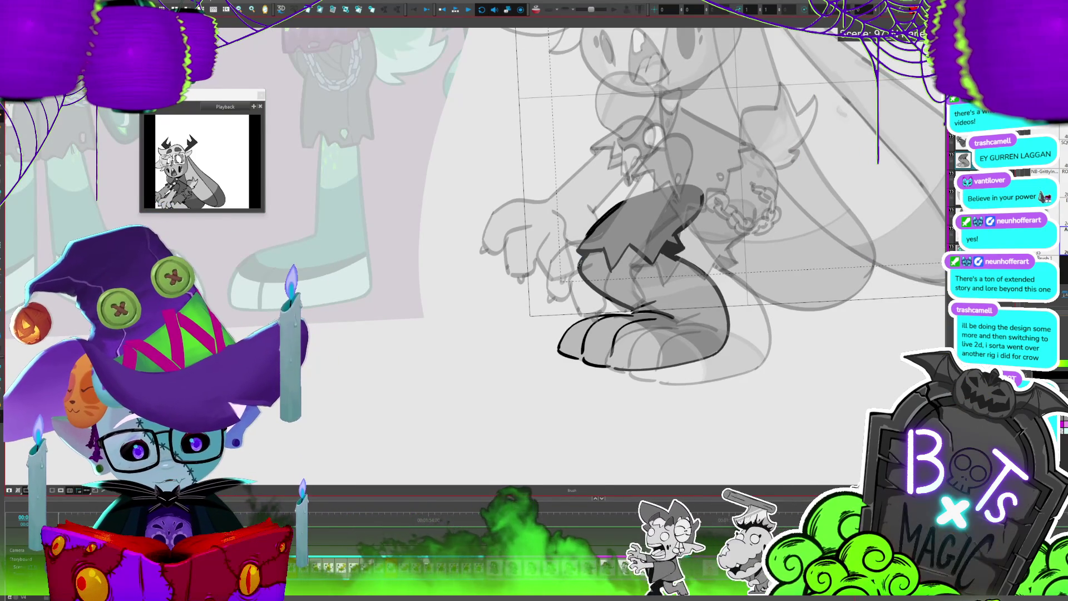
key(2)
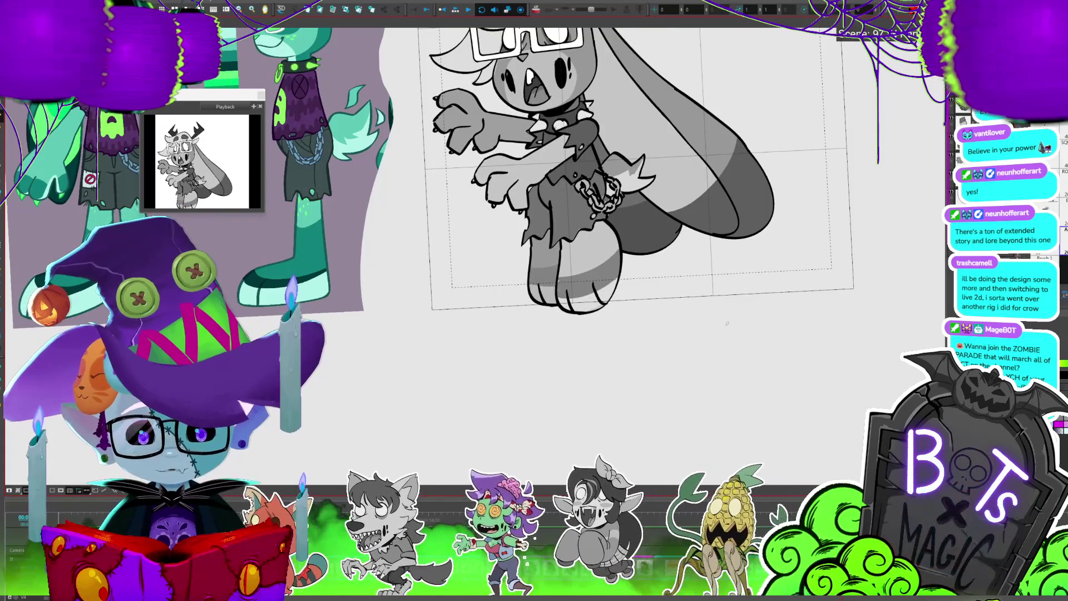
Stop on the crouching pose, move the head up and right, then undo that move
key(Return)
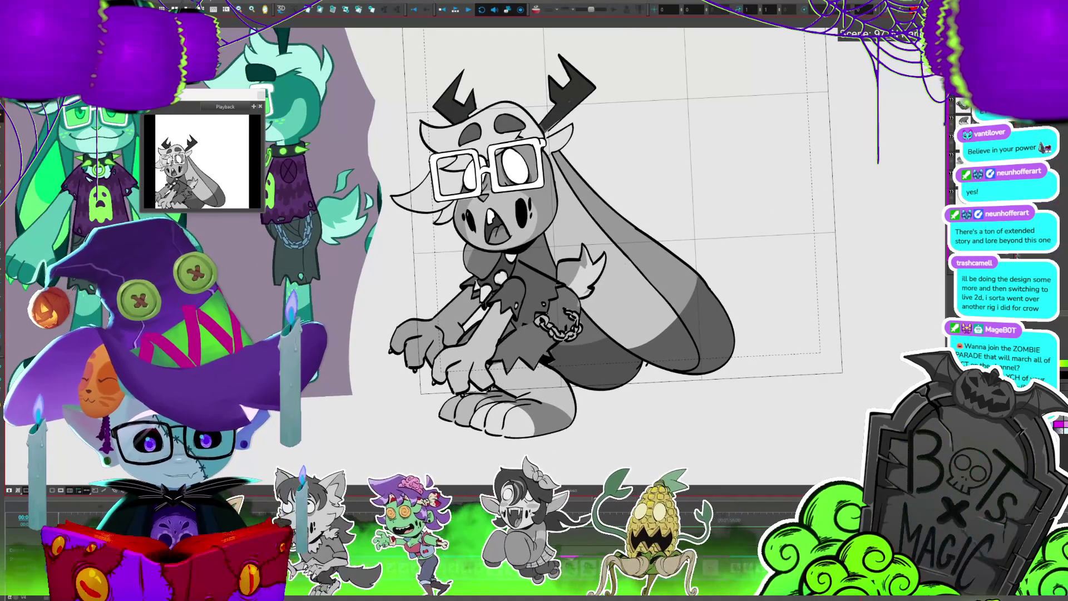
mouse_move(561, 189)
mouse_down()
mouse_move(680, 113)
mouse_move(553, 95)
mouse_move(670, 117)
mouse_up()
key(ctrl+z)
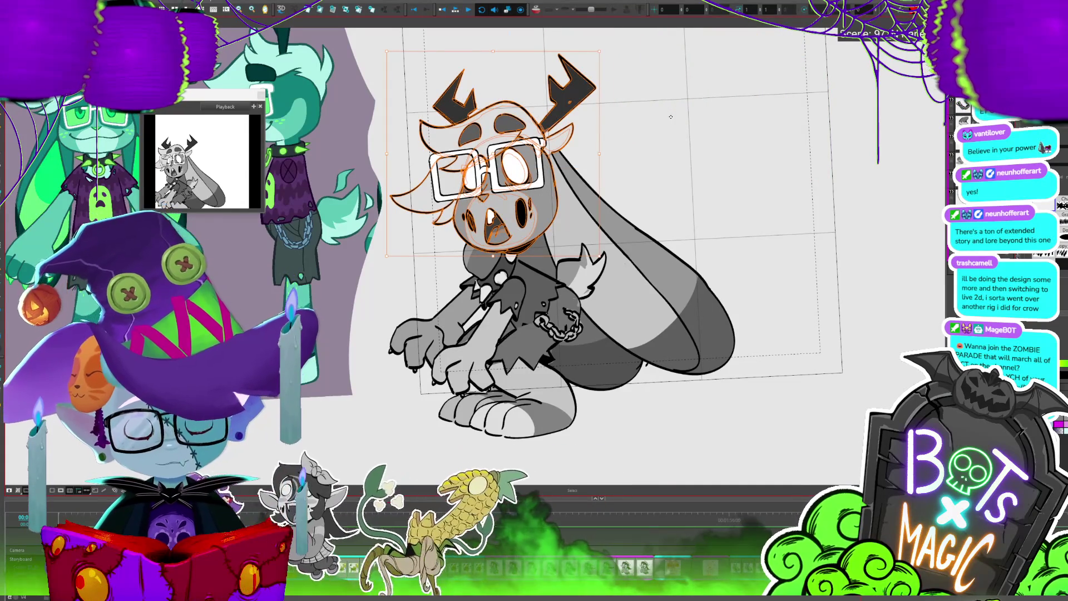
drag(671, 117, 694, 147)
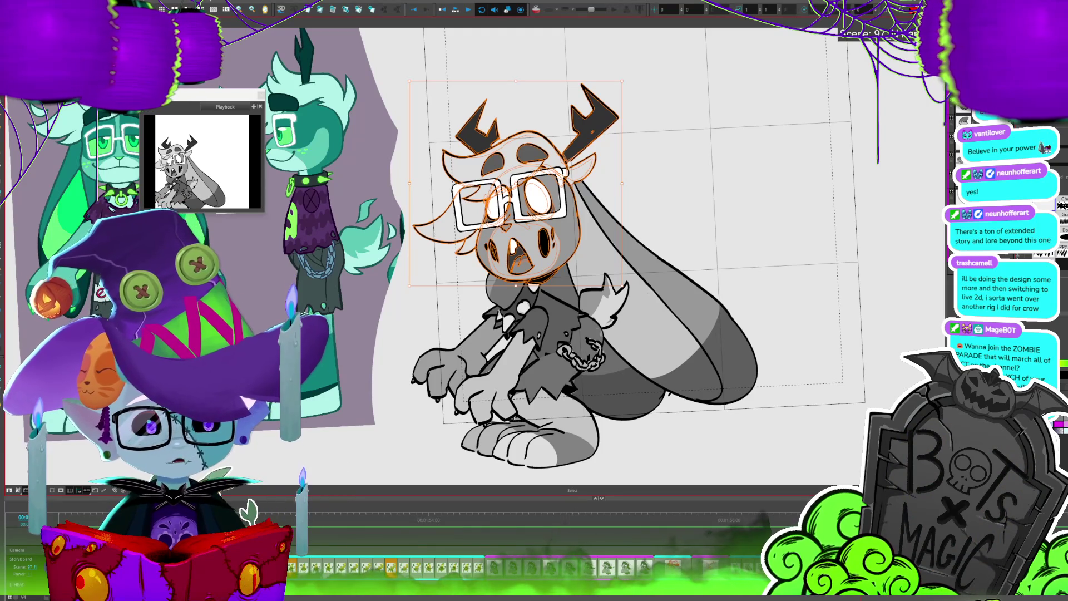
Delete the head, sketch rough hair strokes, then undo back to the original head
key(Delete)
mouse_move(557, 128)
mouse_down()
mouse_move(434, 166)
mouse_move(525, 264)
mouse_up()
key(ctrl+z)
key(ctrl+z)
key(ctrl+z)
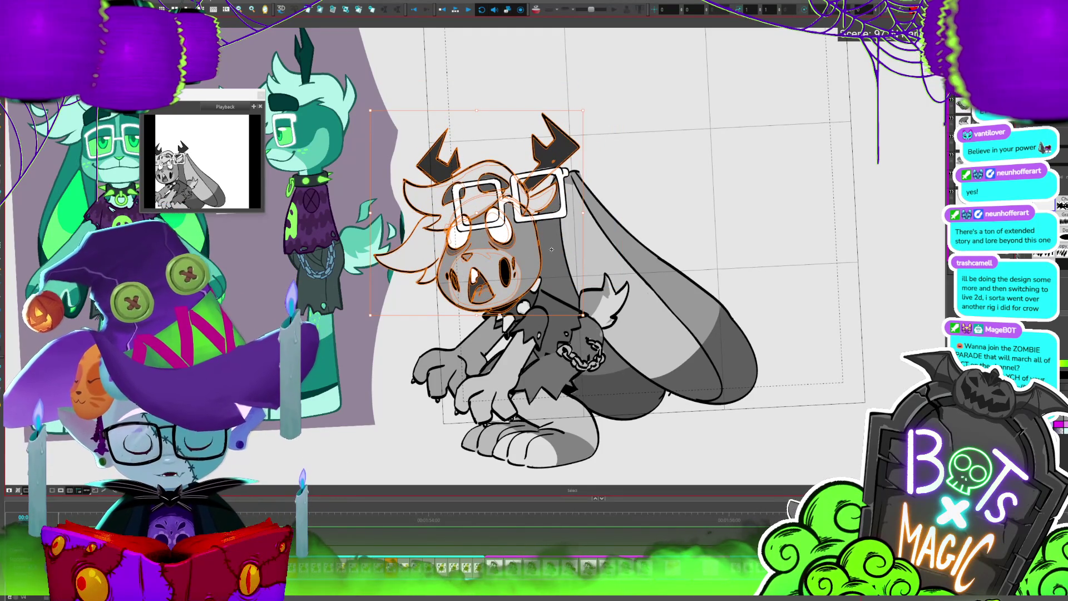
key(ctrl+z)
key(ctrl+z)
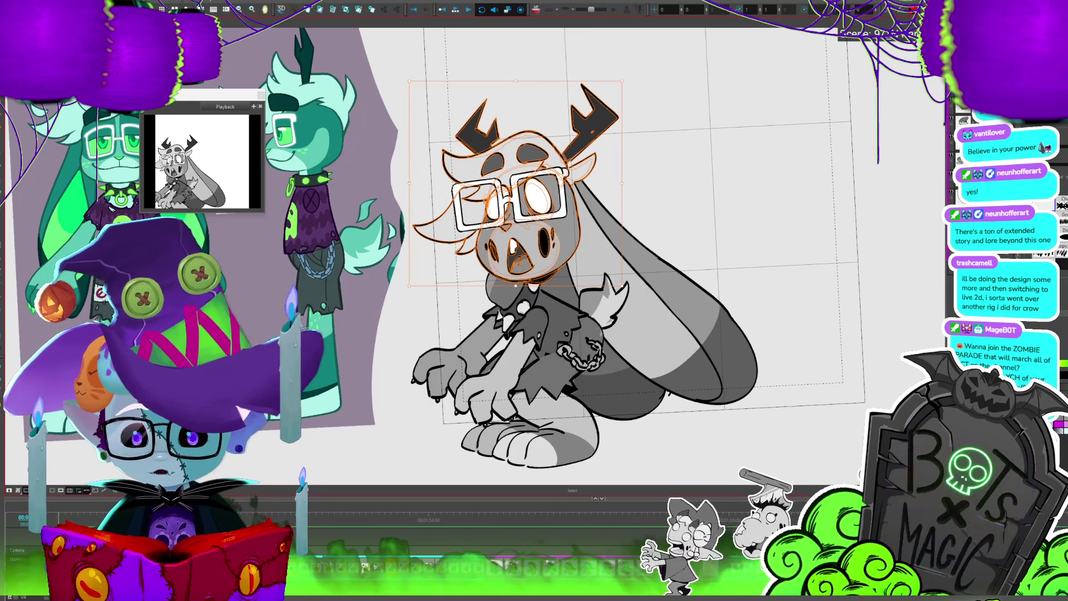
key(Escape)
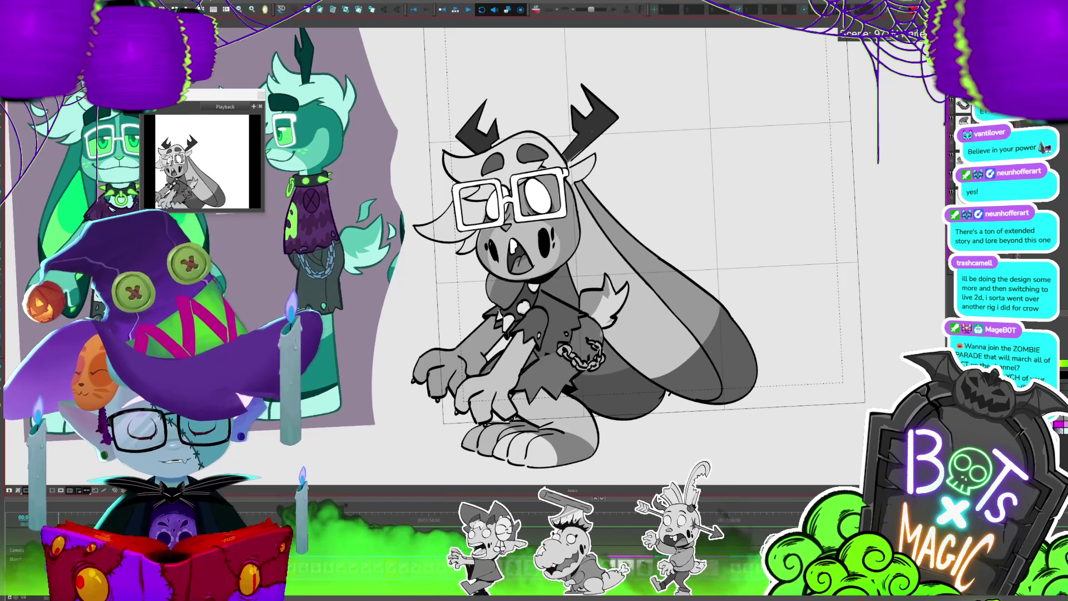
Reselect the bunny's head drawing and step back to the crouching pose
click(524, 270)
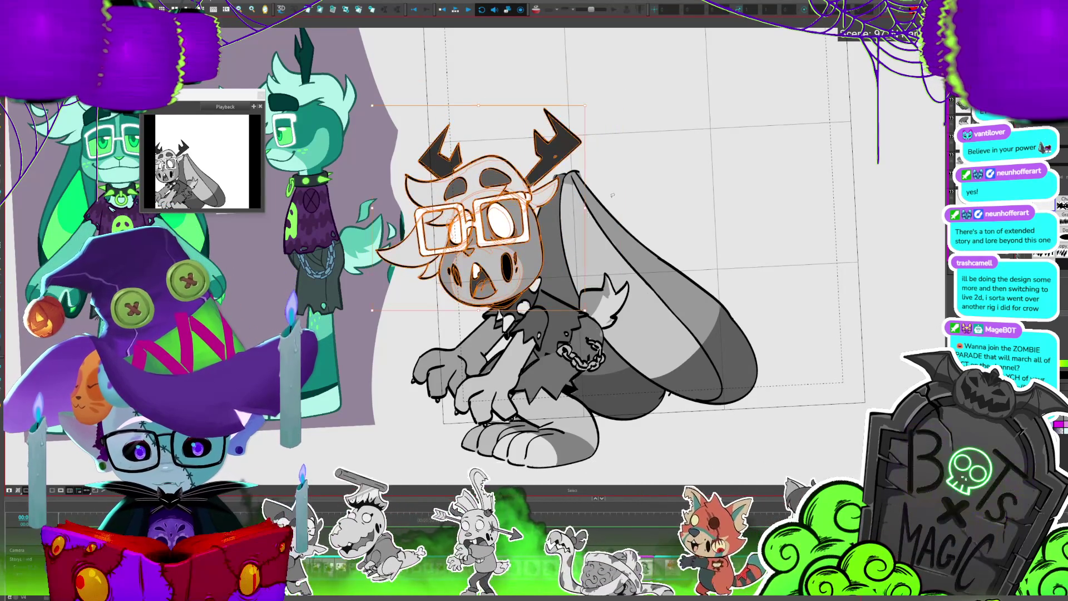
key(period)
key(period)
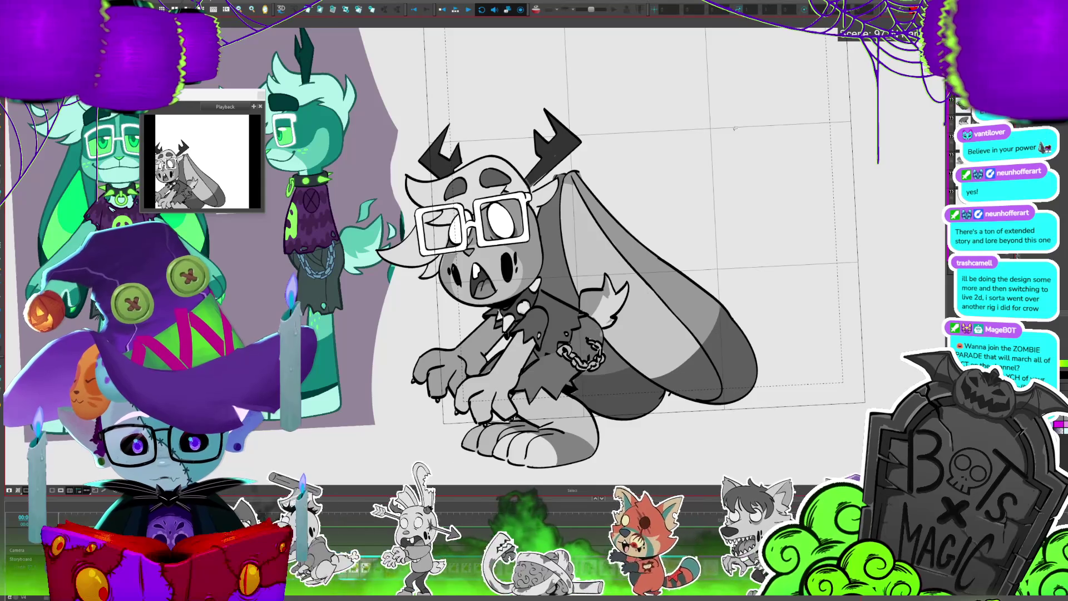
key(period)
key(period)
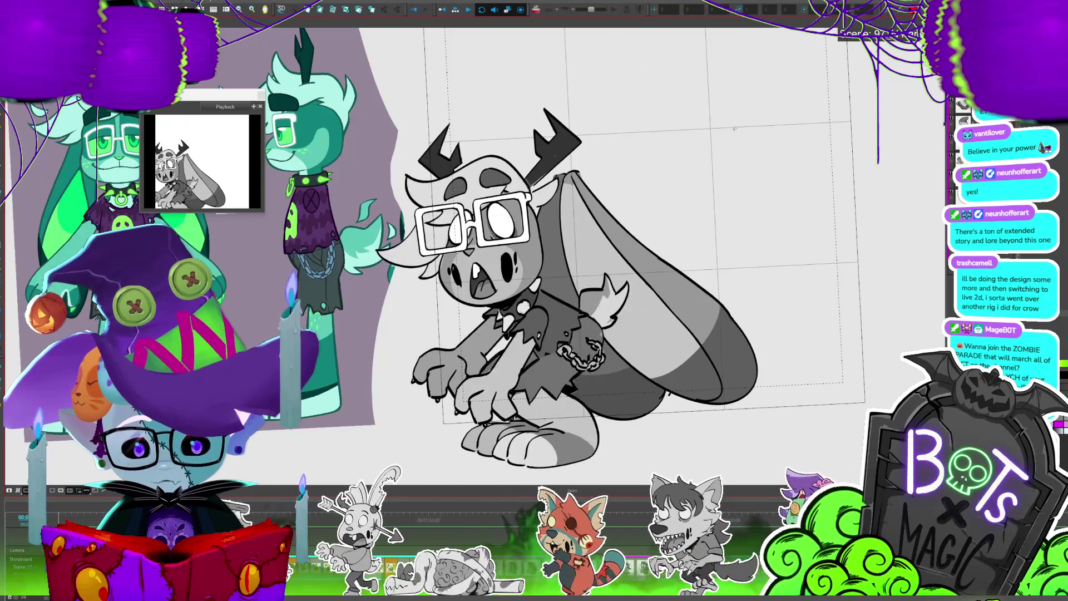
scroll(734, 128, down, 4)
scroll(809, 228, up, 2)
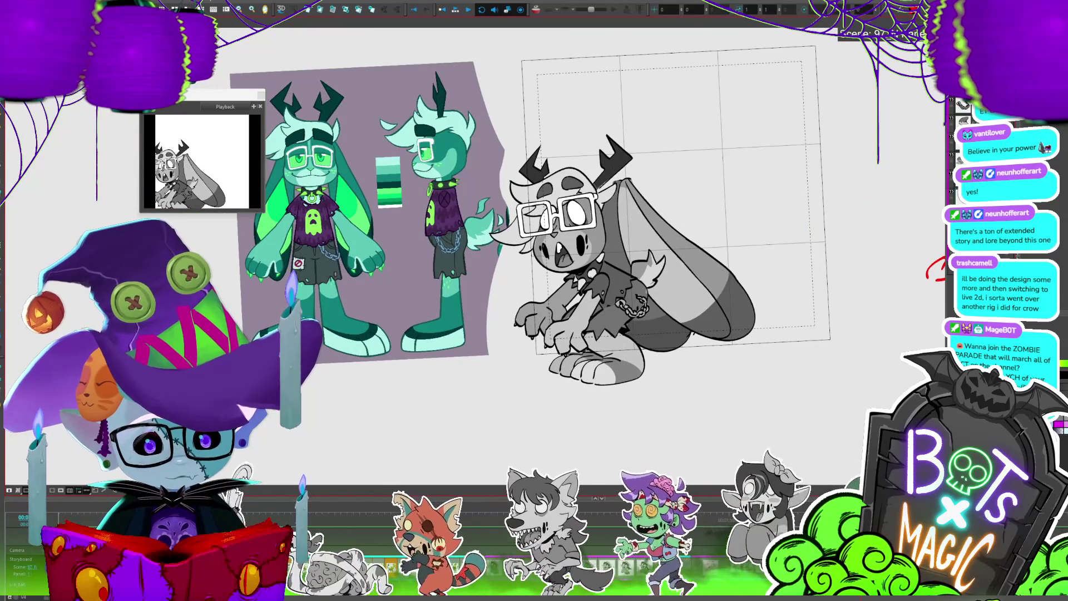
Rotate the crouching bunny's long ears to sweep back higher, then play through the poses
click(676, 263)
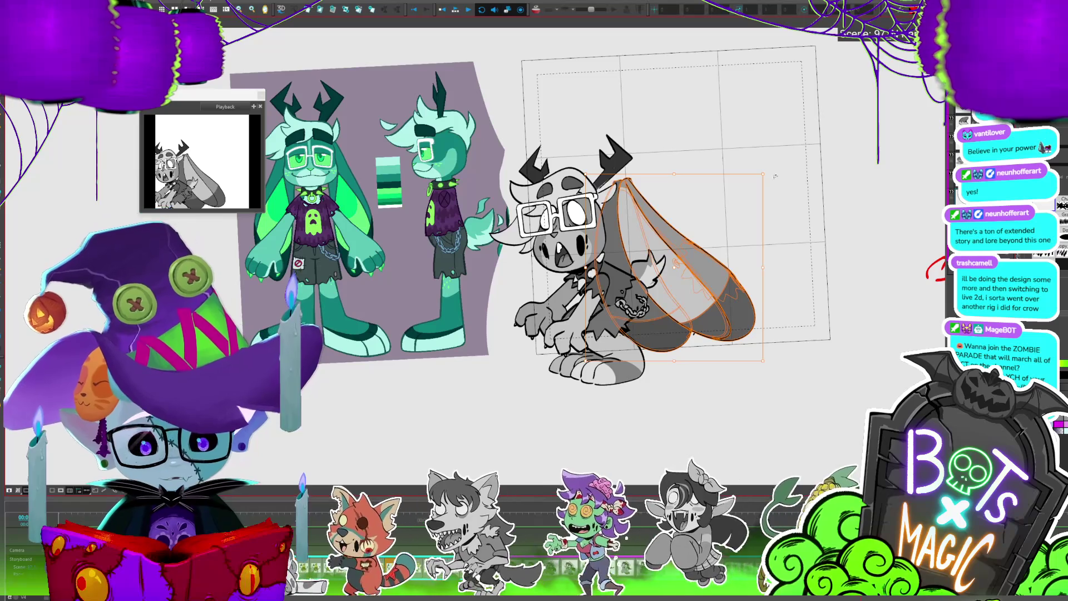
mouse_move(769, 176)
mouse_down()
mouse_move(776, 228)
mouse_move(727, 297)
mouse_move(726, 267)
mouse_up()
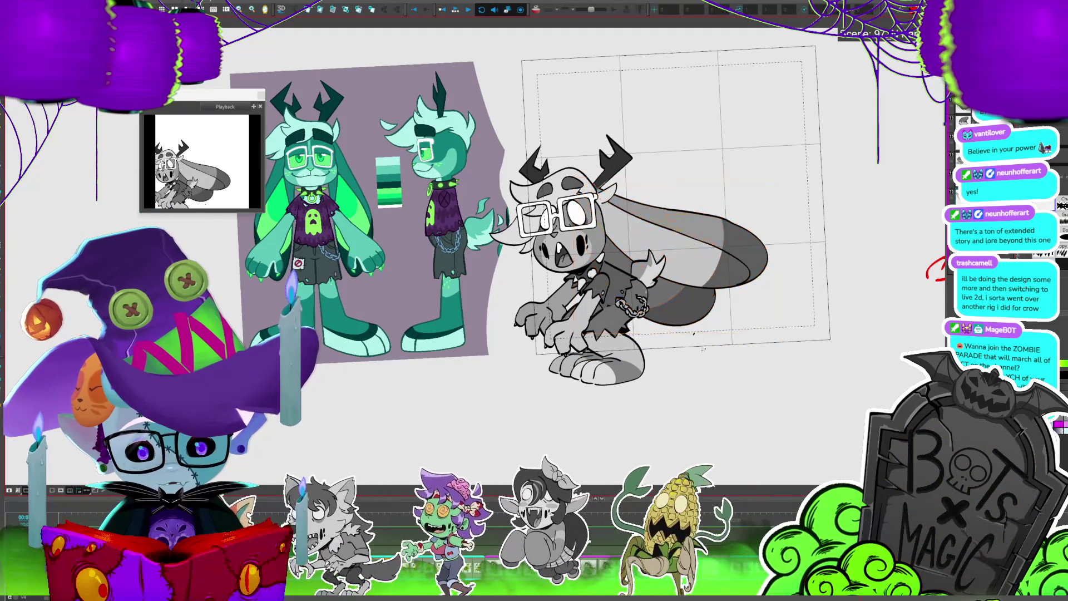
click(706, 358)
key(.)
key(.)
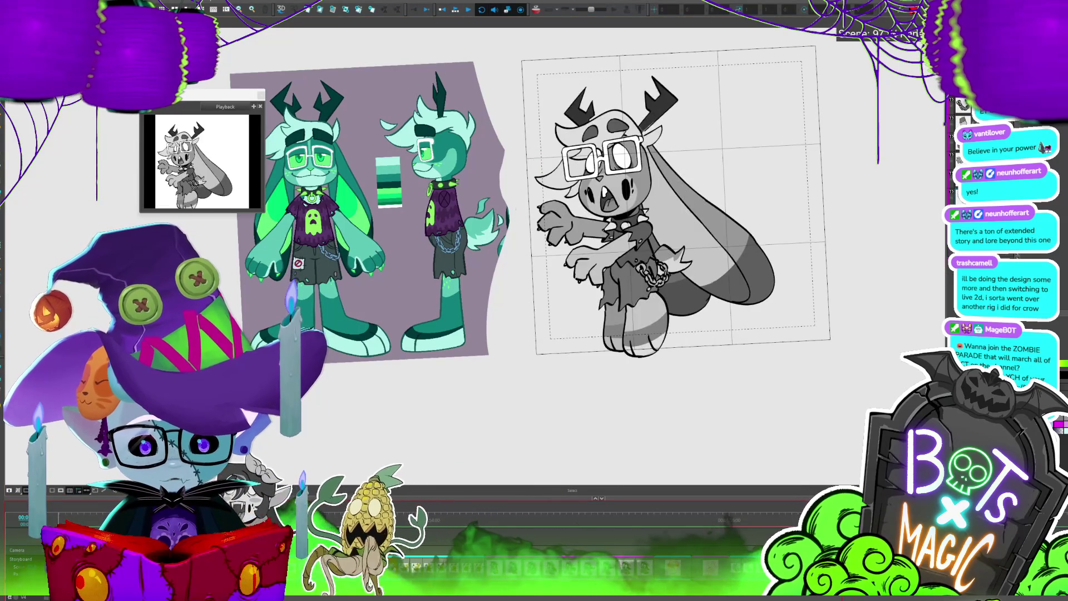
scroll(581, 272, up, 2)
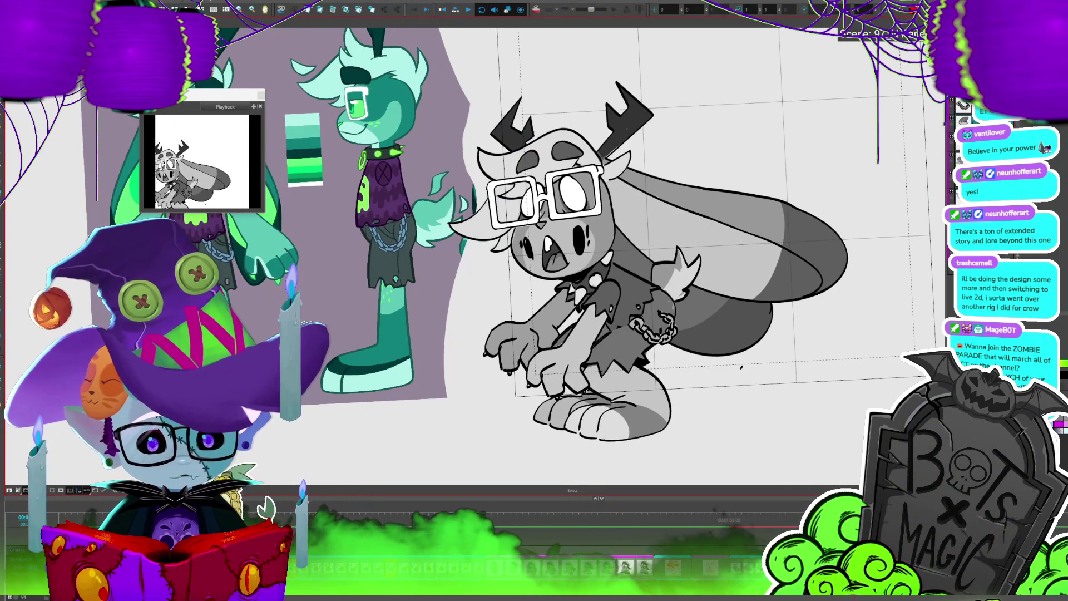
scroll(581, 312, up, 3)
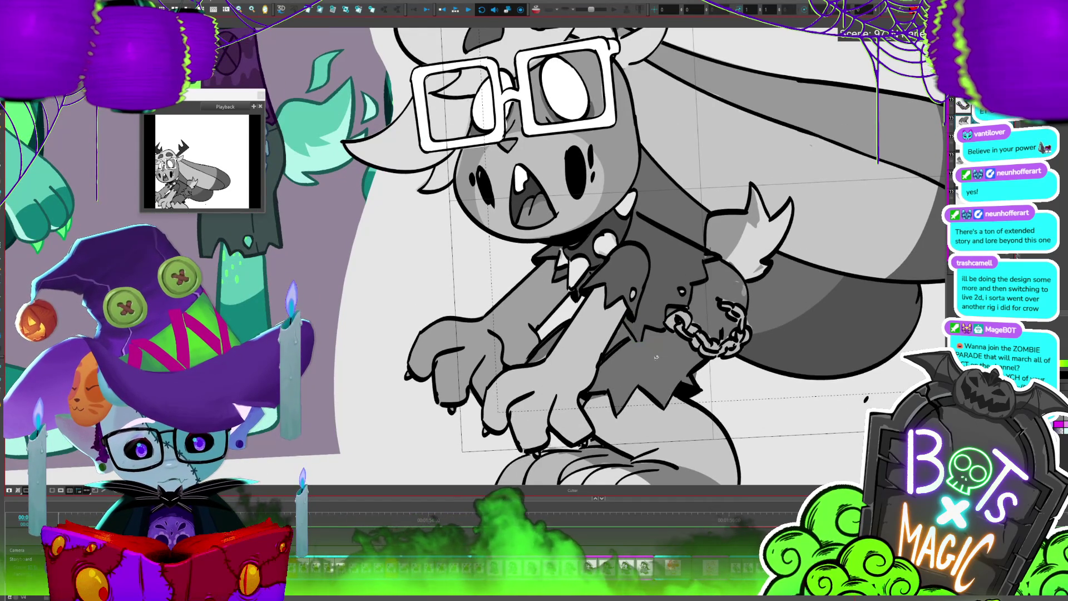
scroll(397, 340, down, 2)
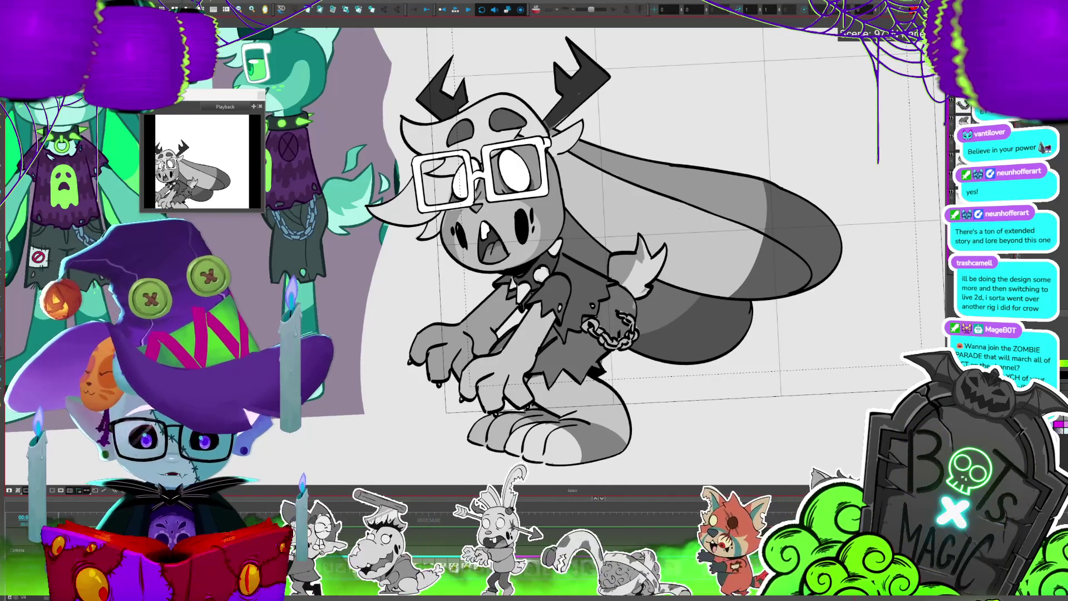
click(547, 229)
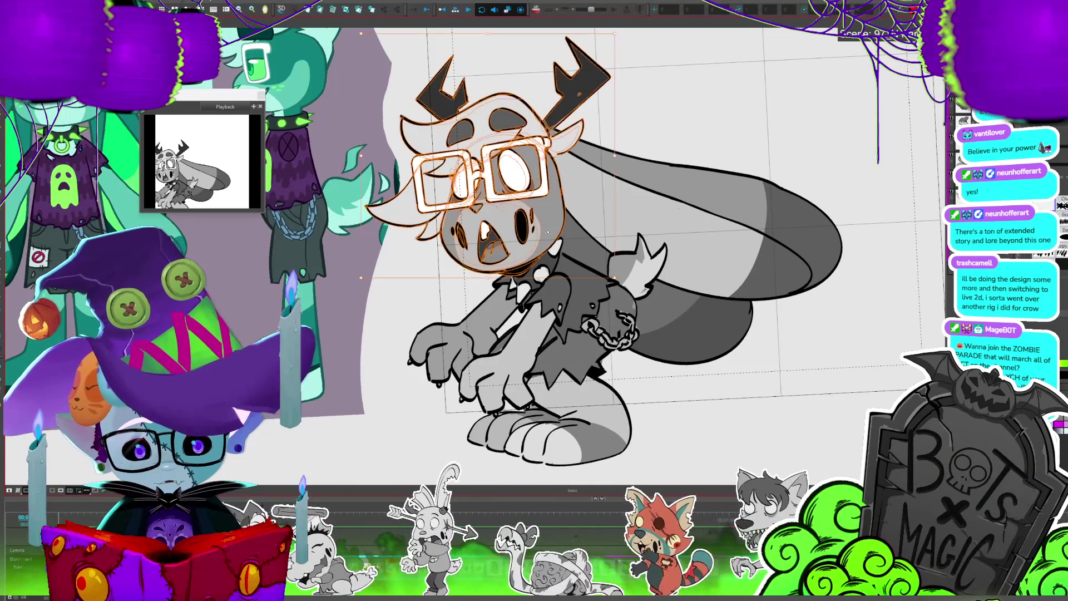
drag(547, 229, 546, 250)
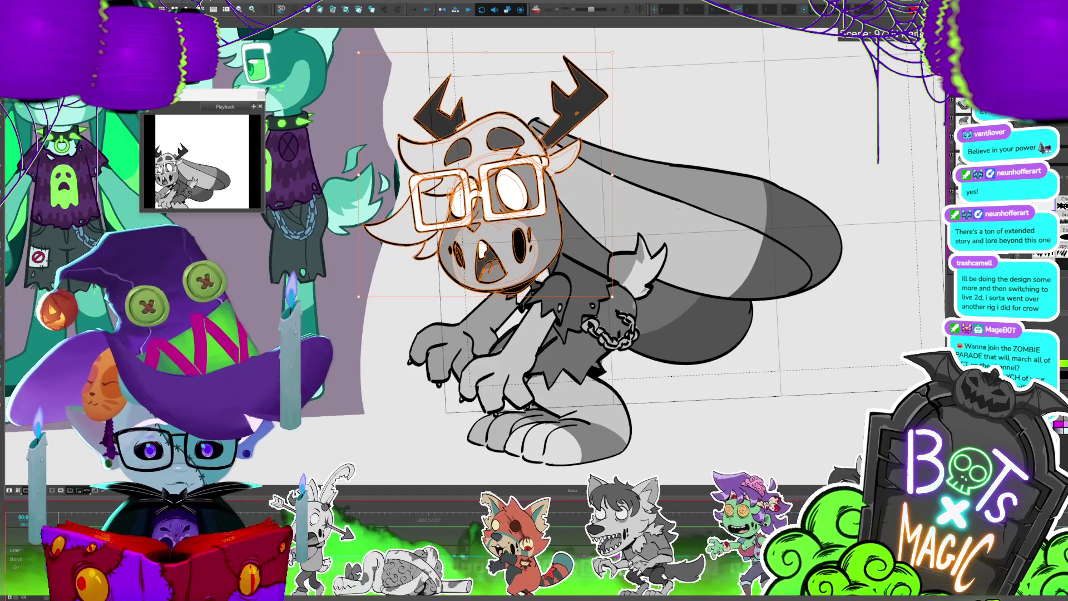
key(ctrl+z)
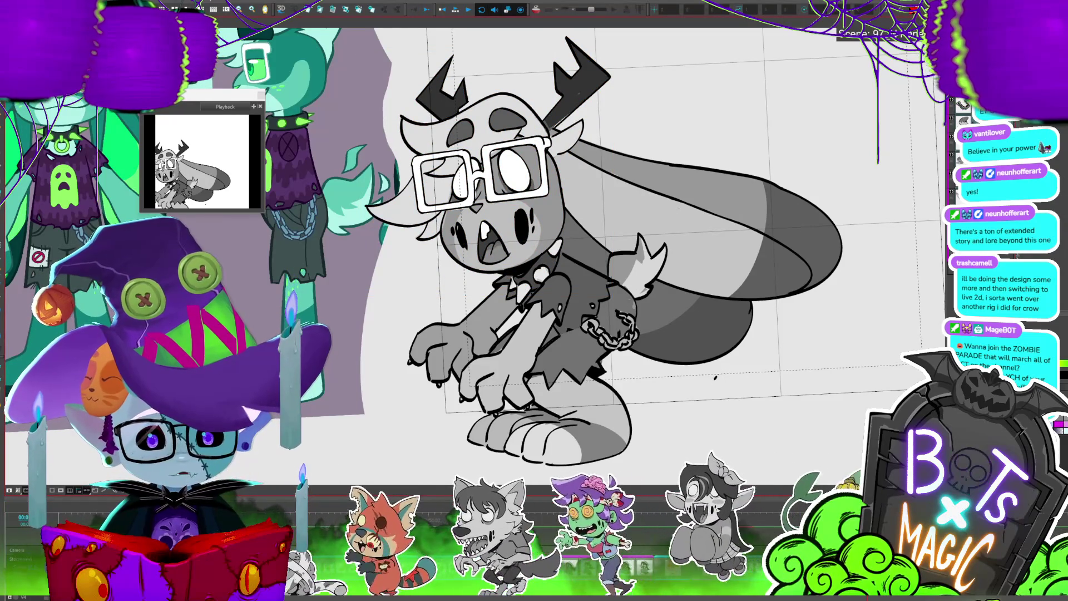
key(minus)
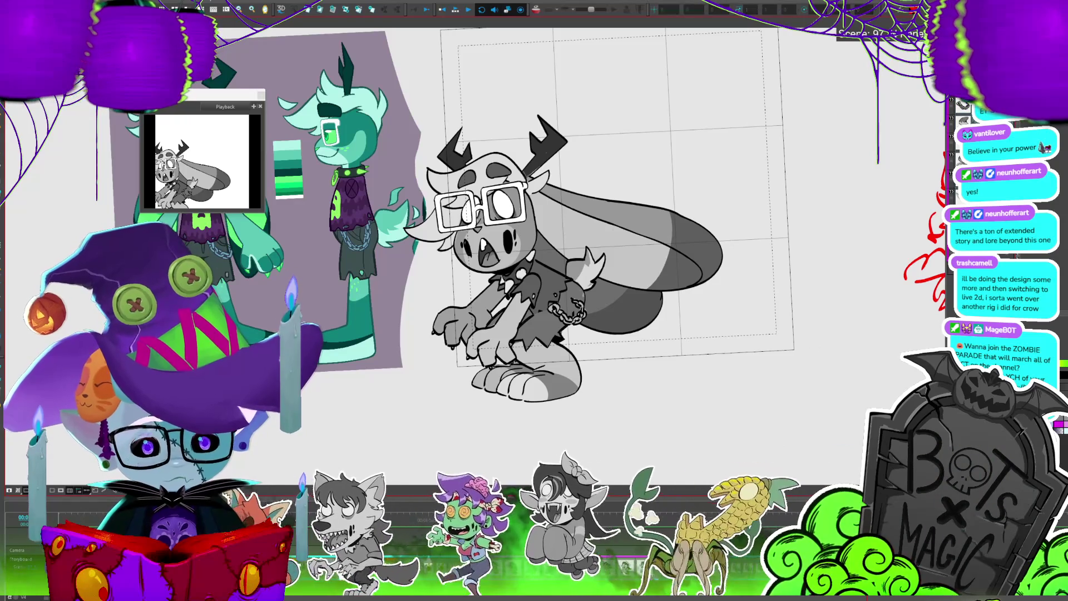
Turn on onion skin, select the whole bunny, and play the crouch-to-leap animation
key(alt+o)
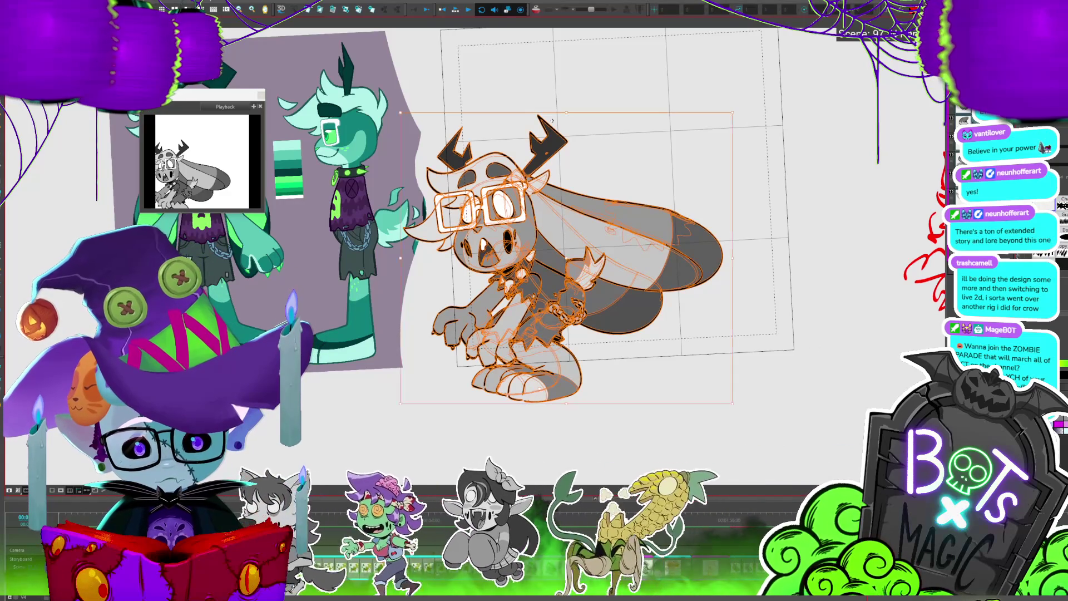
key(ctrl+a)
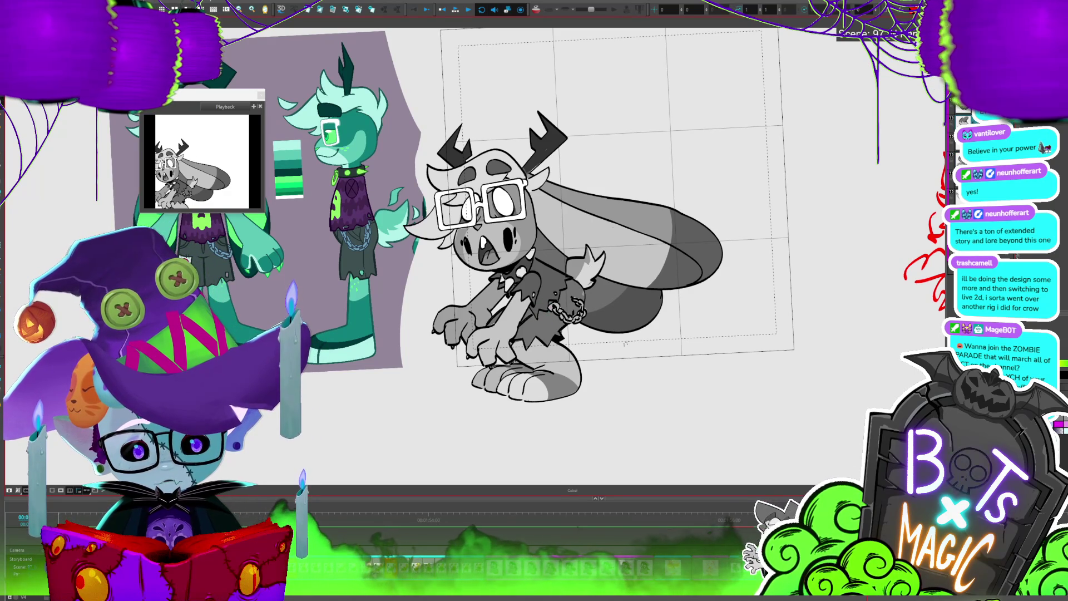
key(Return)
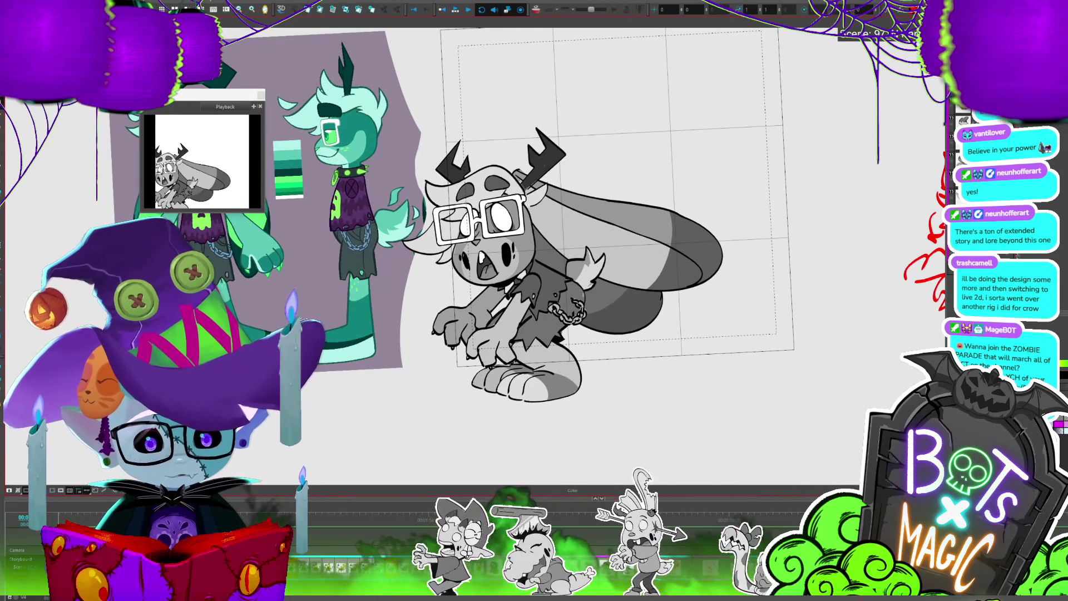
Rotate the head drawing down and to the left, then play to check the angle
key(shift+t)
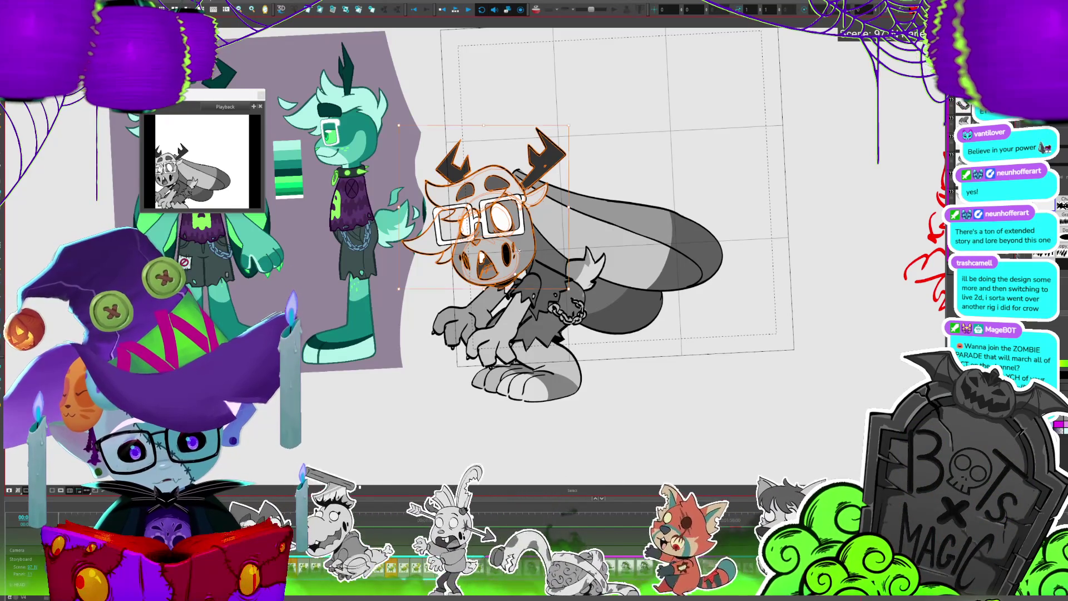
drag(568, 124, 553, 111)
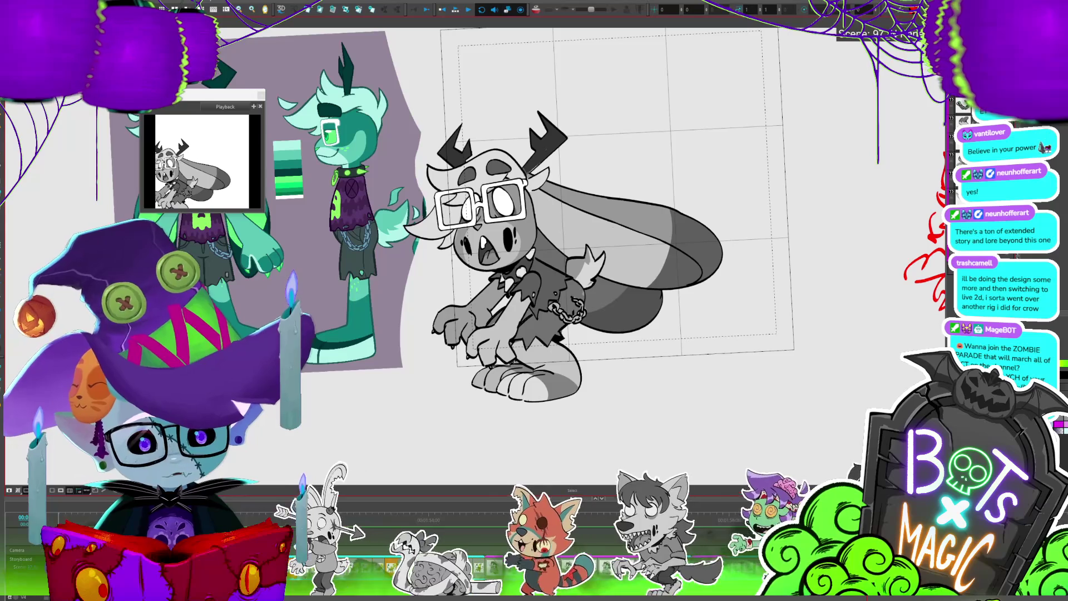
drag(551, 204, 537, 218)
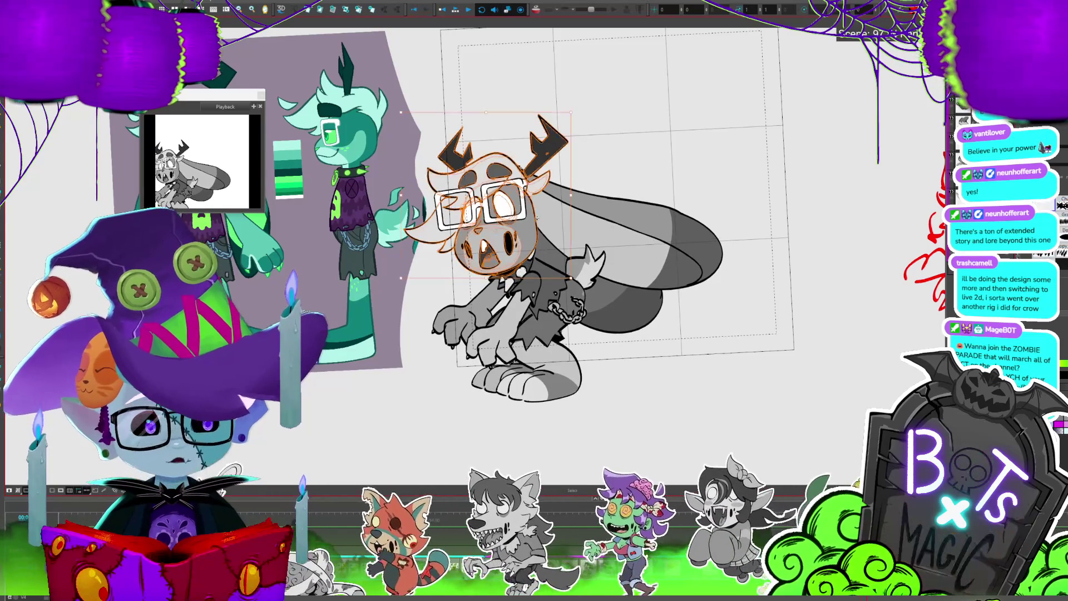
key(Return)
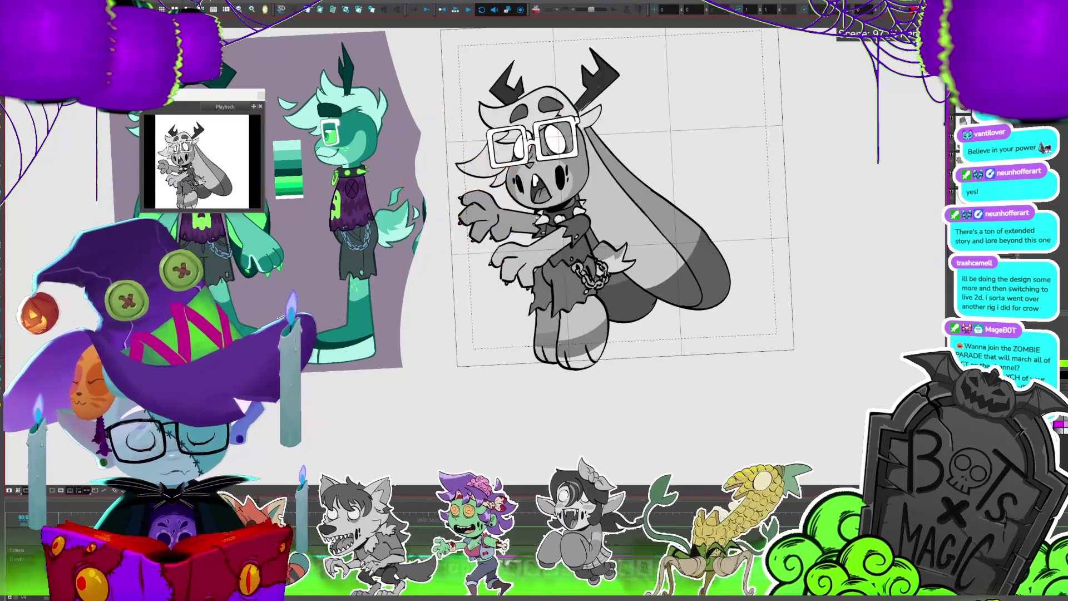
Stop on the crouched pose, recentre the view, and replay the whole drawing to review
click(537, 218)
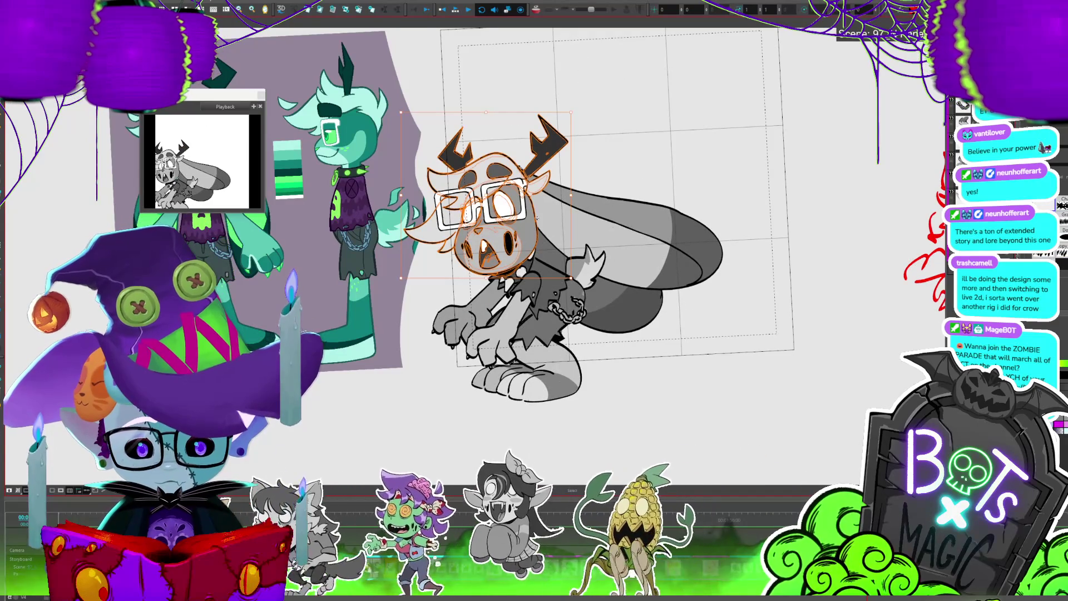
drag(537, 217, 588, 213)
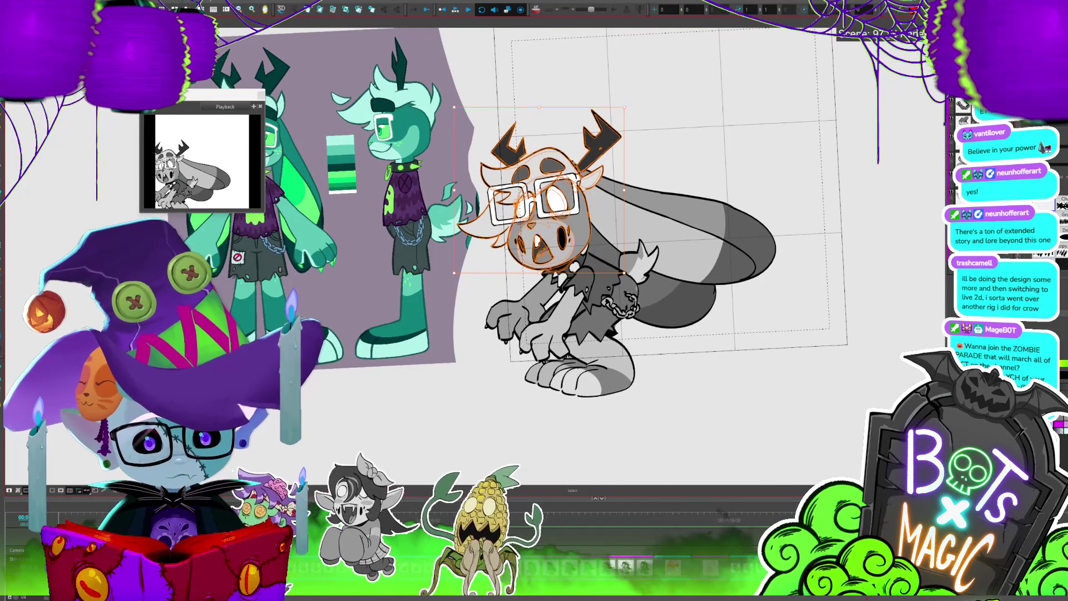
key(Escape)
key(ctrl+a)
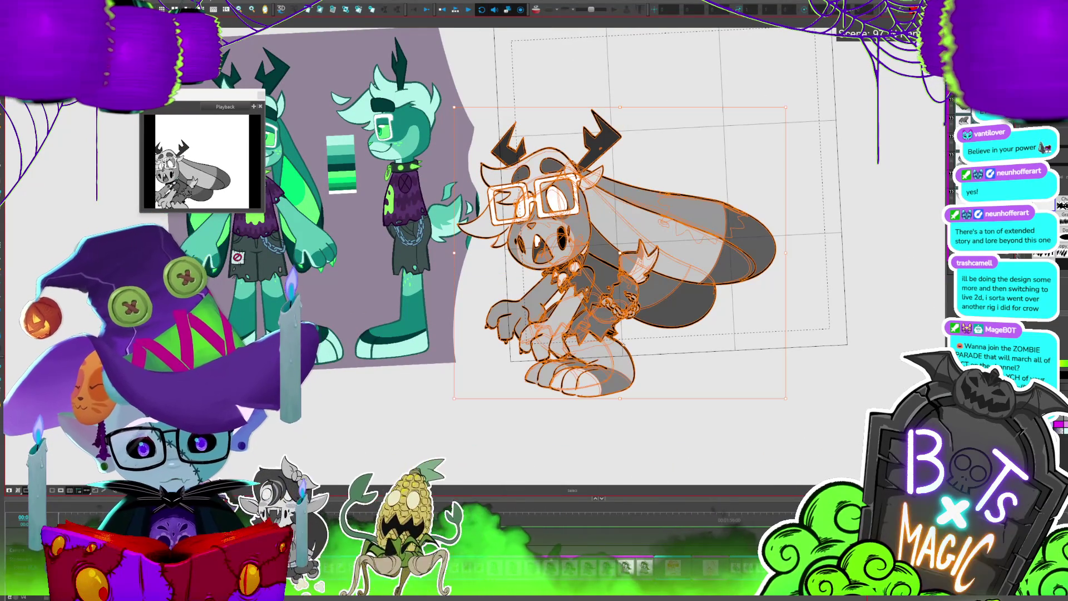
key(Return)
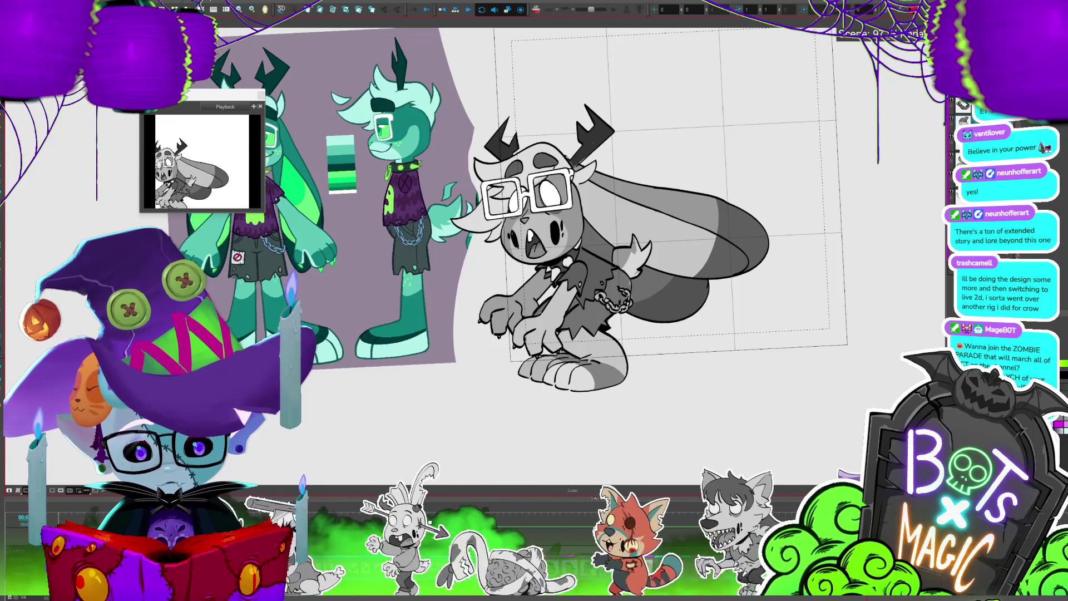
Select the feet strokes, clear the selection, and step forward to the leg drawing frames
click(568, 349)
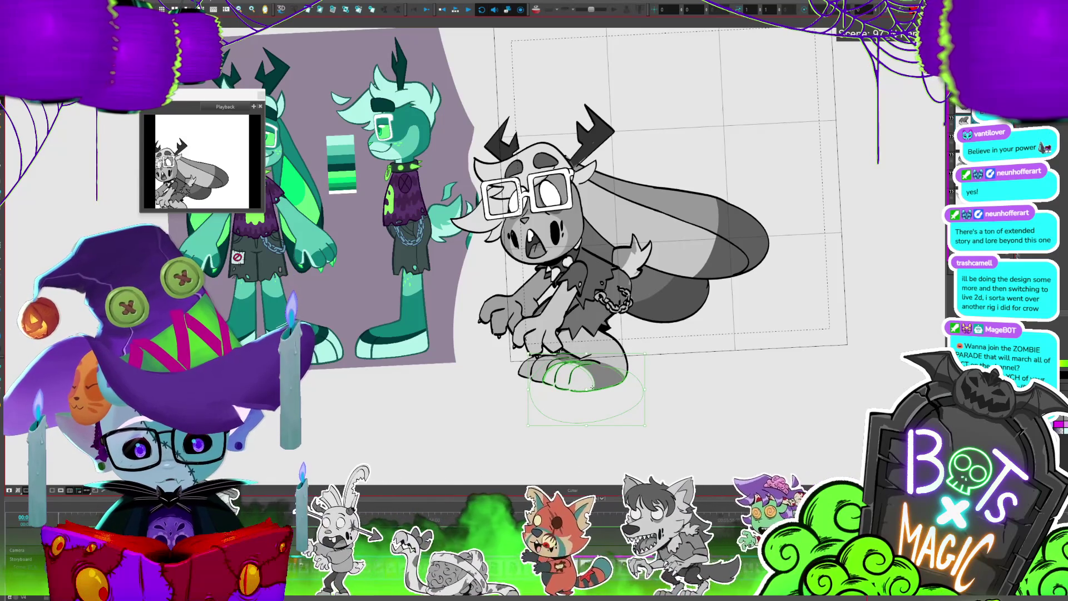
click(615, 381)
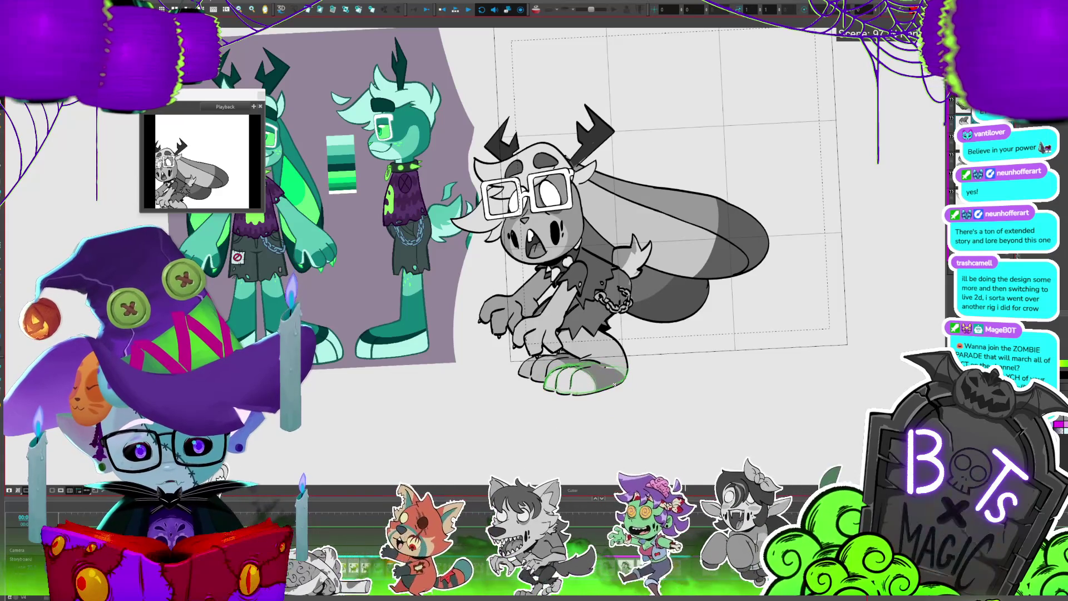
click(669, 336)
scroll(517, 389, up, 3)
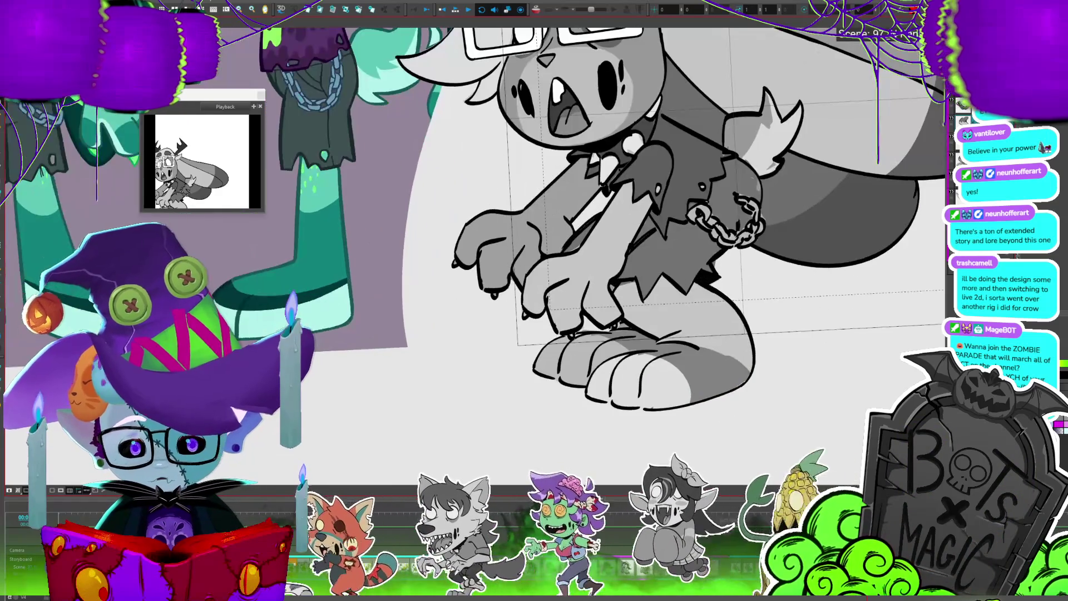
key(period)
scroll(612, 361, up, 3)
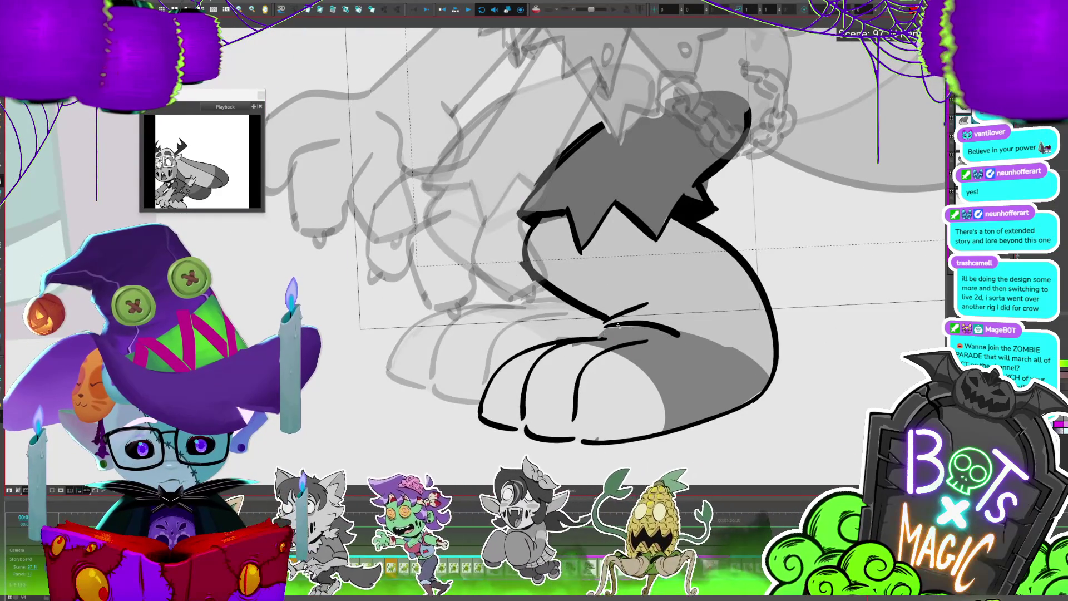
key(period)
key(period)
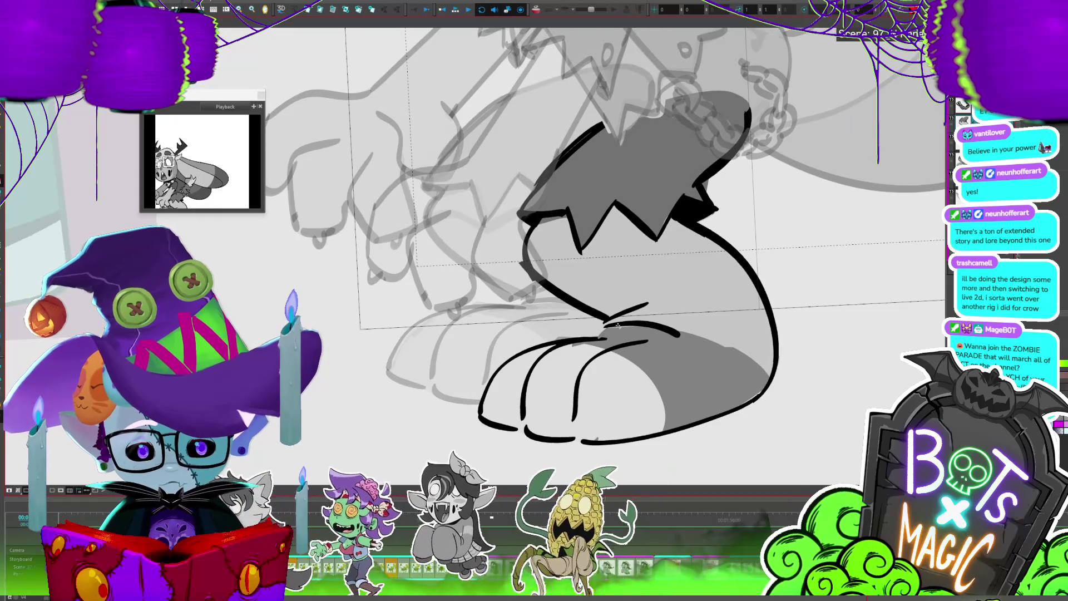
key(period)
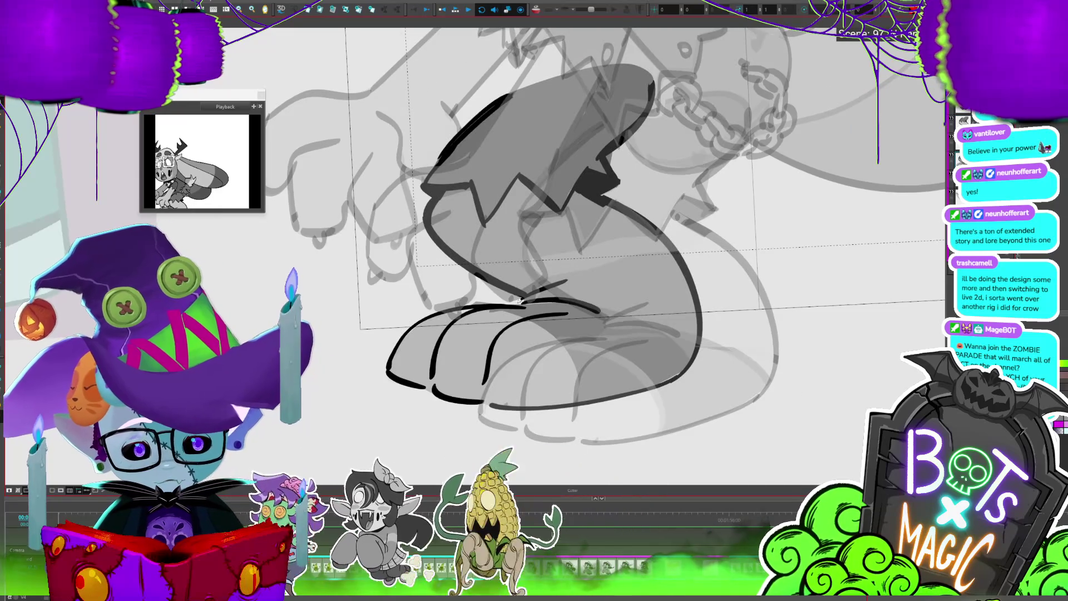
Select the foot's toe lines and nudge them slightly down and right
drag(543, 302, 584, 312)
mouse_move(651, 323)
mouse_down()
mouse_move(528, 439)
mouse_move(312, 362)
mouse_move(489, 298)
mouse_up()
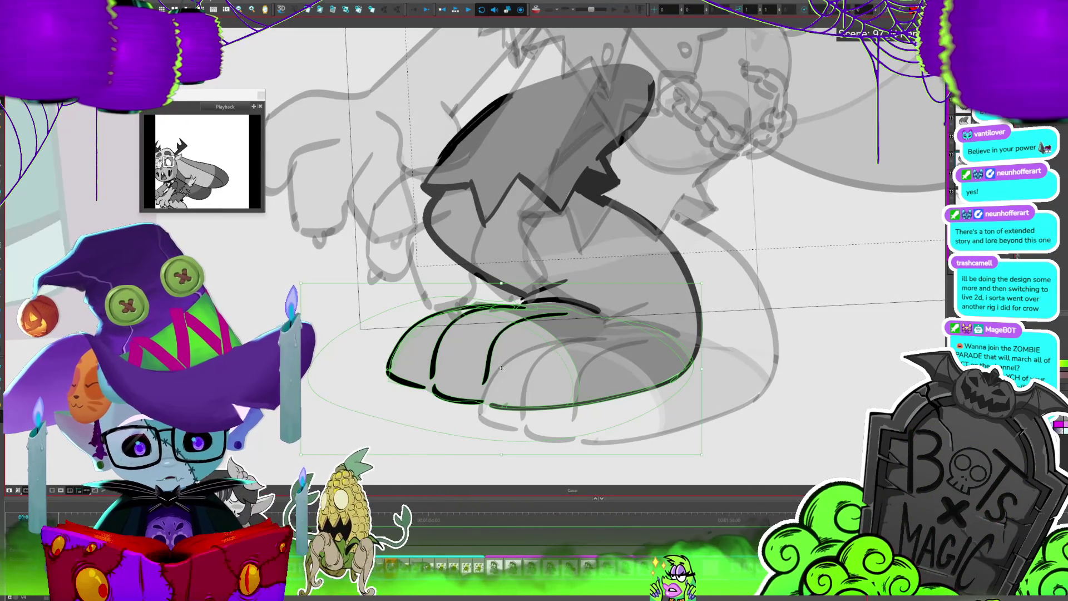
drag(584, 319, 574, 311)
scroll(492, 74, down, 2)
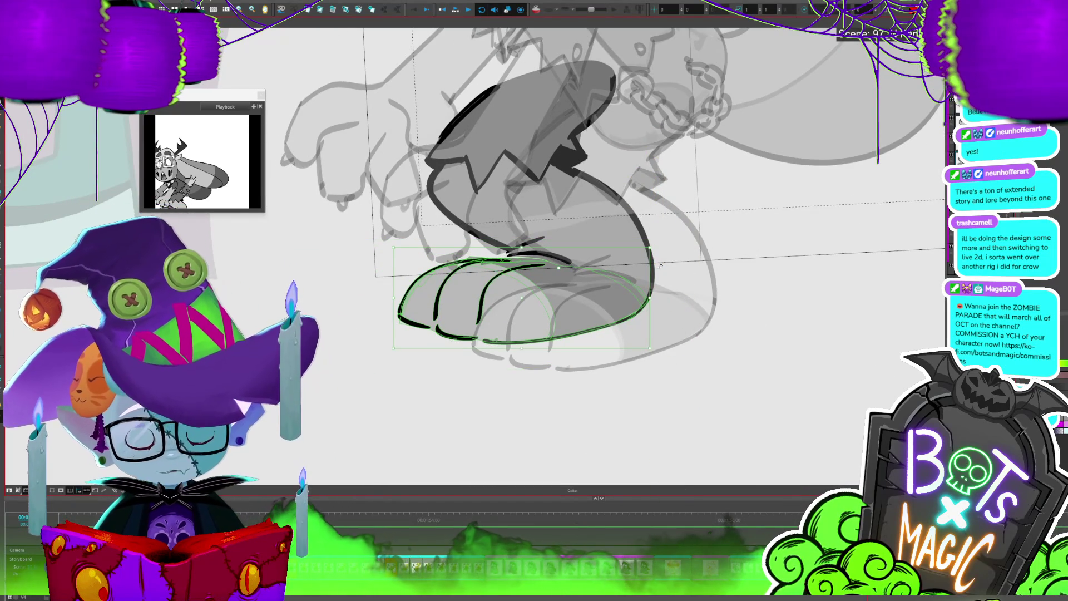
drag(620, 299, 621, 308)
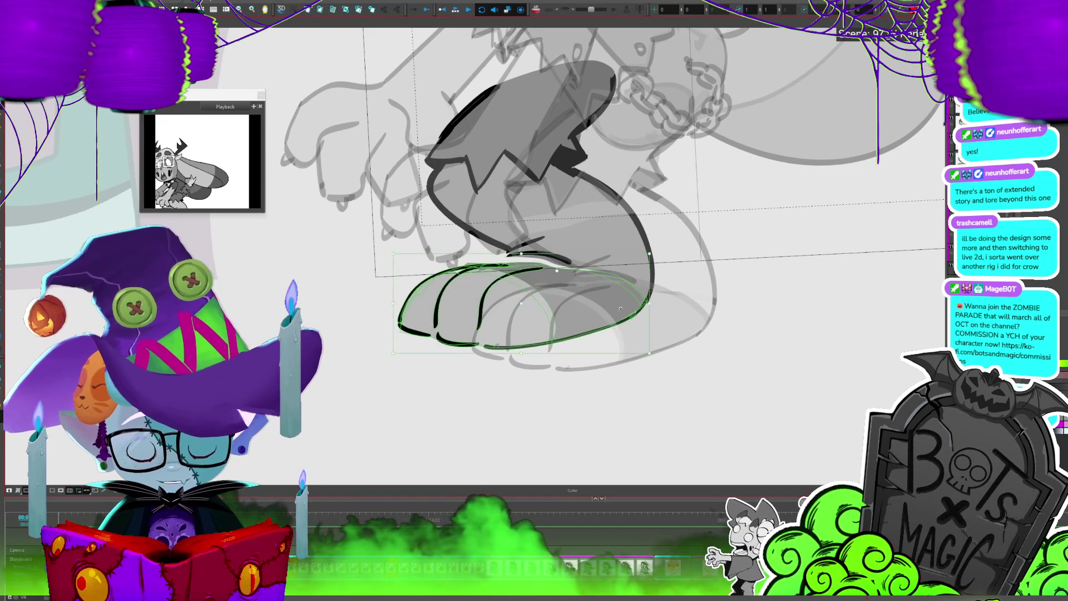
click(719, 218)
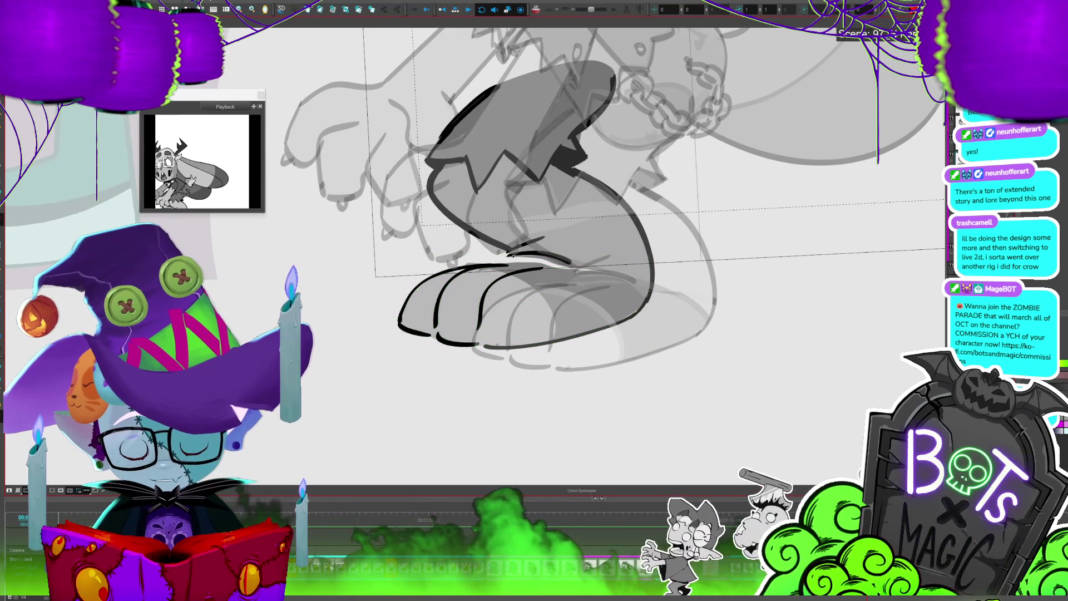
Step forward through the next bunny poses
key(.)
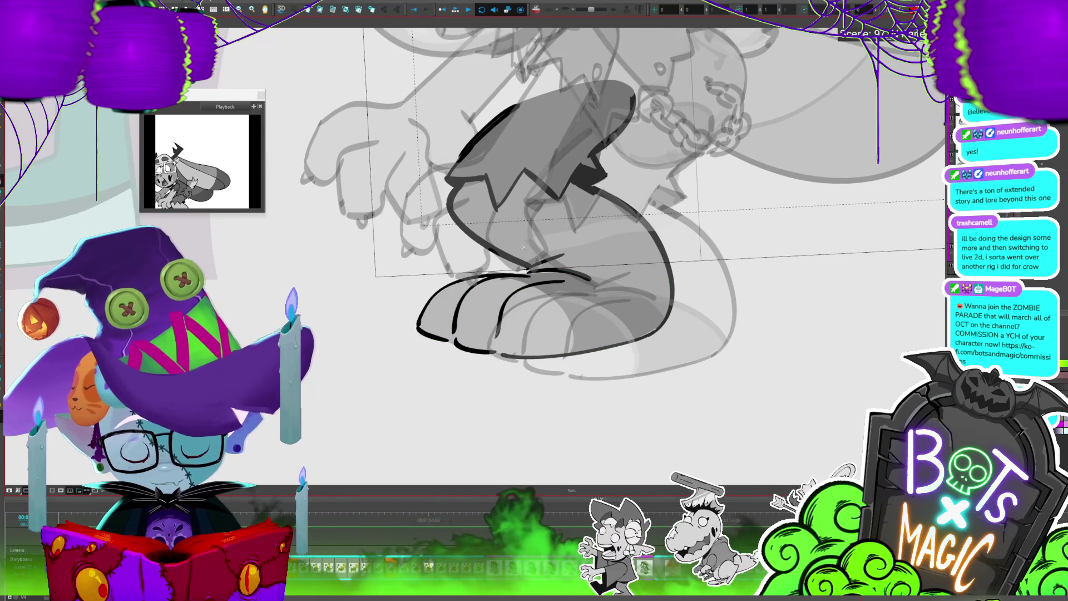
key(.)
key(.)
key(.)
key(.)
key(.)
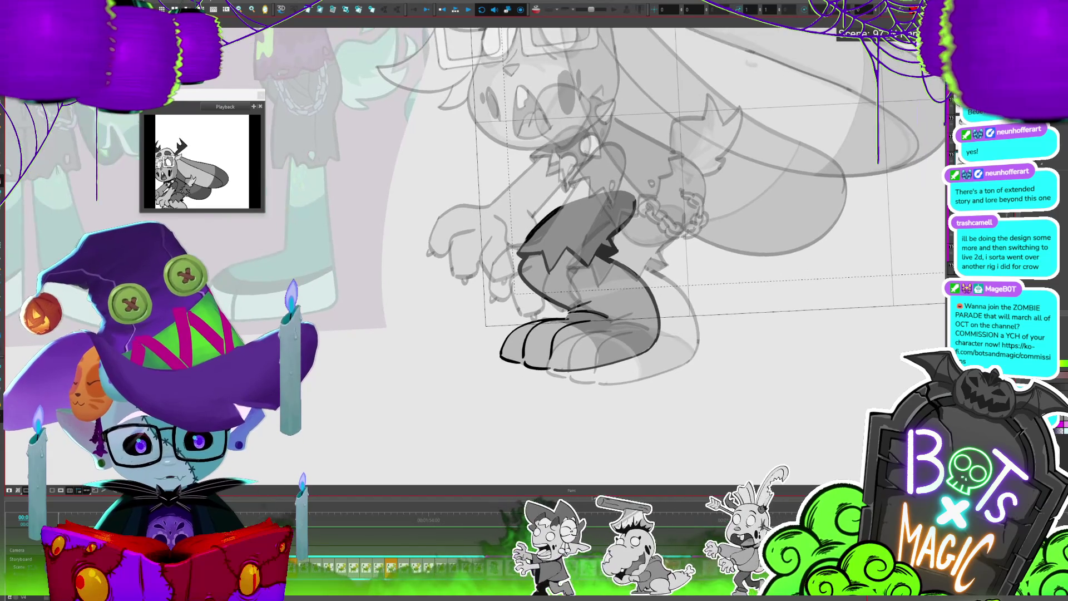
key(.)
key(.)
key(.)
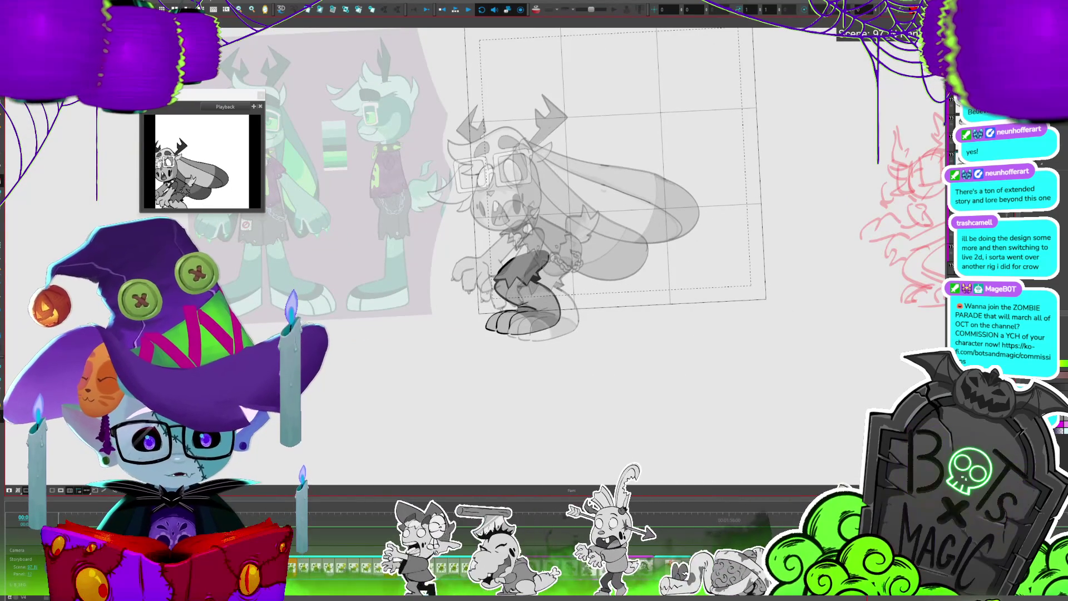
Advance to the inked pose, select the whole character, and flip between neighbouring frames
key(.)
key(.)
key(ctrl+a)
key(period)
key(comma)
key(period)
key(comma)
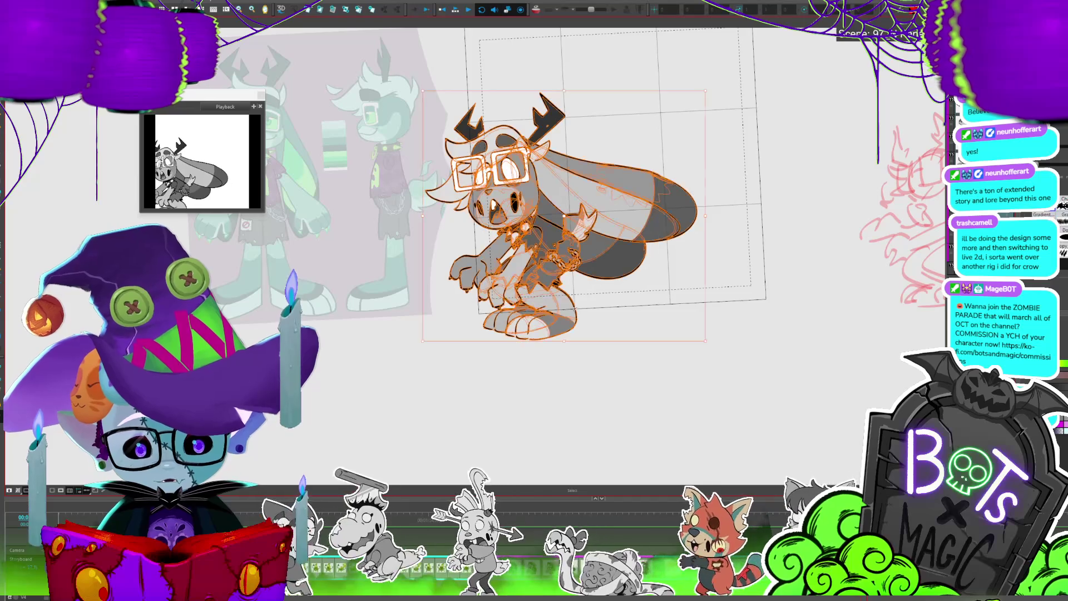
key(period)
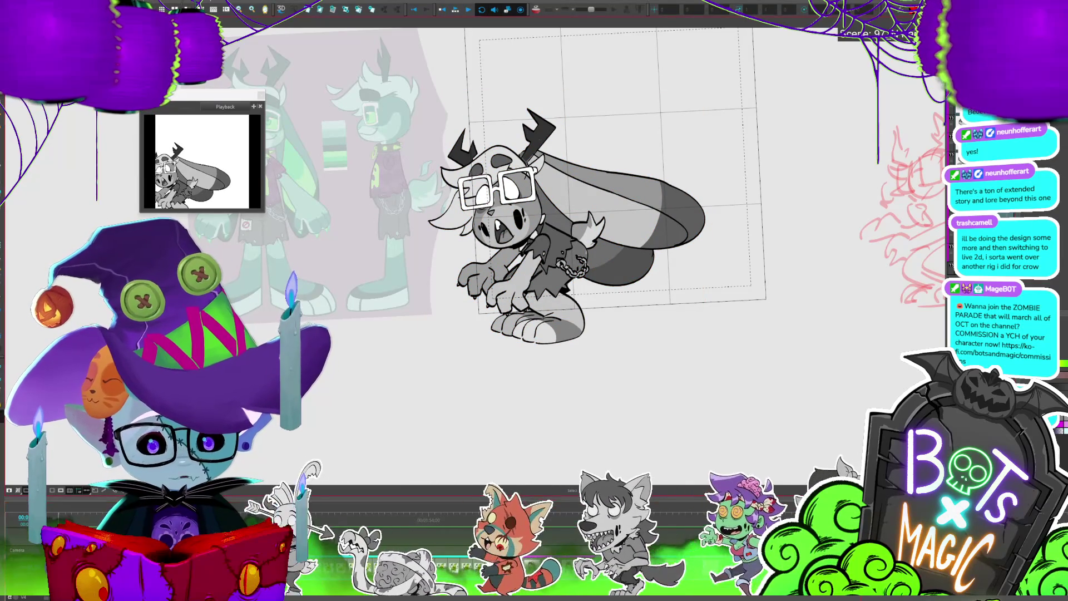
key(comma)
key(comma)
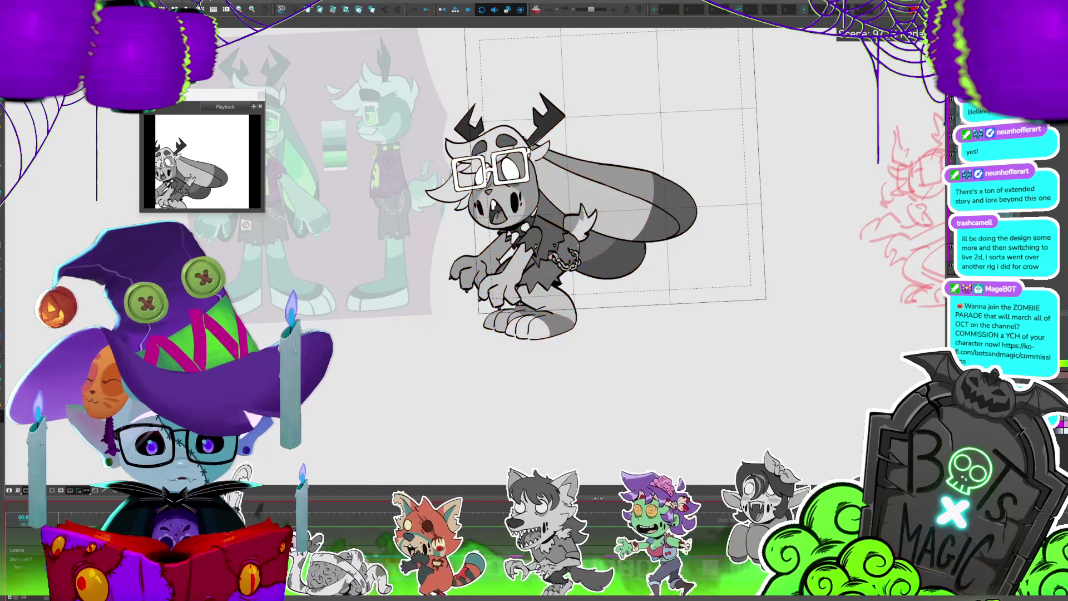
Zoom out, select the bunny drawing, and step to the pose with glasses
scroll(477, 283, down, 3)
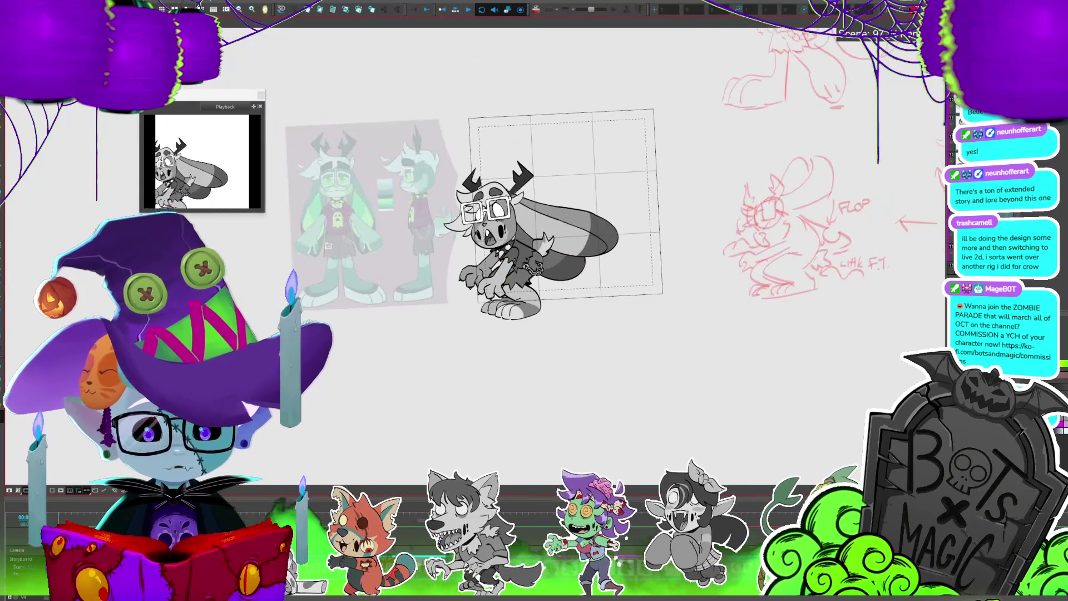
click(566, 272)
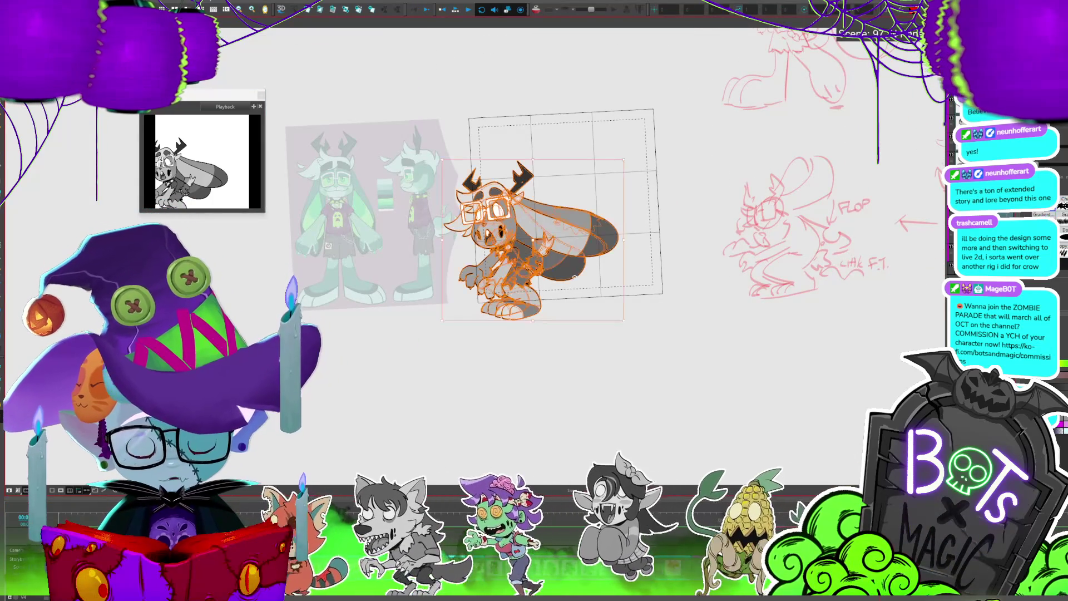
key(period)
key(period)
key(period)
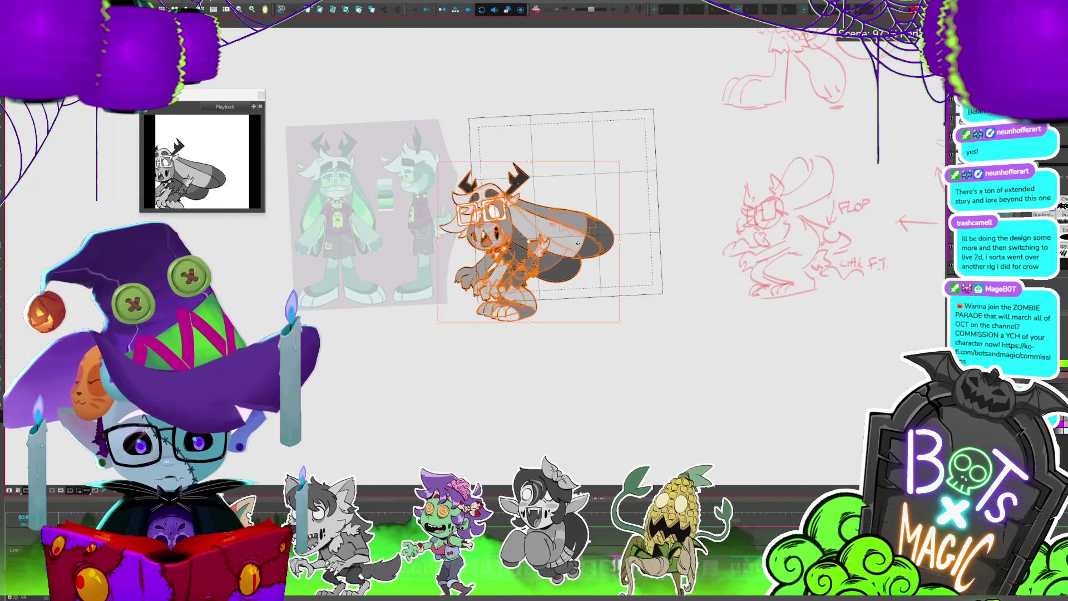
key(comma)
key(comma)
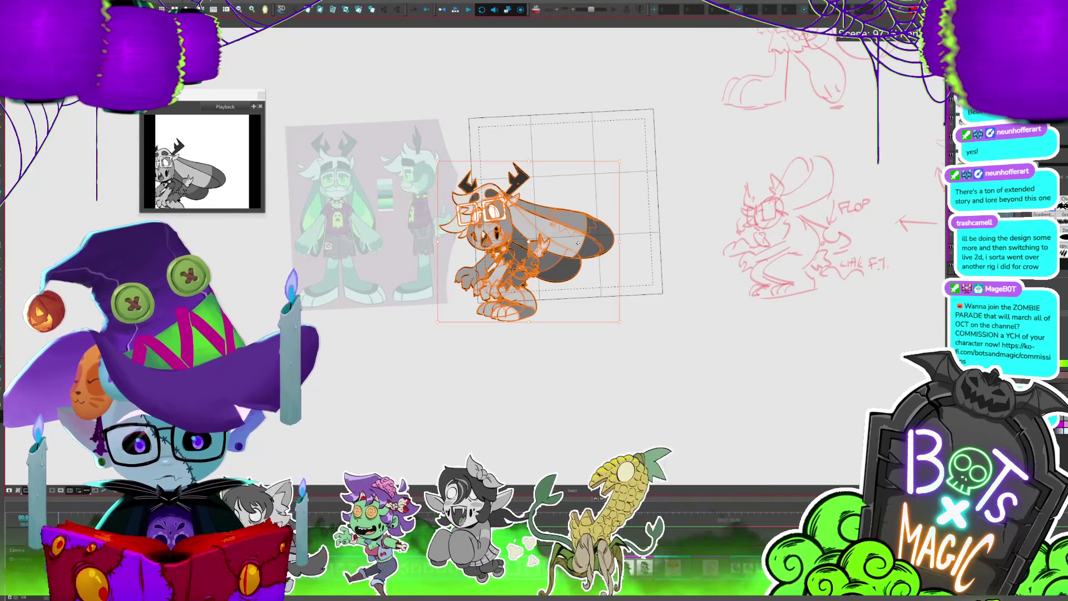
key(period)
key(period)
key(period)
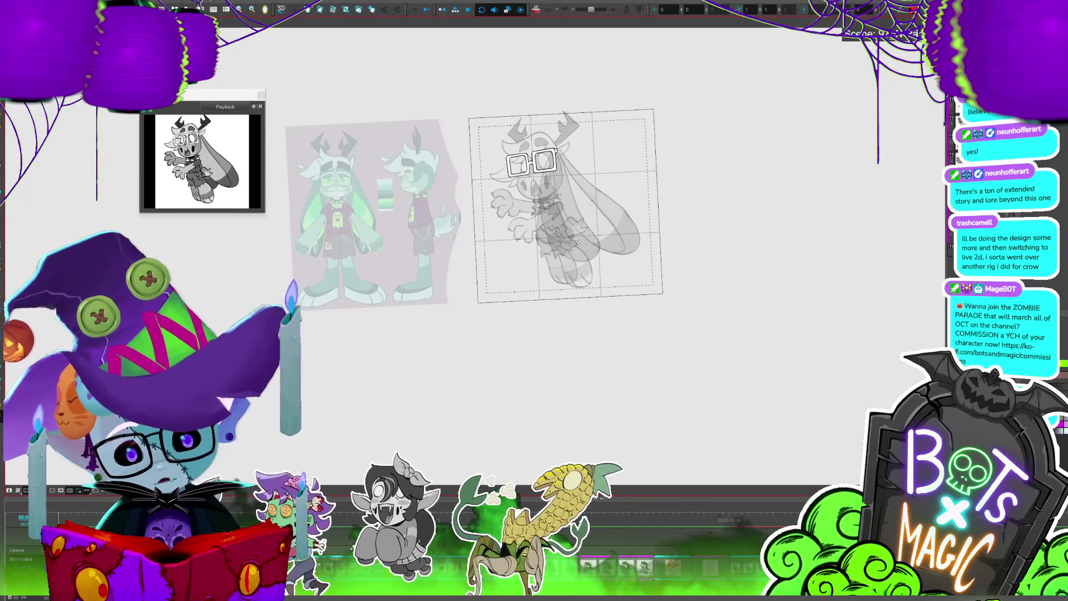
Step to the crouching pose and flip frames to compare the glasses
key(period)
key(period)
key(period)
key(period)
key(period)
key(period)
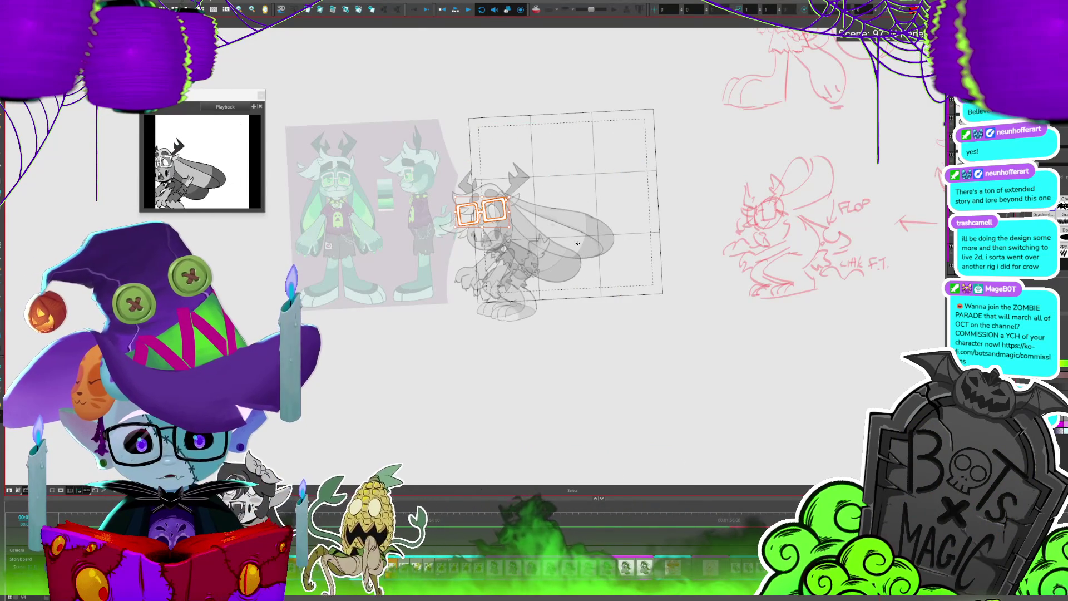
key(period)
key(period)
key(comma)
key(comma)
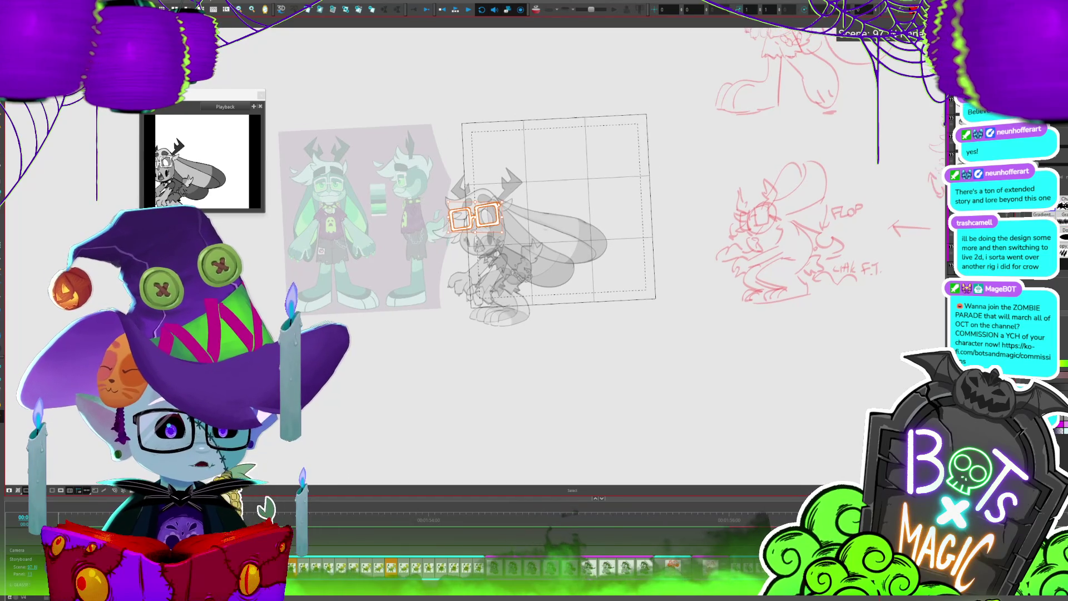
scroll(441, 198, up, 5)
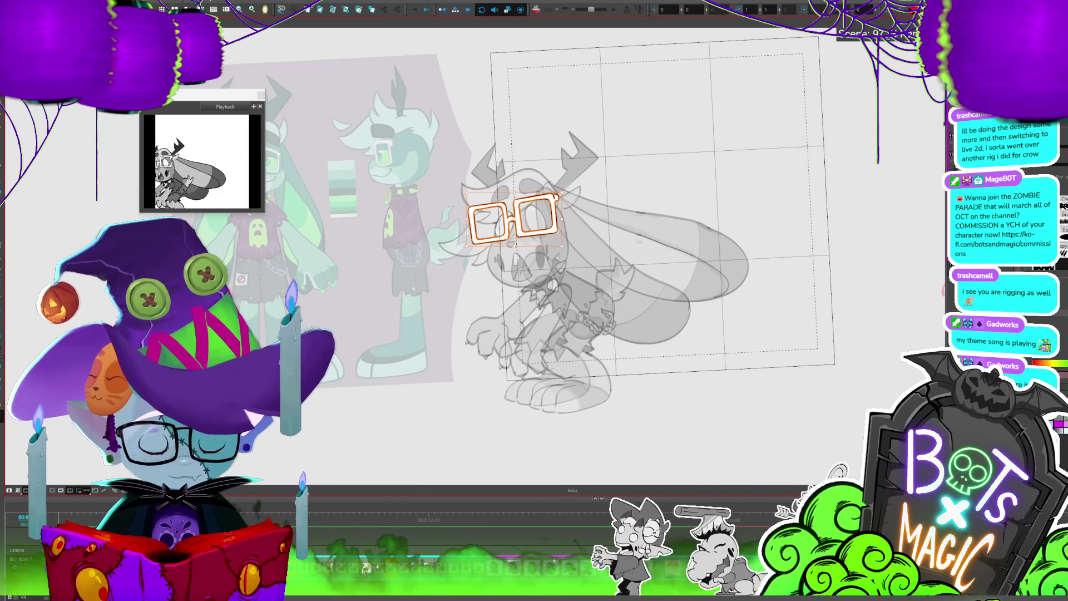
Select the whole character on the next frame and play back the pose animation
click(857, 313)
key(period)
key(period)
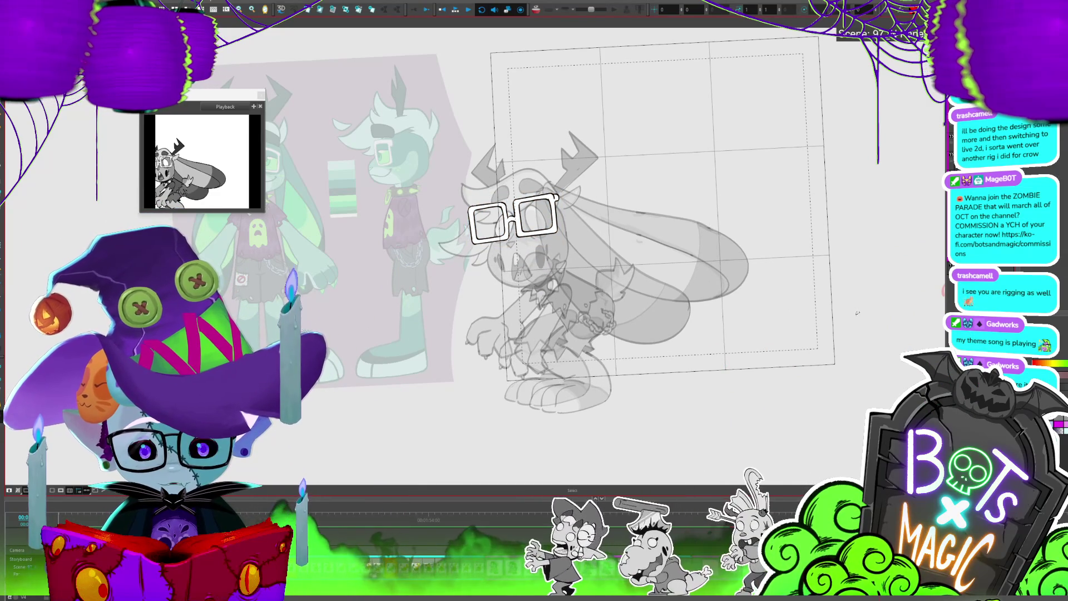
click(610, 272)
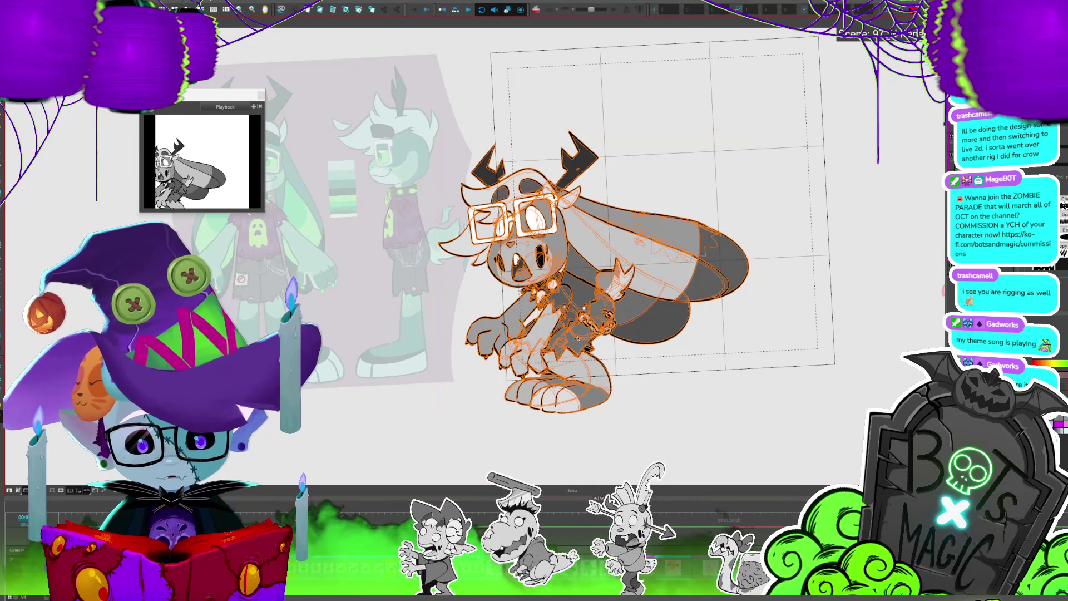
key(Return)
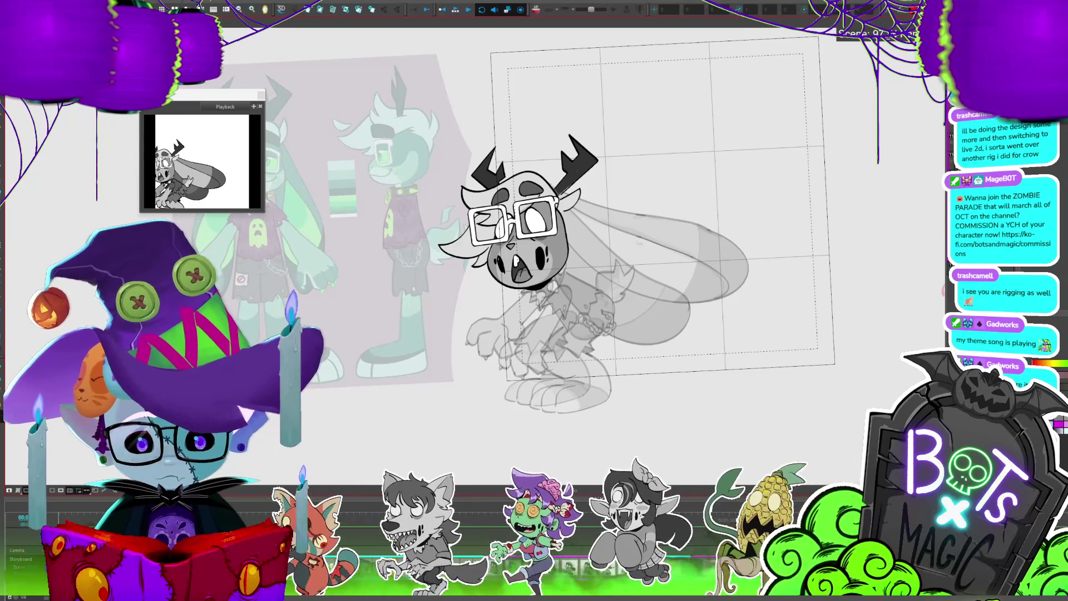
click(558, 253)
Nudge the head slightly lower, step through frames, and reselect the whole character drawing
drag(558, 253, 562, 243)
key(Return)
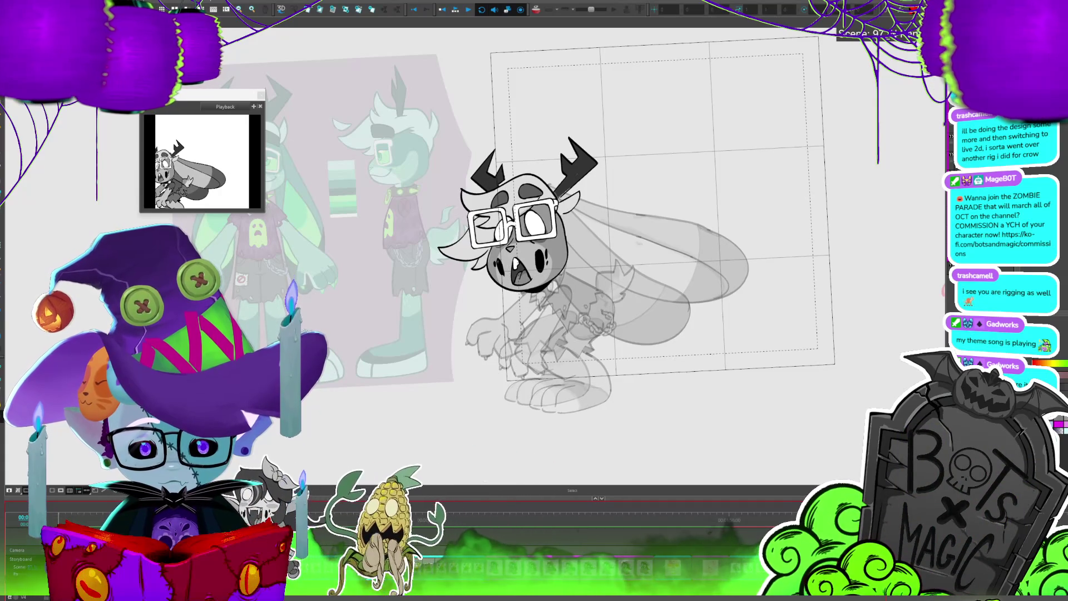
key(period)
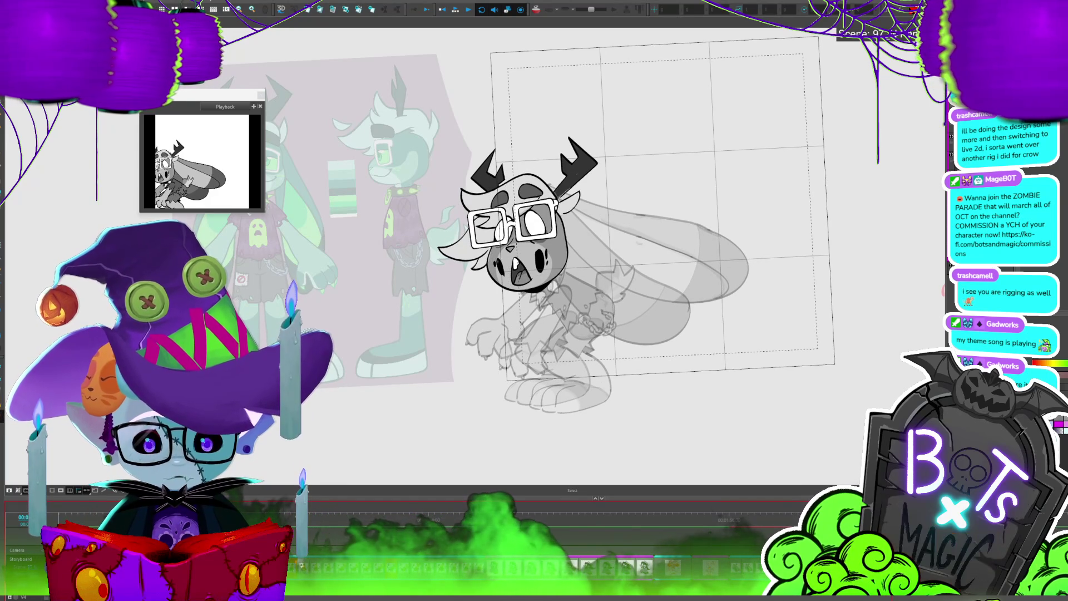
click(512, 222)
key(Escape)
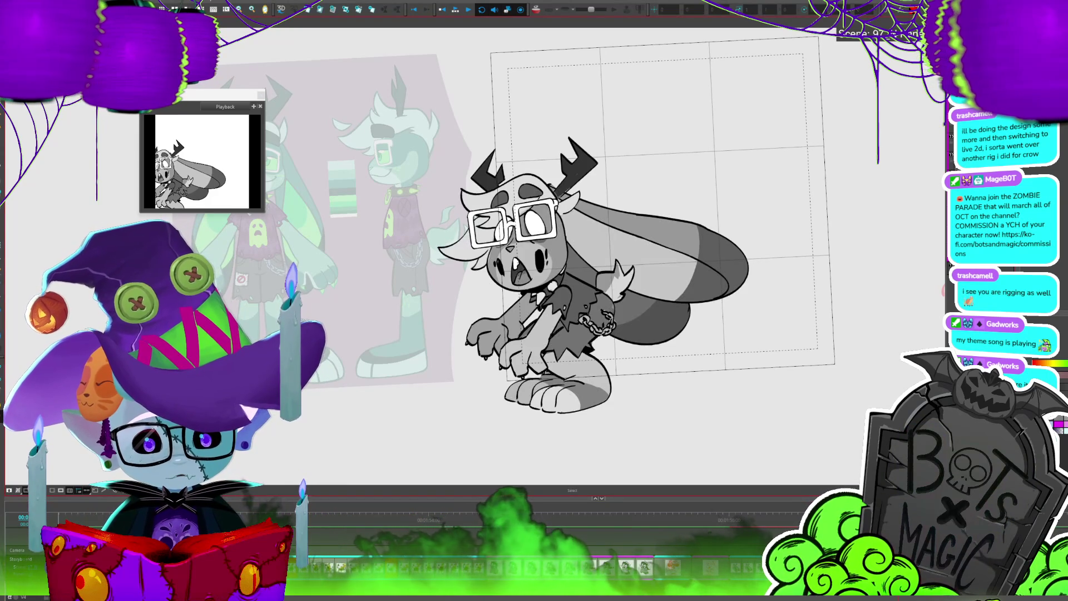
key(ctrl+a)
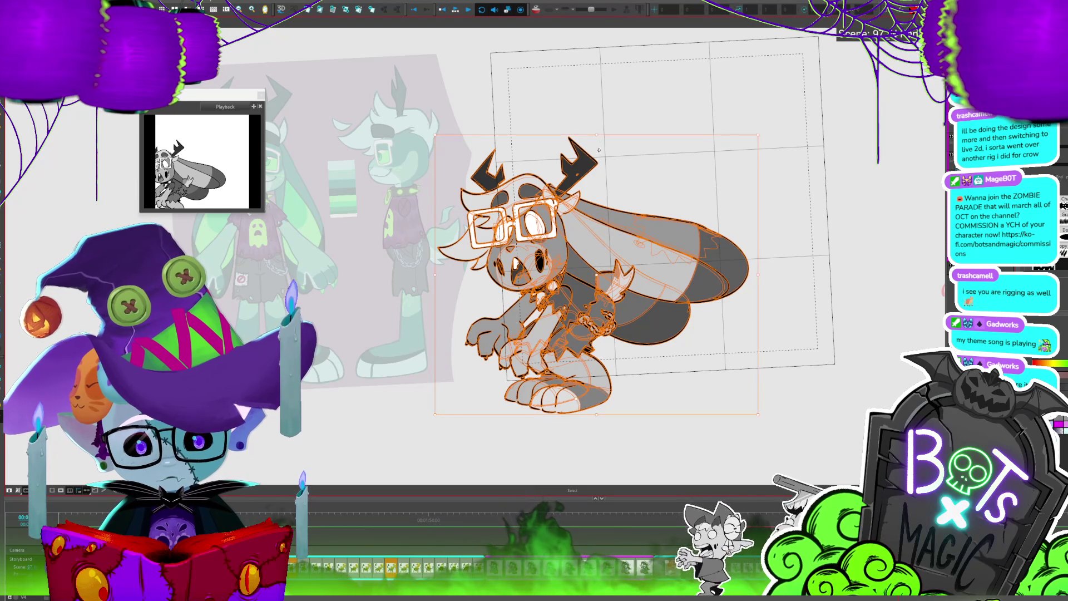
Rotate the bunny's ear drawing clockwise so the ears droop down to the right
click(623, 91)
click(695, 256)
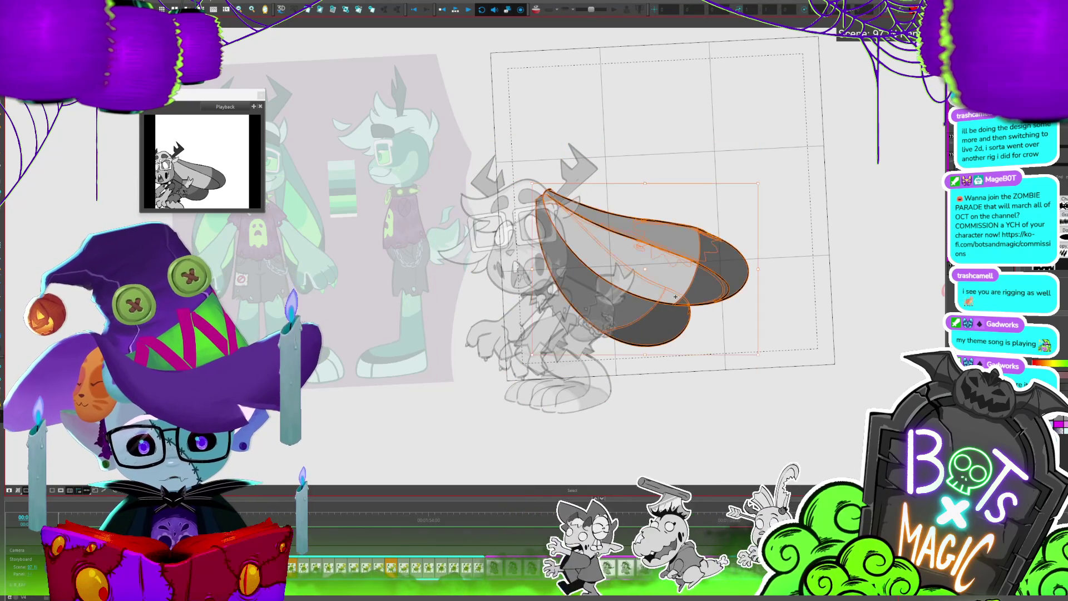
drag(769, 179, 747, 249)
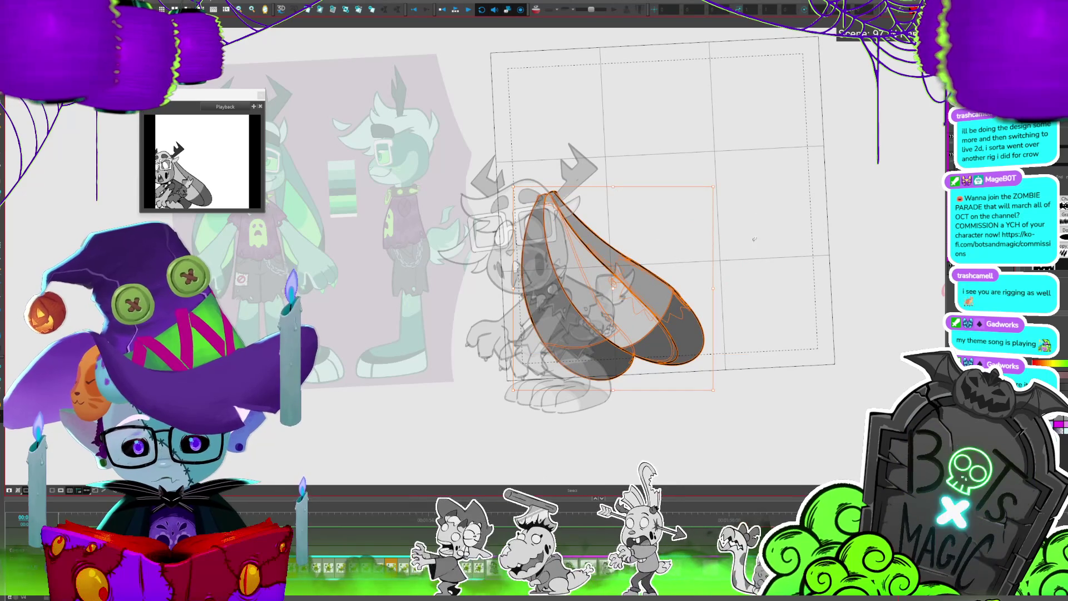
click(757, 227)
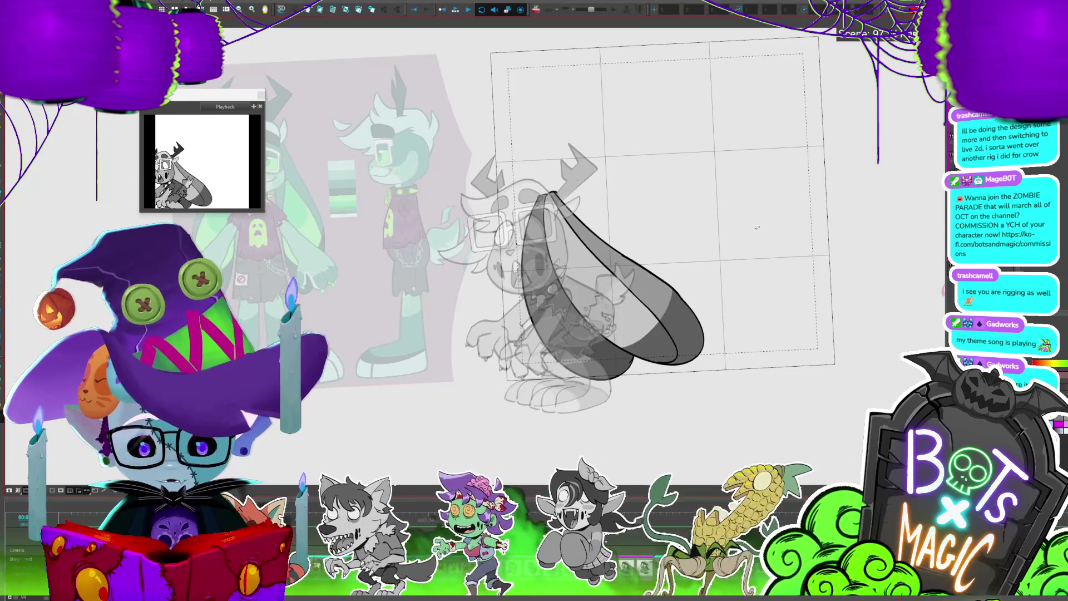
click(561, 300)
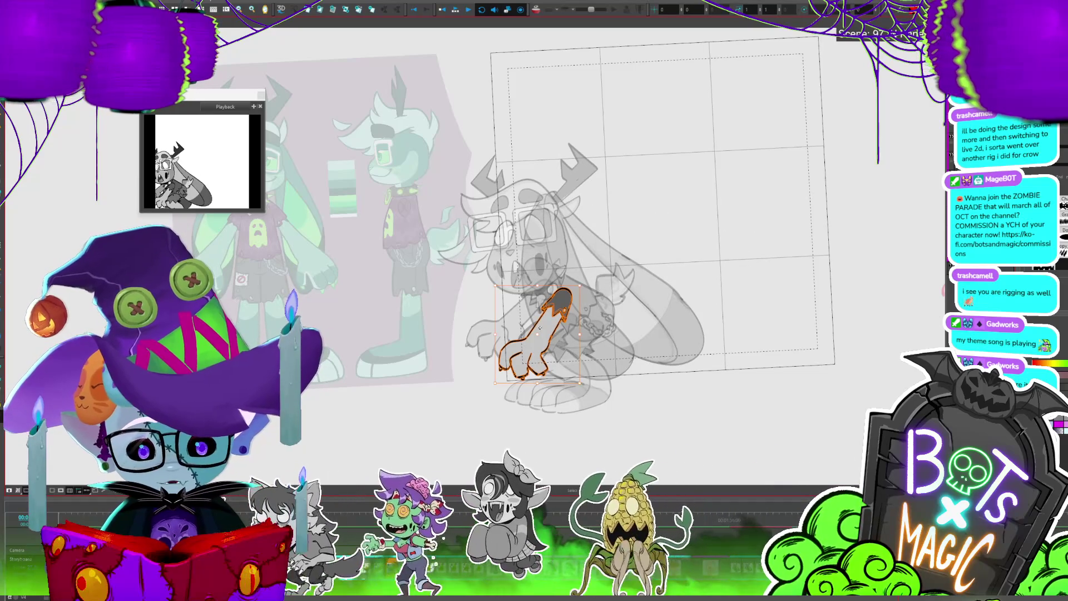
Try rotating the arm to point left, undo it, and save the project
drag(575, 290, 495, 365)
key(ctrl+z)
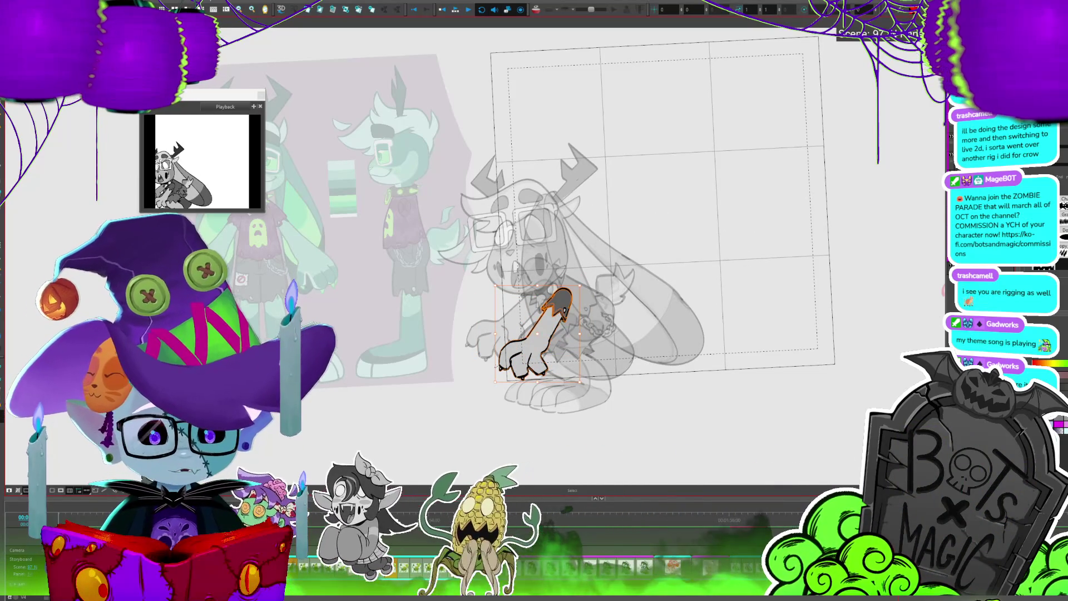
key(ctrl+s)
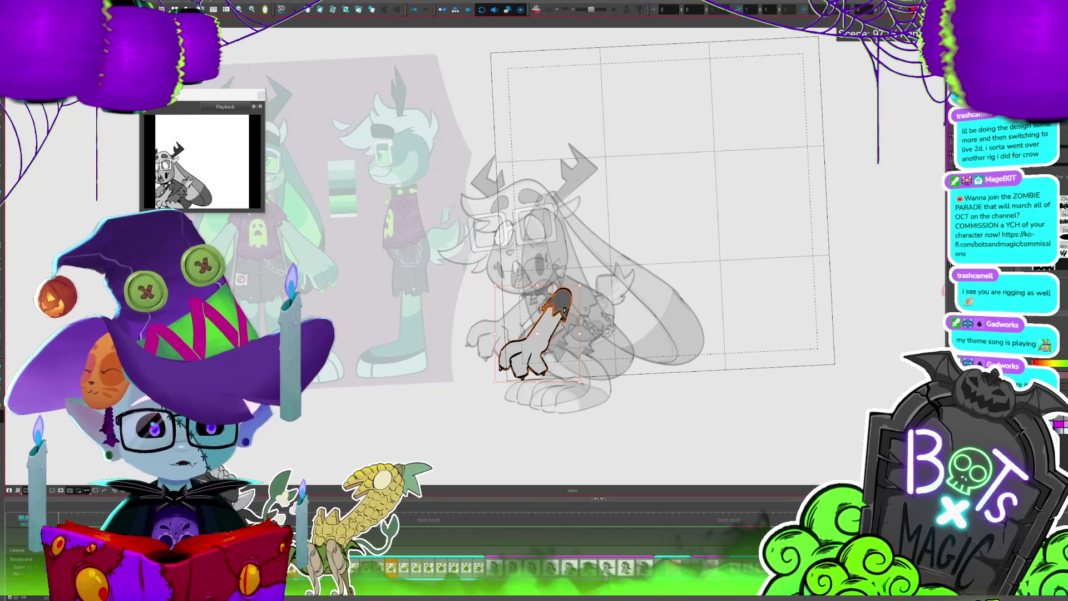
click(862, 243)
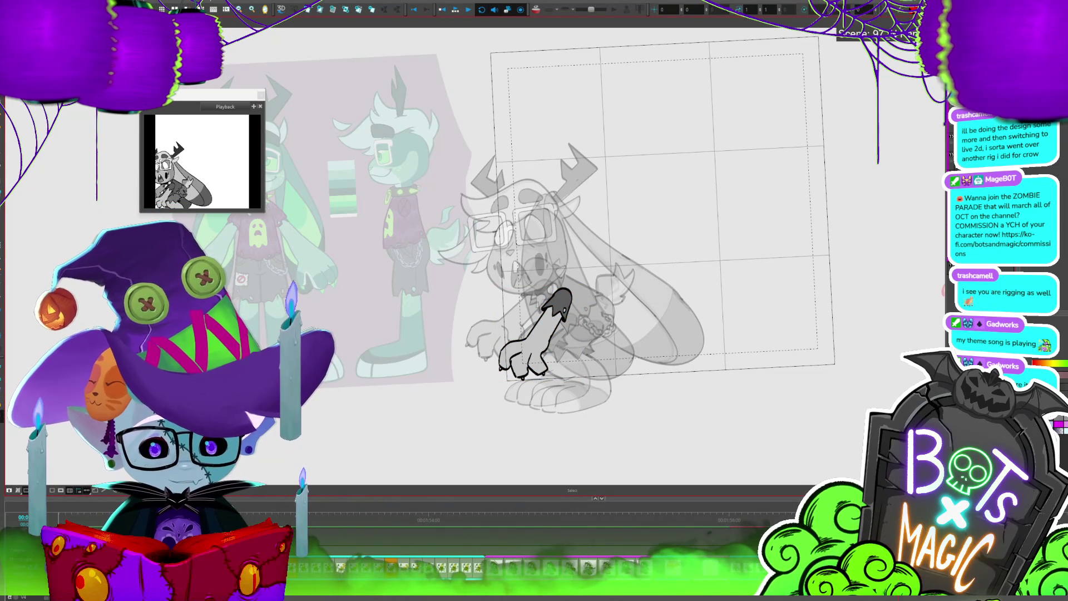
click(539, 334)
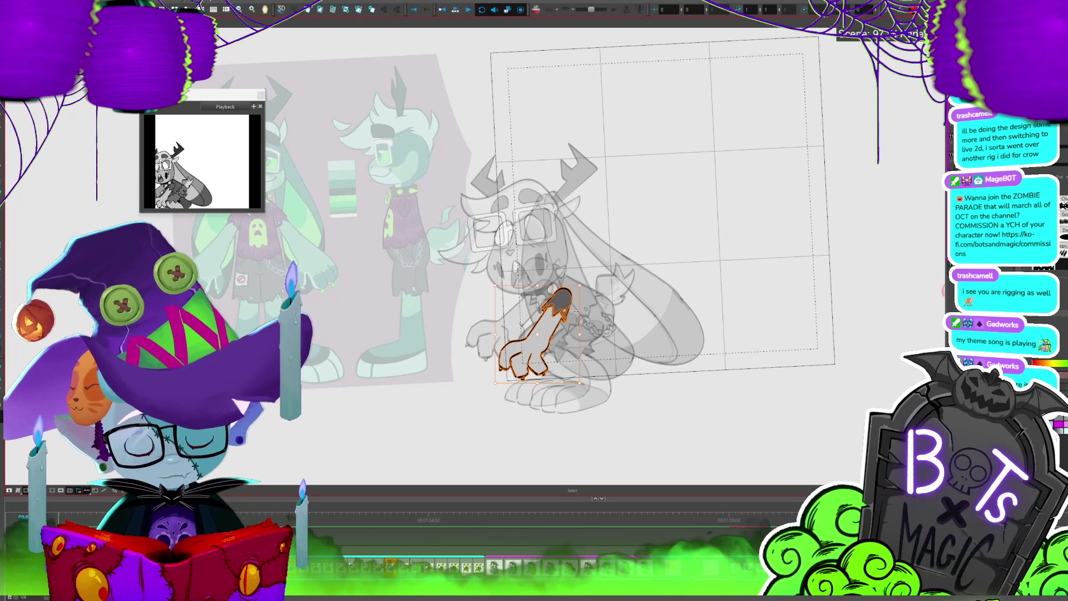
Flip between the crouching pose and adjacent poses to compare the arm
key(Return)
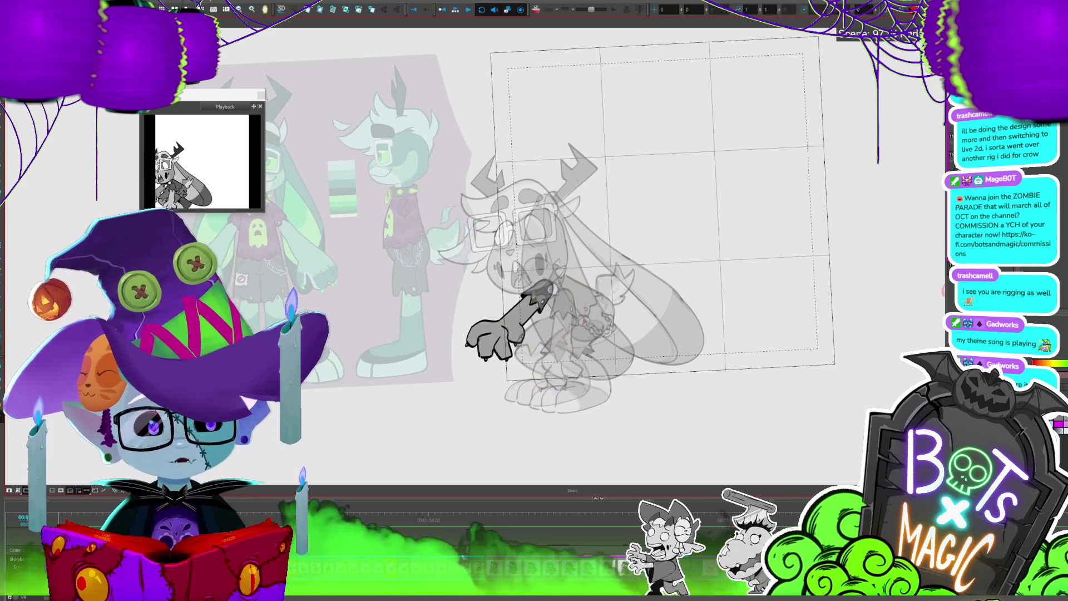
click(540, 284)
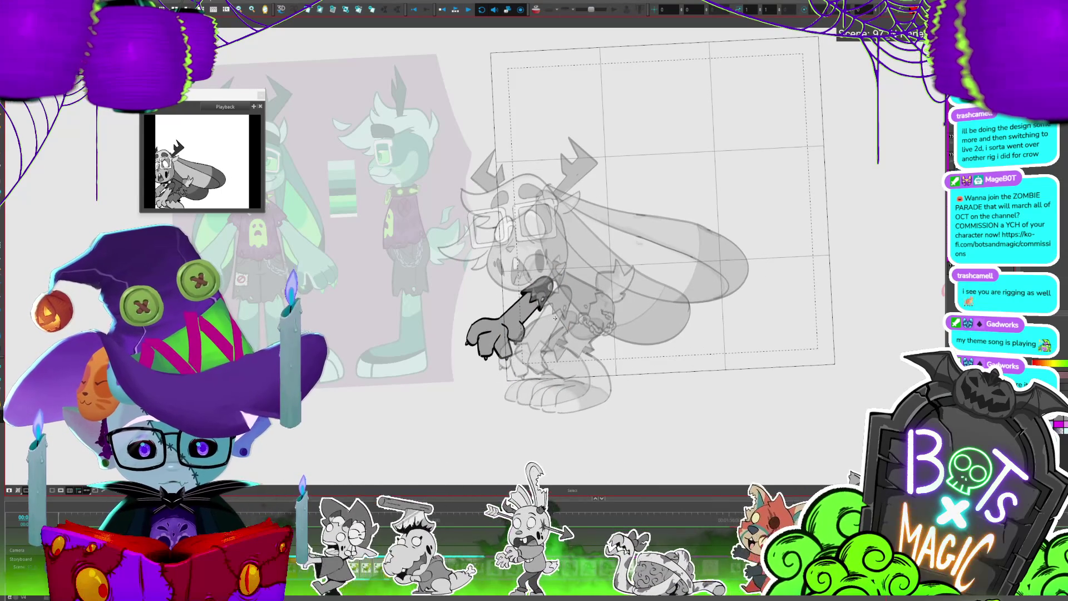
key(space)
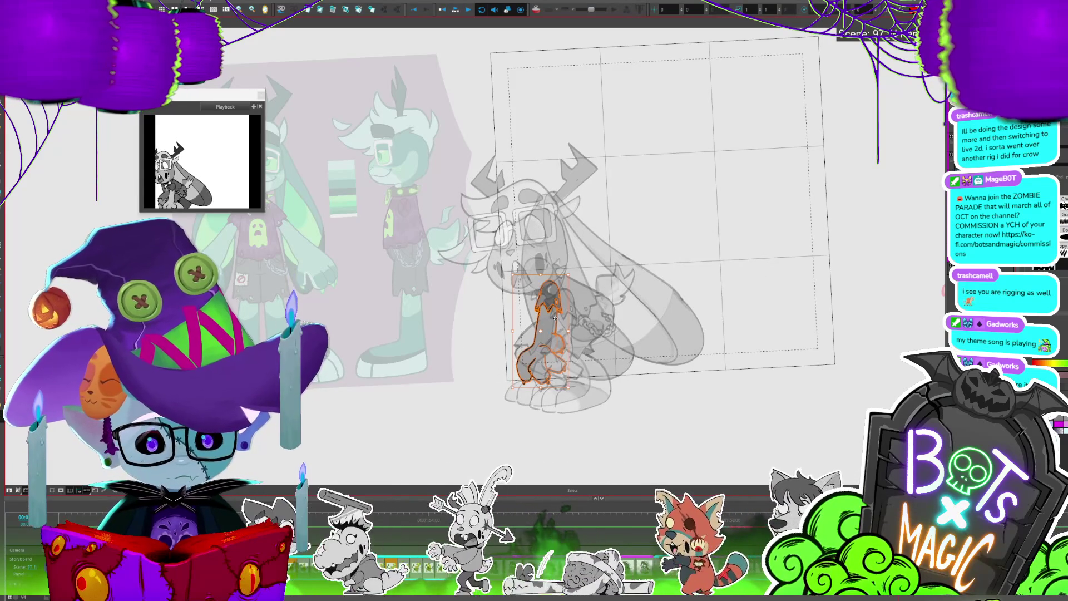
key(space)
key(space)
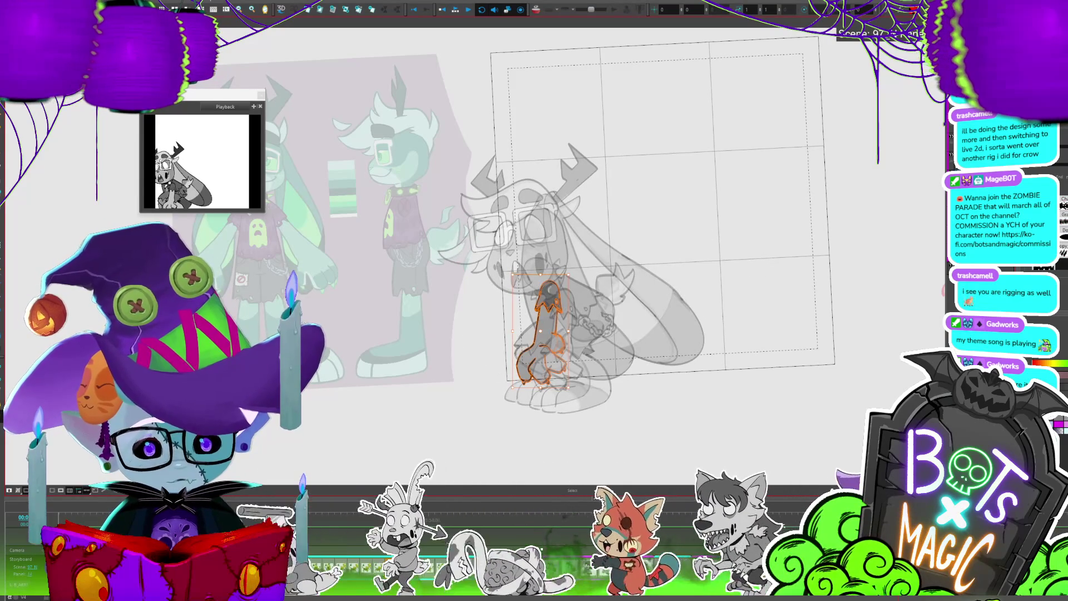
key(space)
key(space)
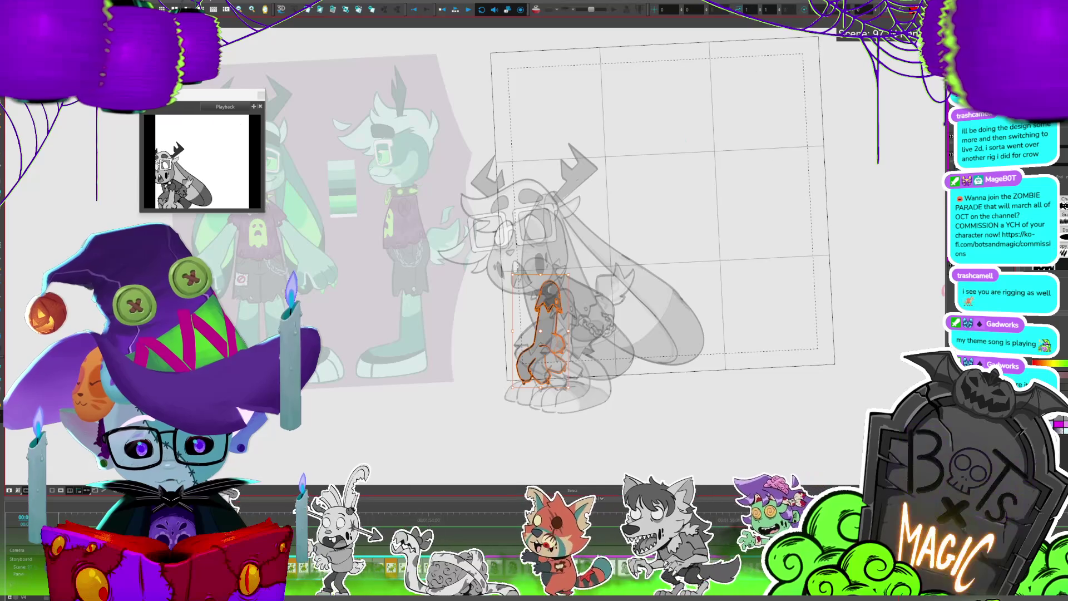
key(space)
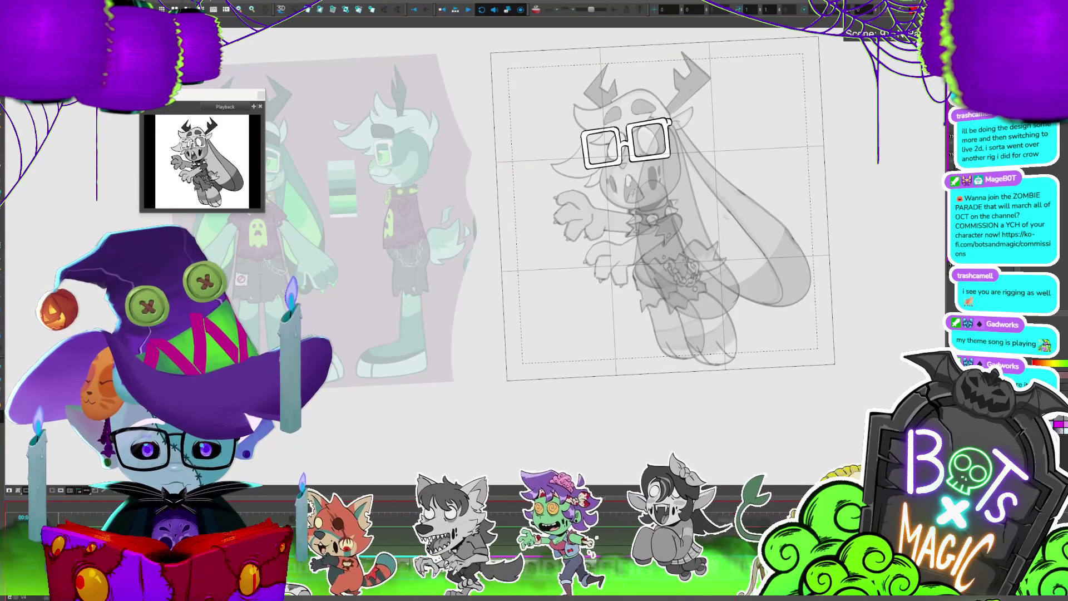
Zoom out, select the bunny drawing in the camera frame, then deselect it
key(2)
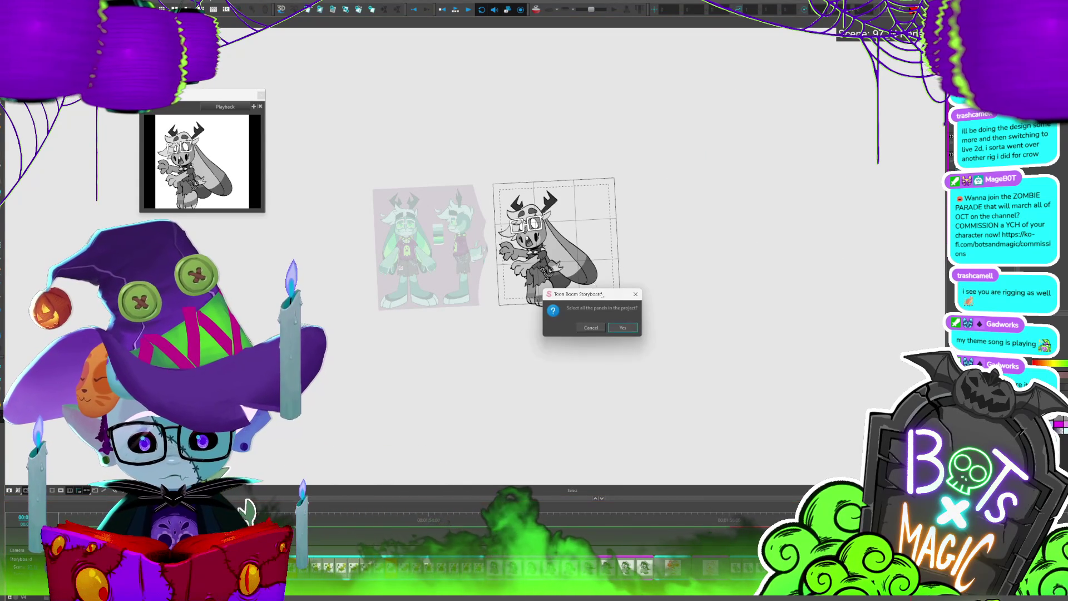
click(582, 266)
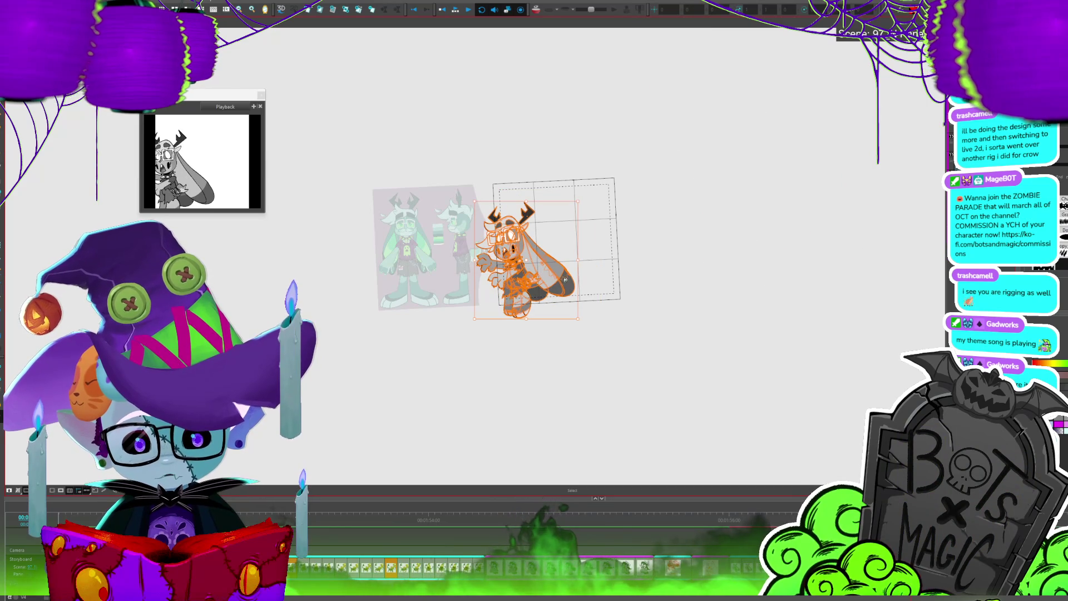
click(571, 267)
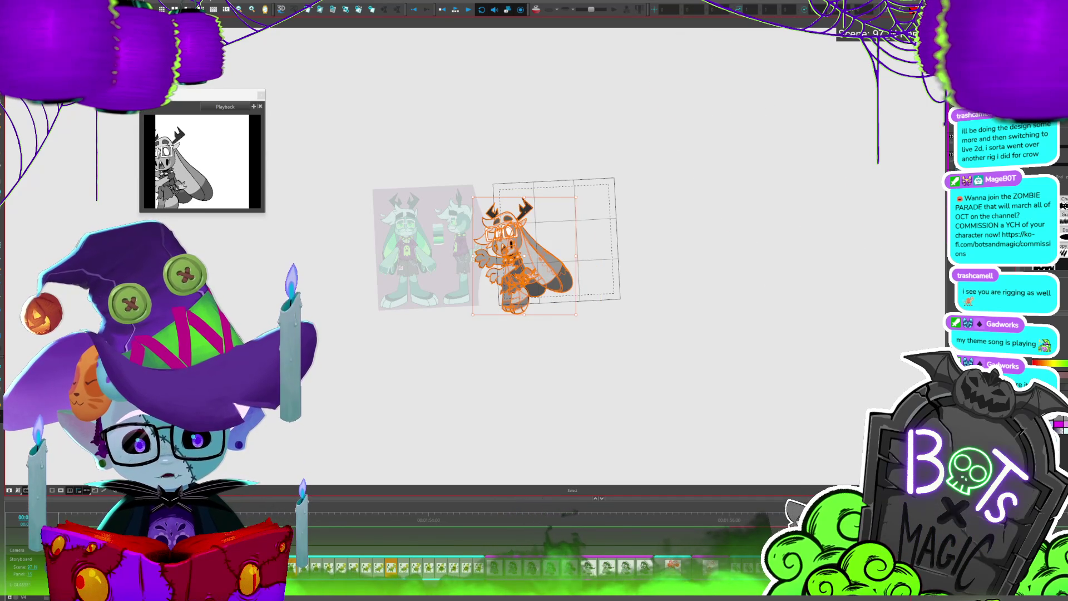
scroll(515, 236, up, 3)
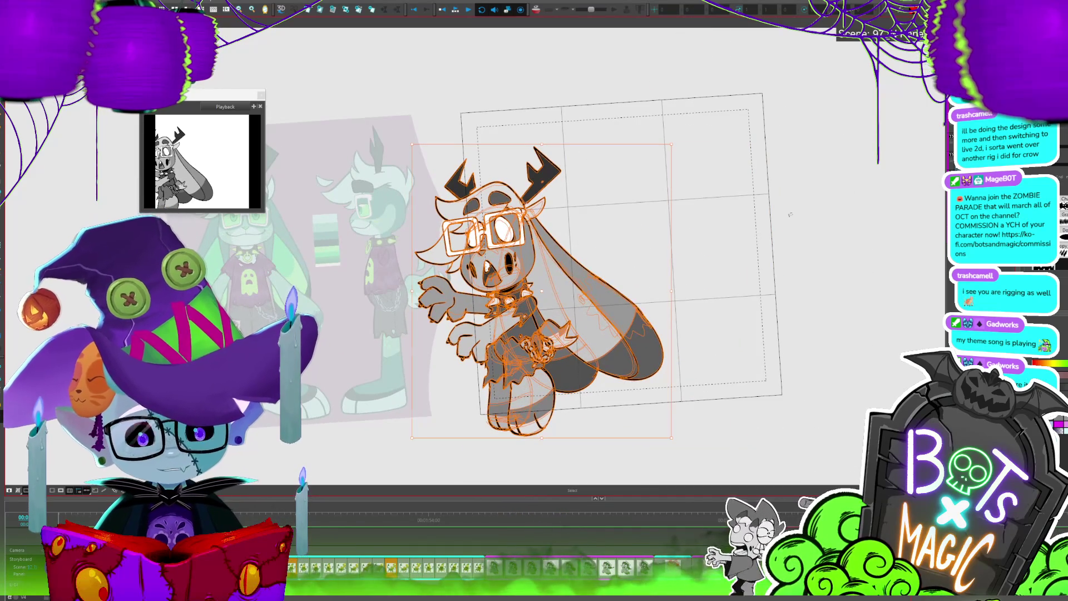
click(793, 212)
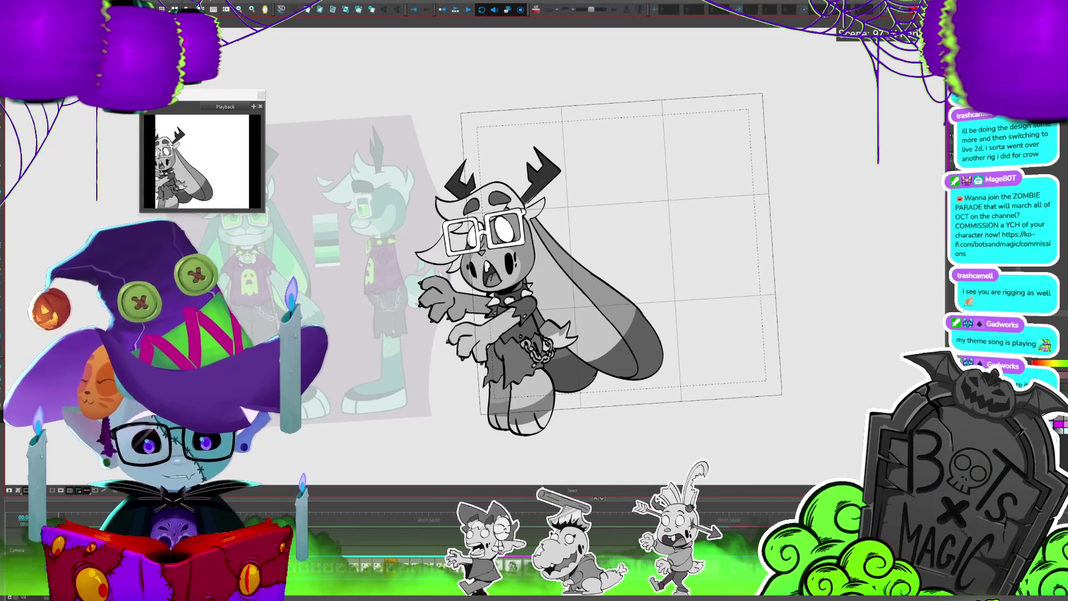
Play the panels, turn off the light table, and zoom in and out on the bunny's face
key(Return)
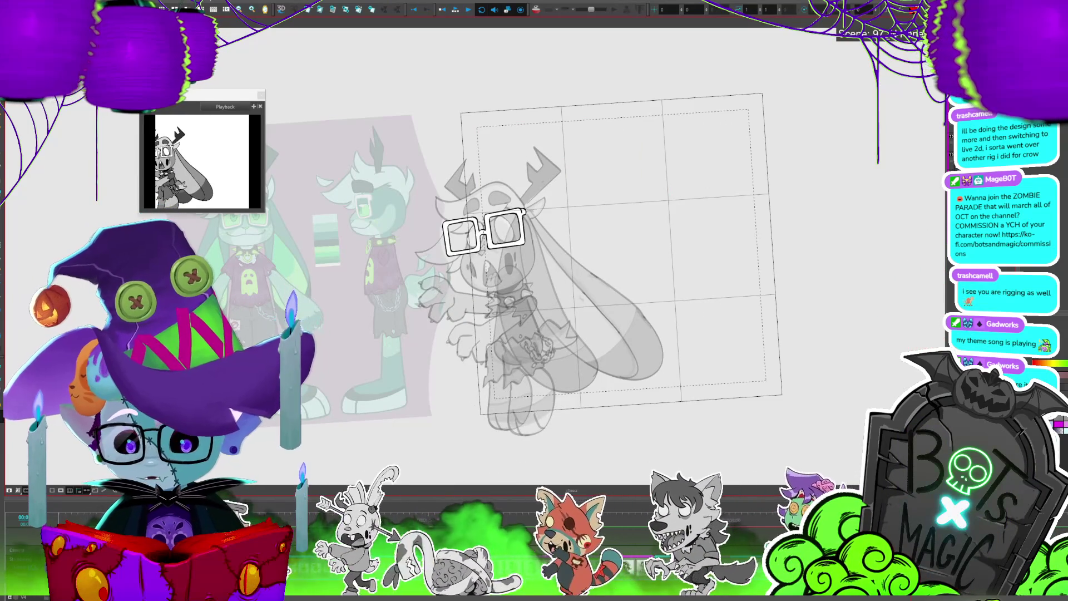
key(shift+l)
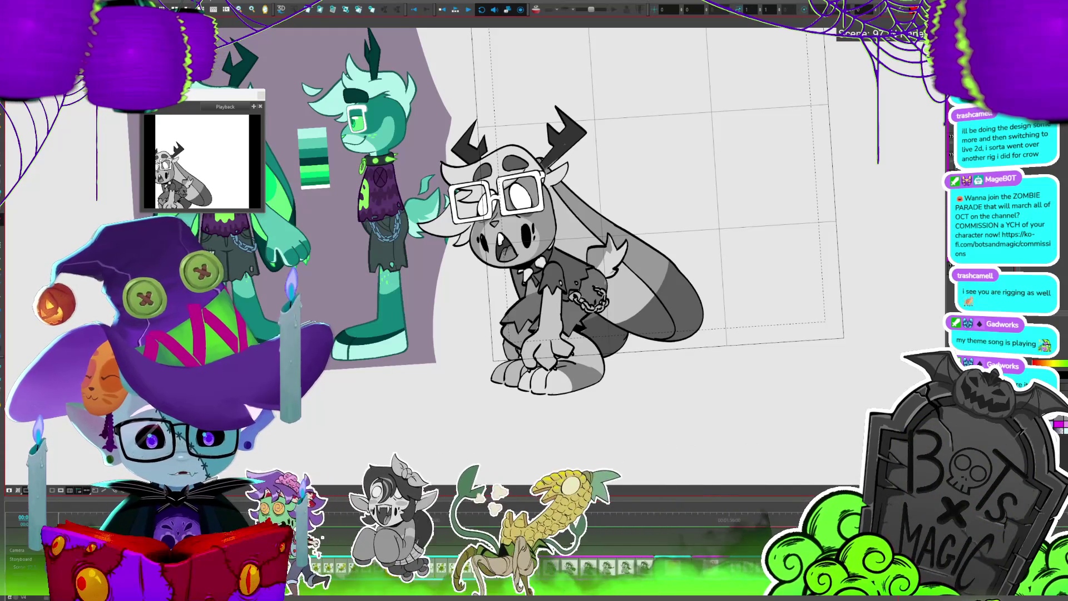
key(2)
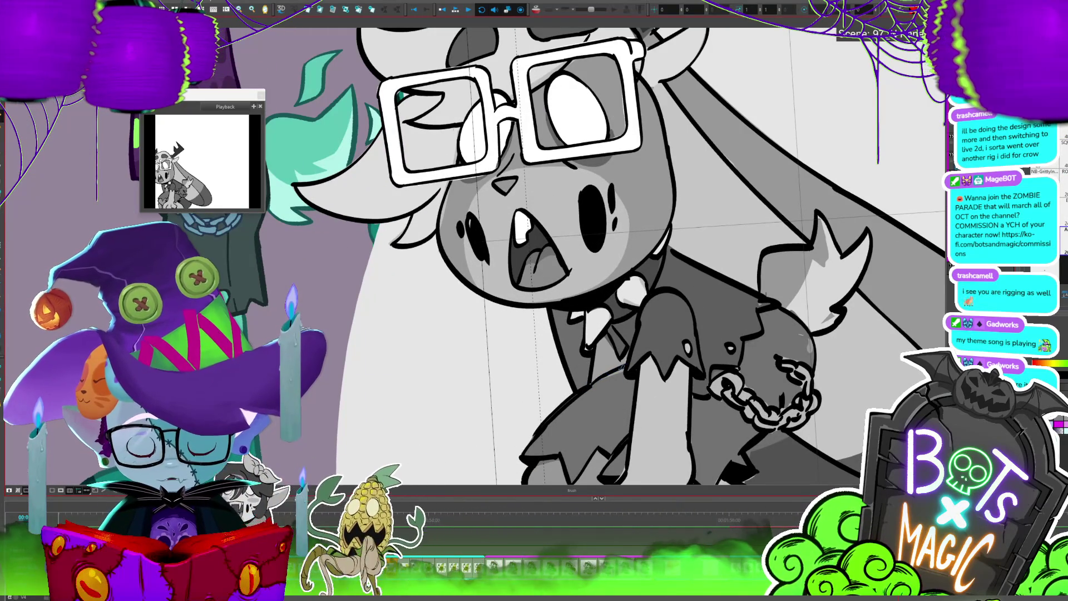
key(1)
key(1)
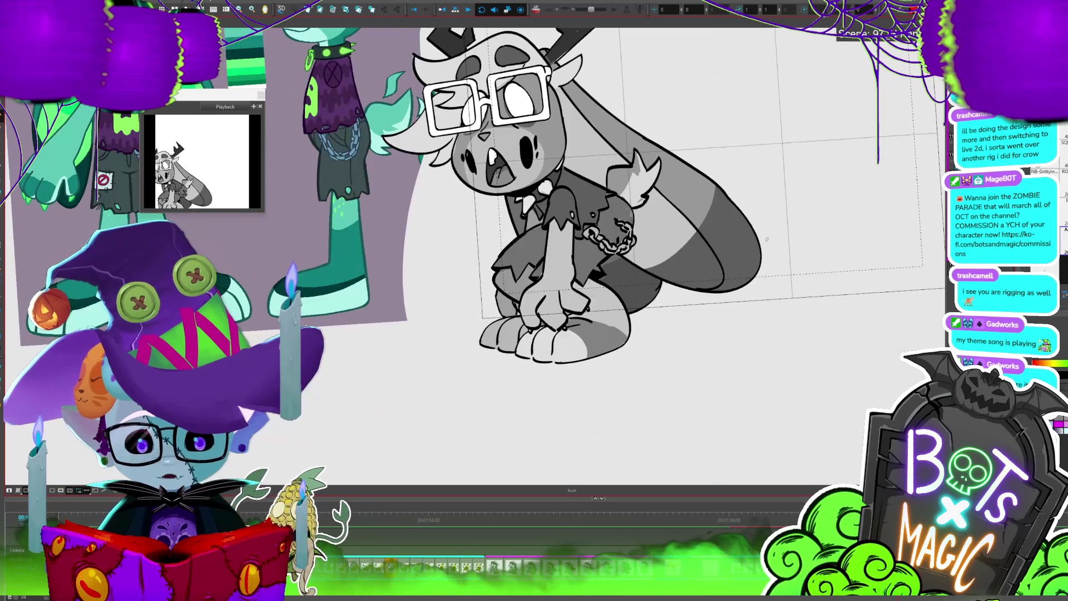
Step through the next three bunny poses, then start the panels playing as animation
key(period)
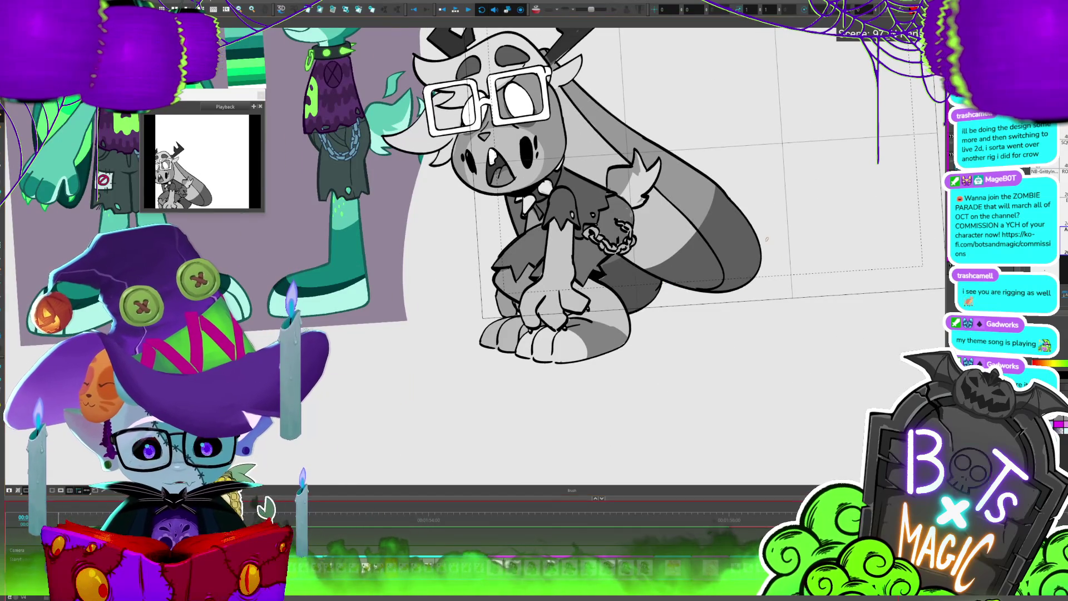
key(period)
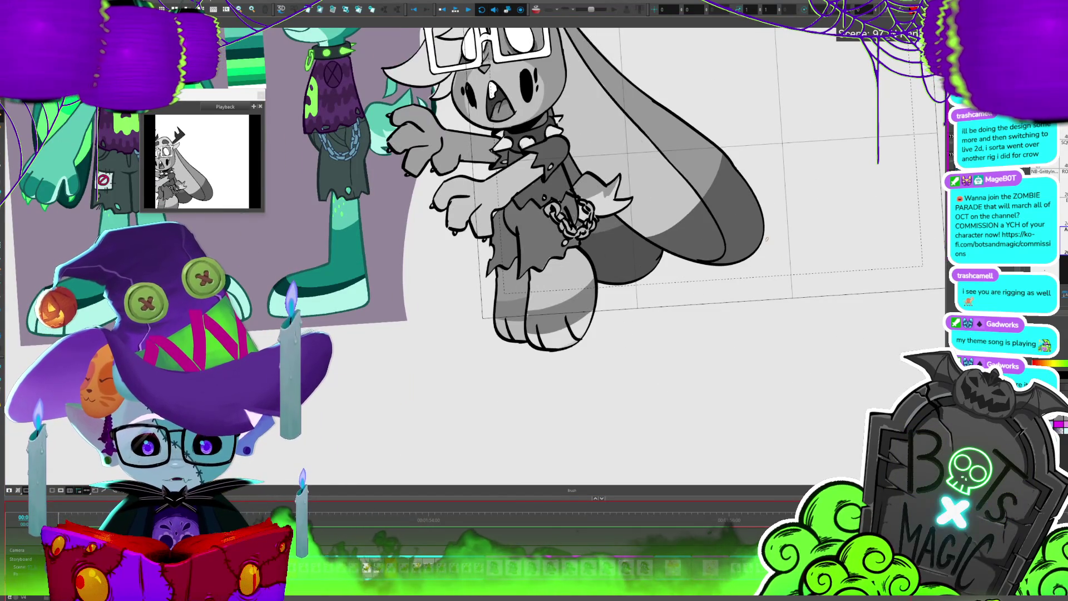
key(period)
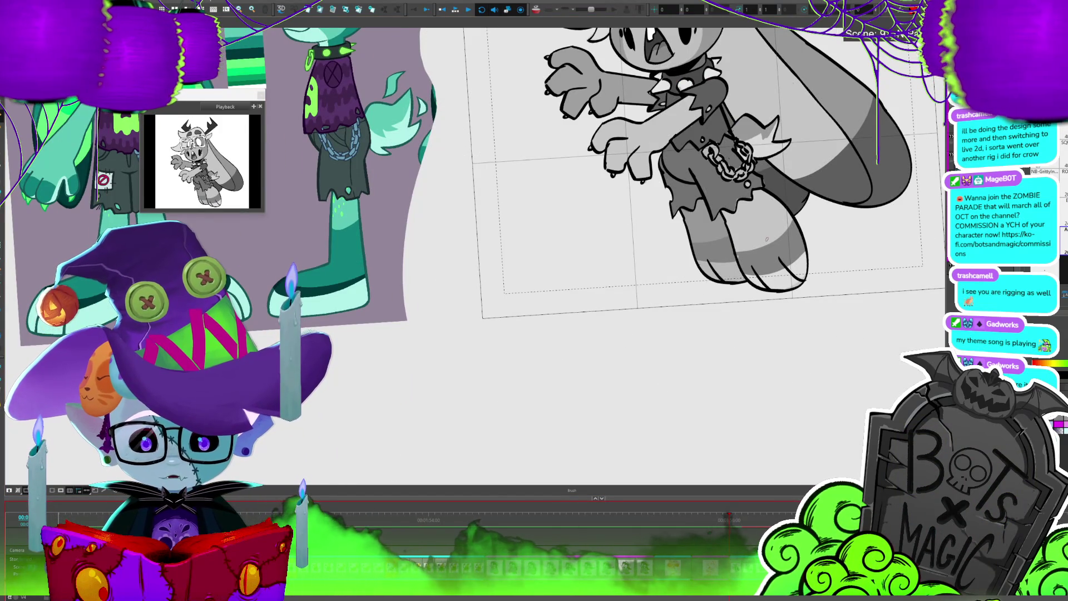
scroll(395, 306, down, 4)
key(Return)
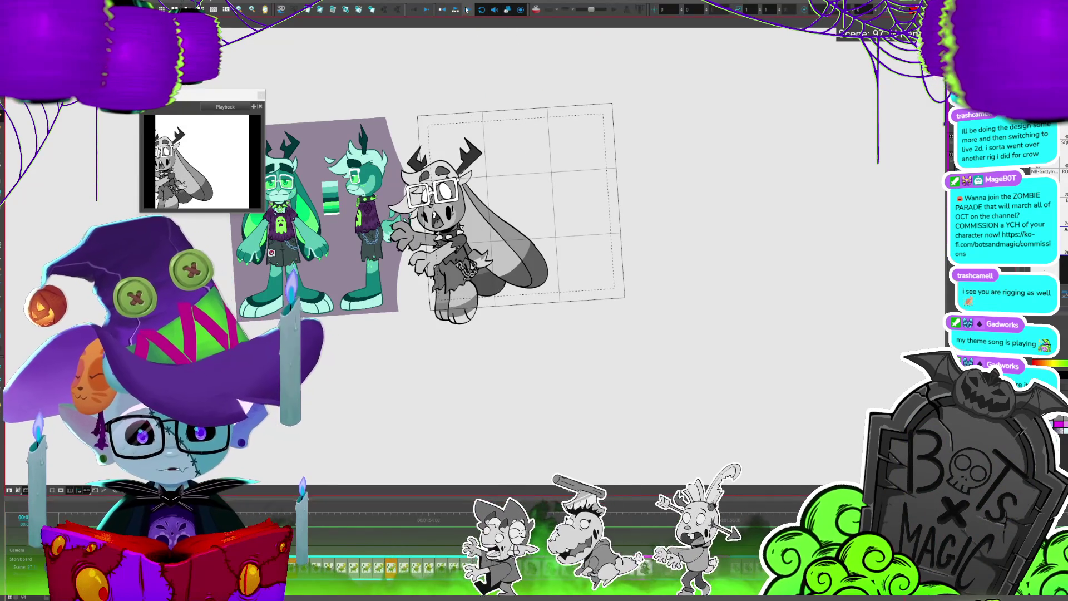
Stop playback and nudge the glasses up two steps in the current pose
scroll(482, 214, up, 4)
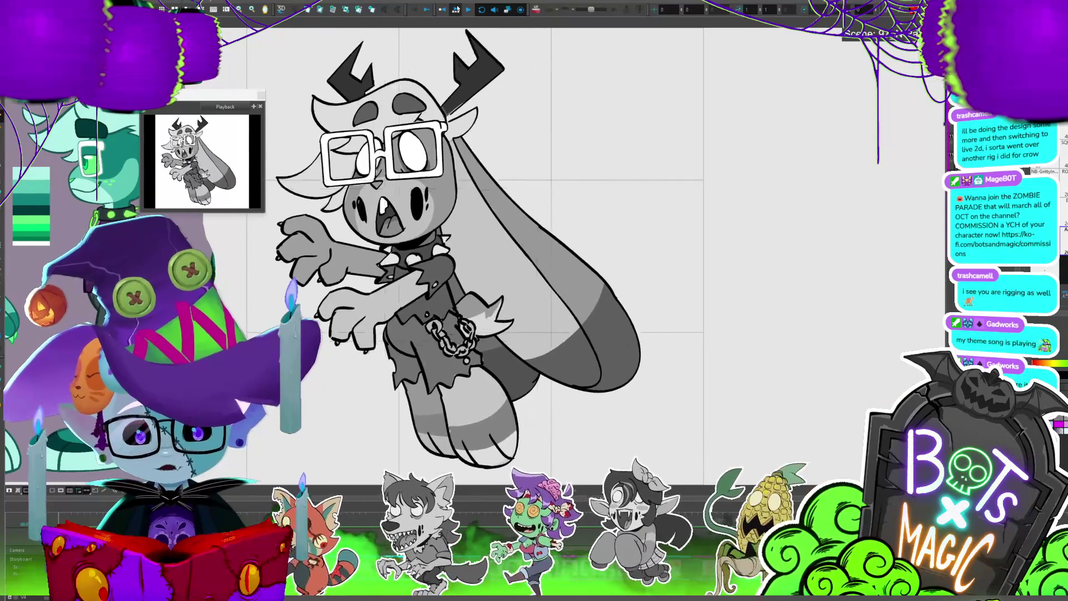
click(456, 10)
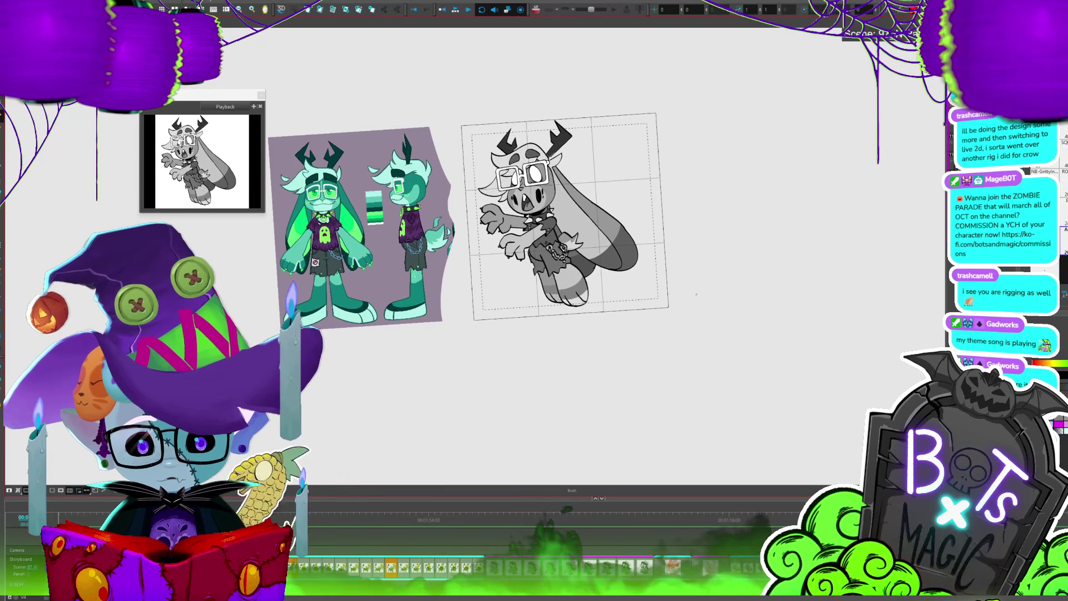
key(alt+s)
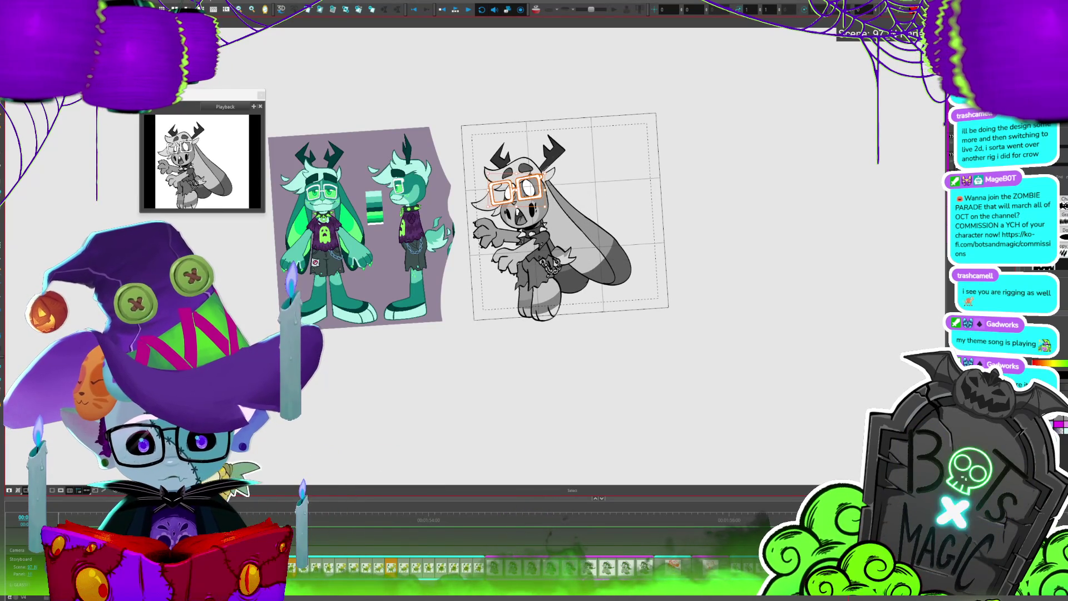
key(Up)
key(Up)
key(Up)
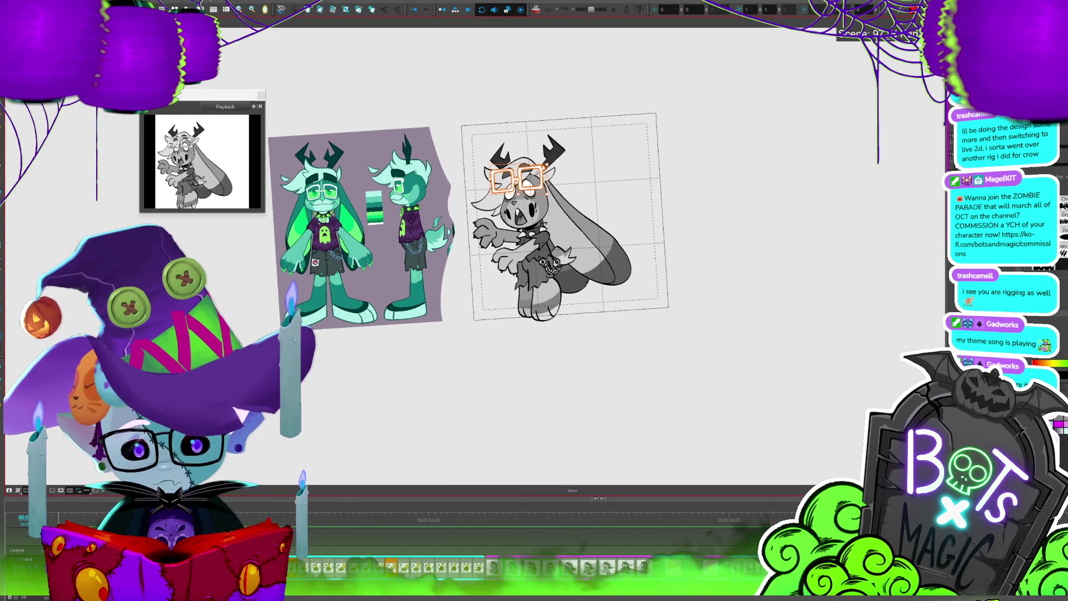
key(Up)
In the next pose, drag the glasses slightly higher on the head, then step ahead two poses
key(period)
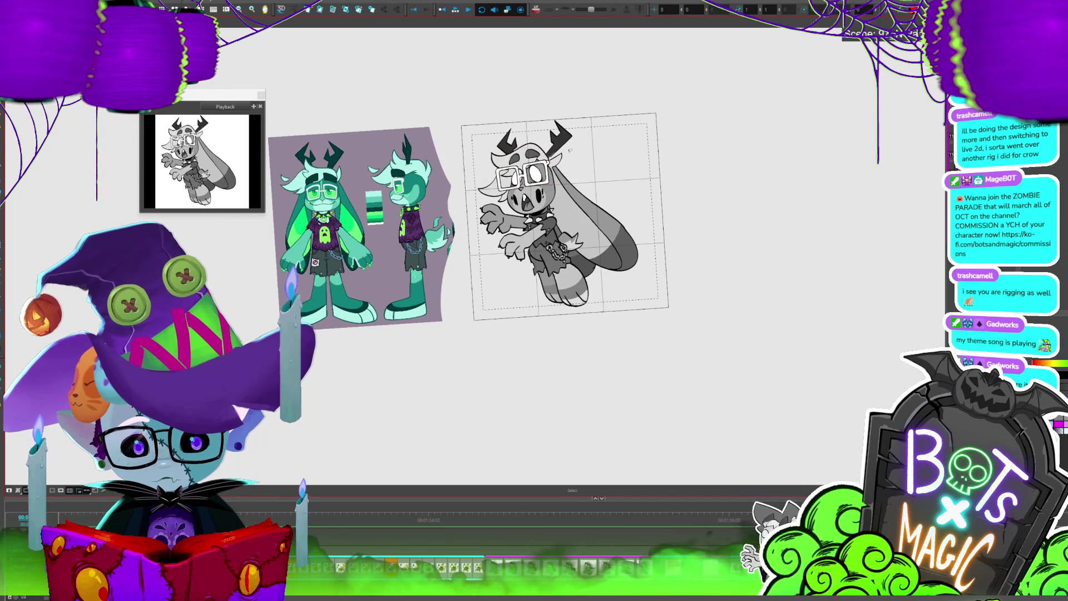
click(573, 152)
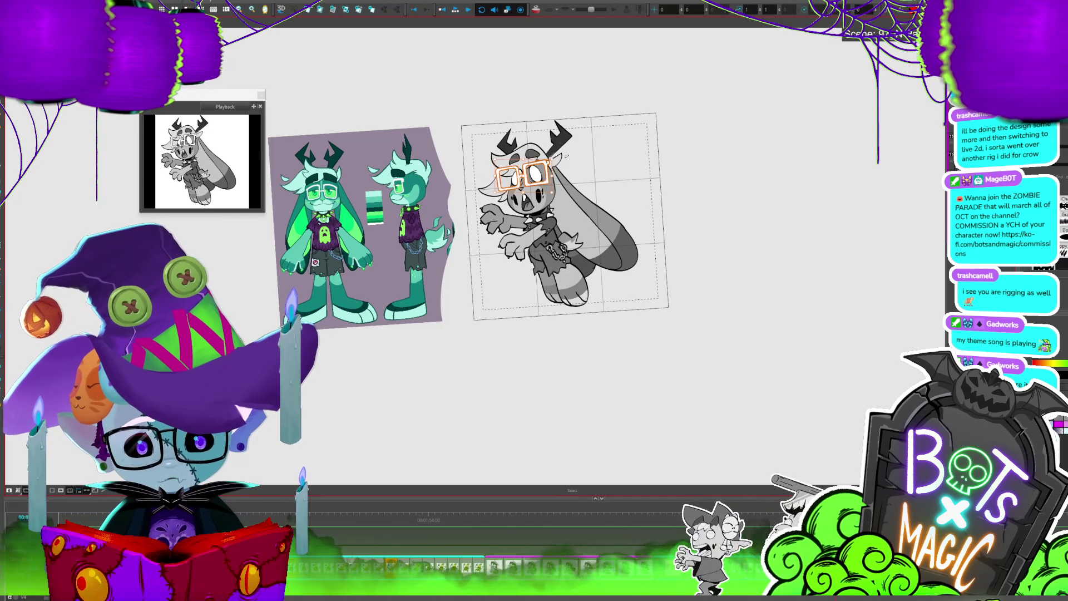
drag(541, 181, 543, 174)
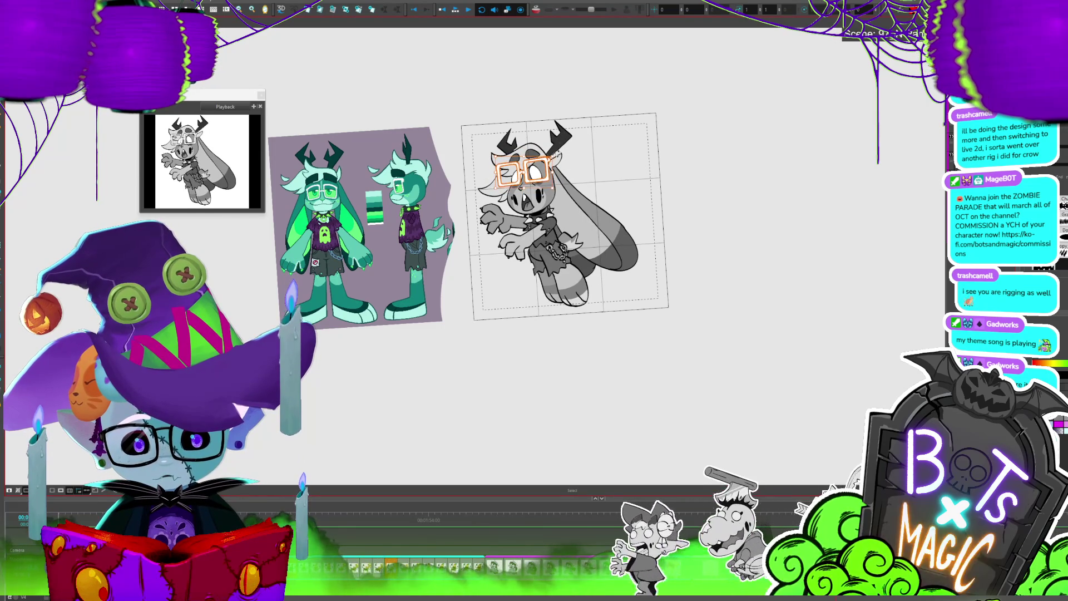
key(period)
key(period)
key(period)
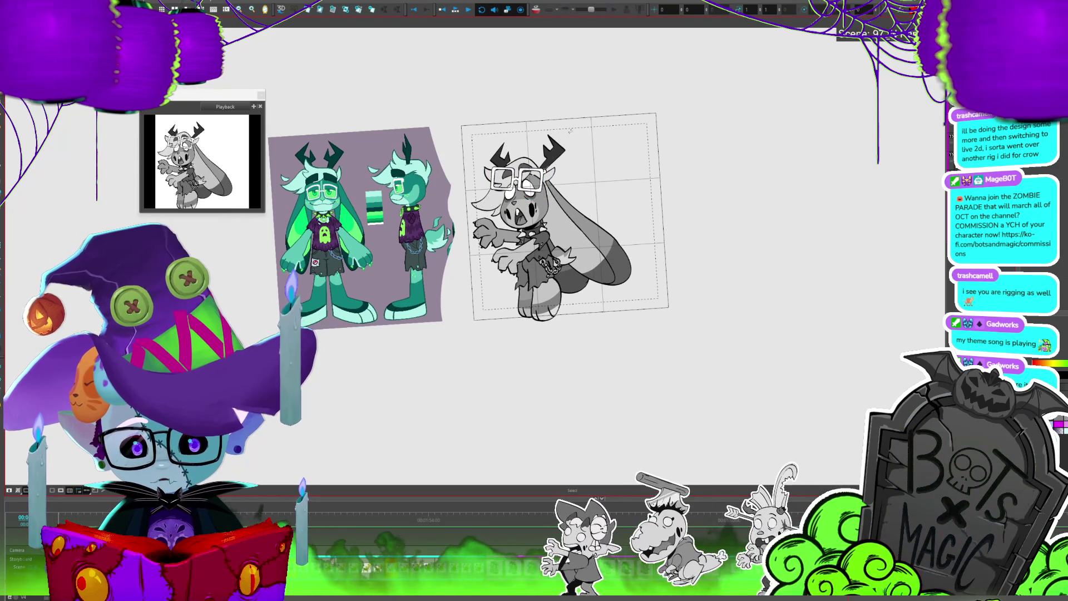
key(period)
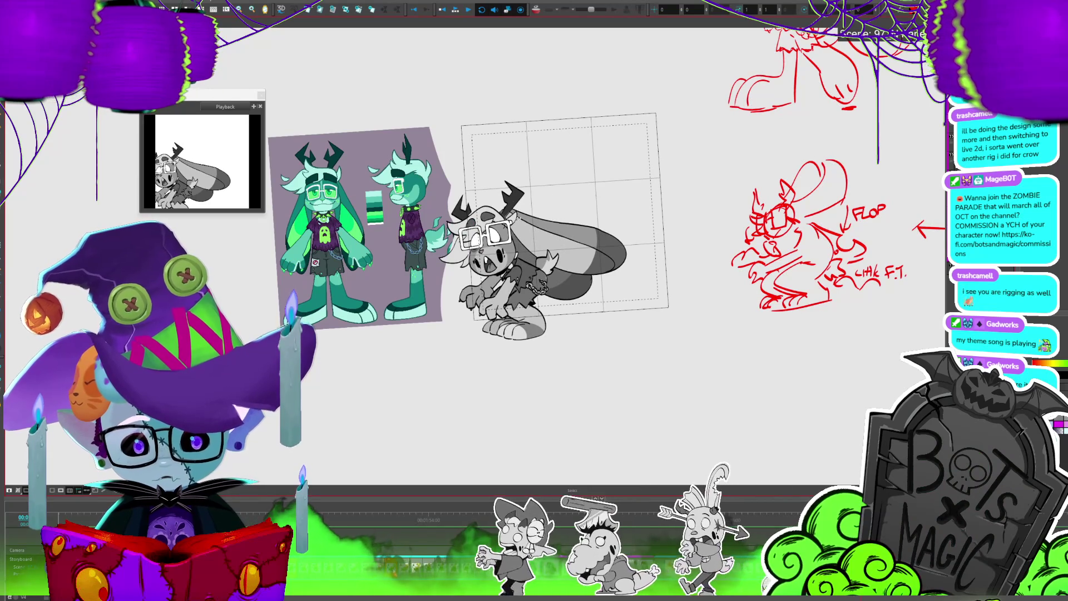
Raise and tilt the glasses in the crouching pose, then raise and rotate them in the next pose
mouse_move(482, 237)
mouse_down()
mouse_move(483, 220)
mouse_move(516, 216)
mouse_up()
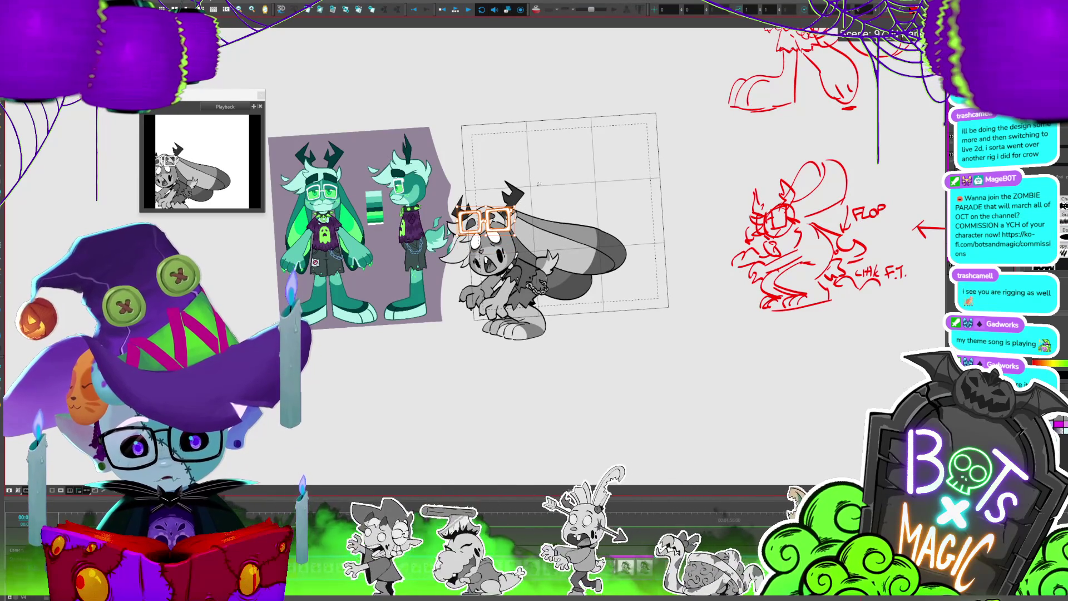
key(Return)
click(509, 220)
drag(511, 221, 516, 184)
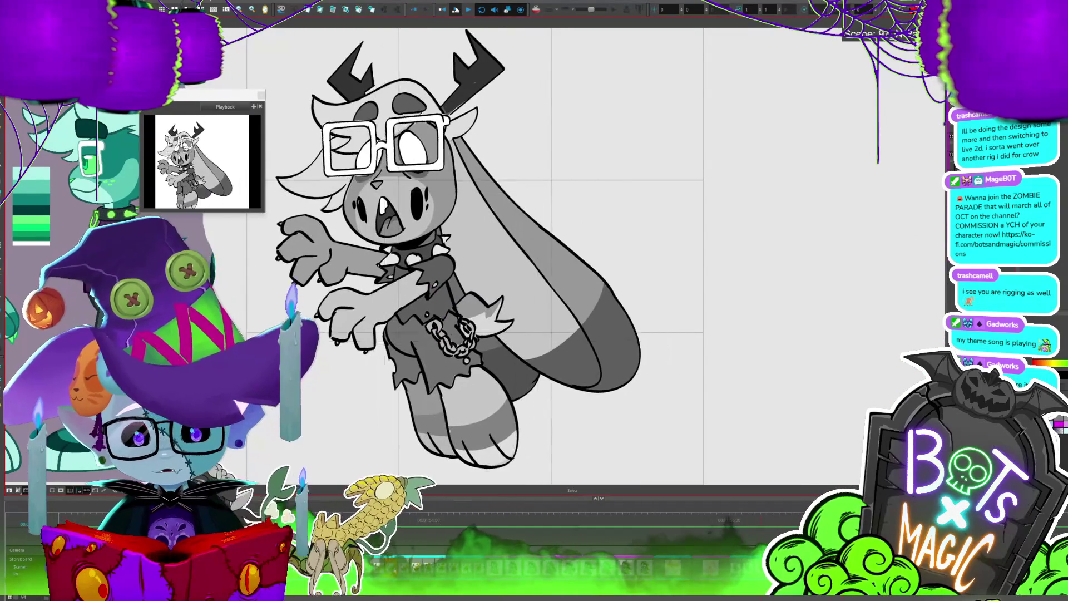
Stop the zombie bunny animation and restart it from the playback toolbar
click(456, 9)
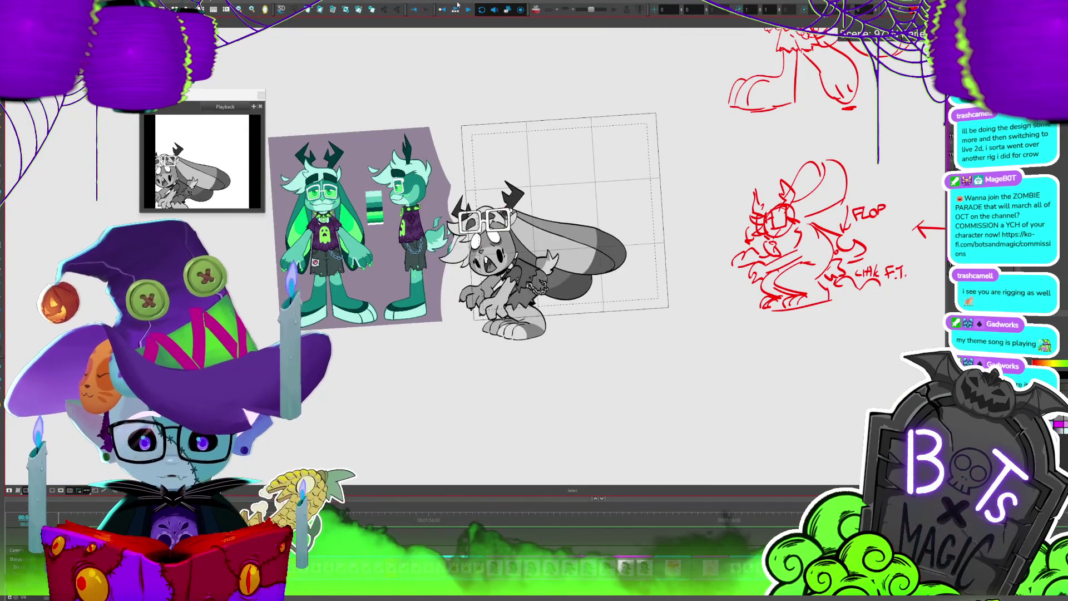
click(457, 4)
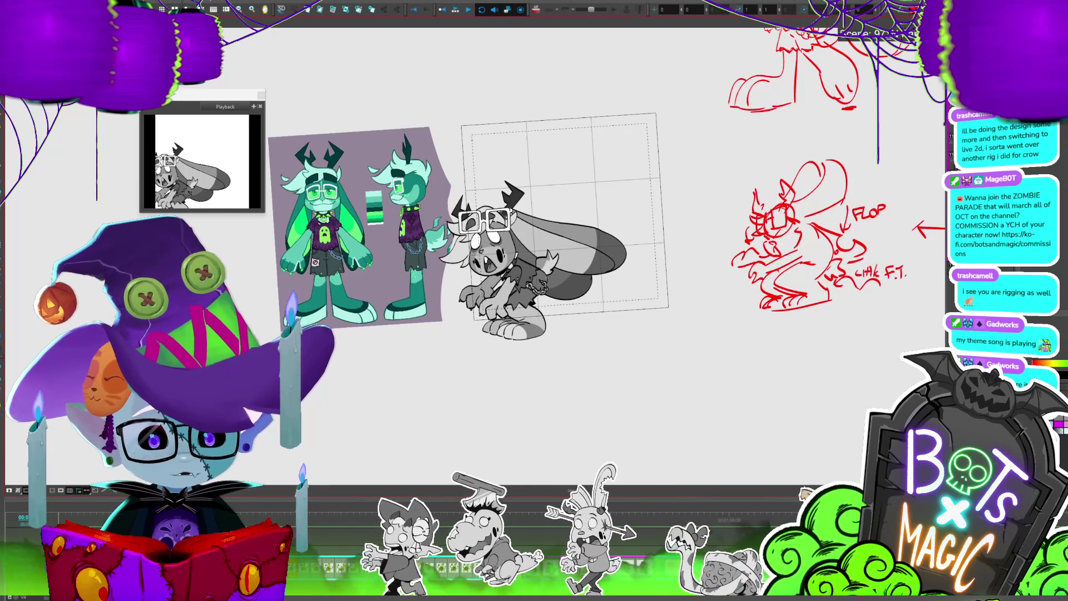
Rotate the bunny's front arm to hang more vertically and play the poses to check it
click(500, 292)
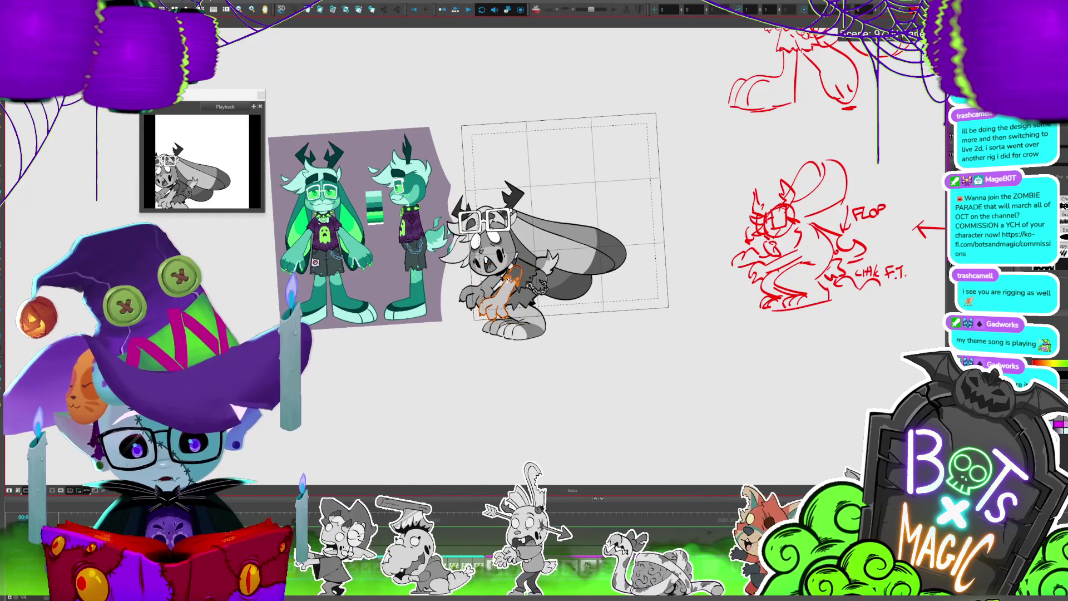
mouse_move(530, 257)
mouse_down()
mouse_move(507, 273)
mouse_move(522, 262)
mouse_move(520, 249)
mouse_up()
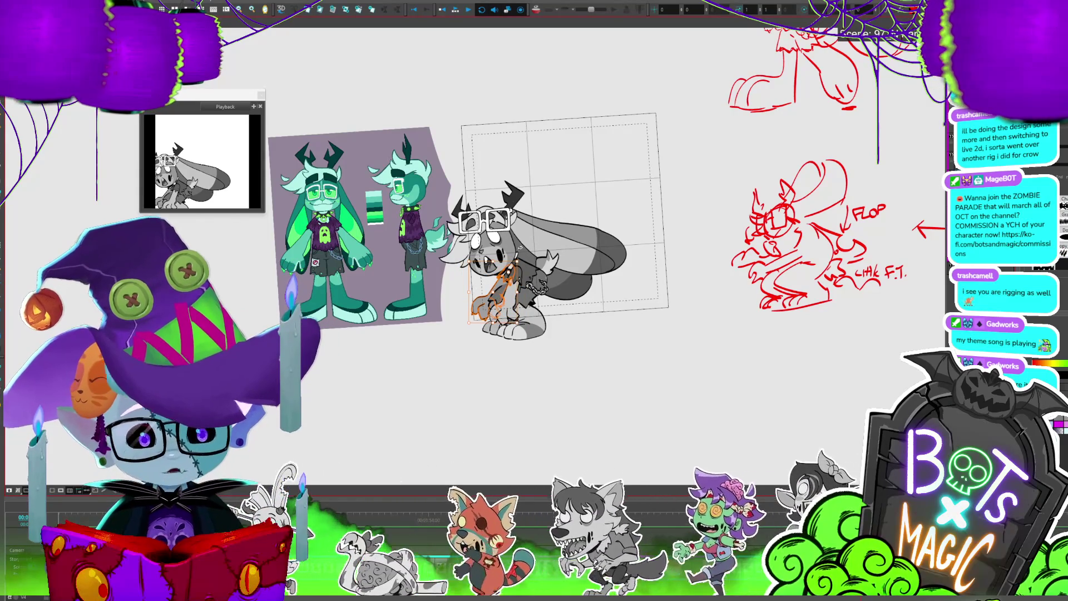
key(Return)
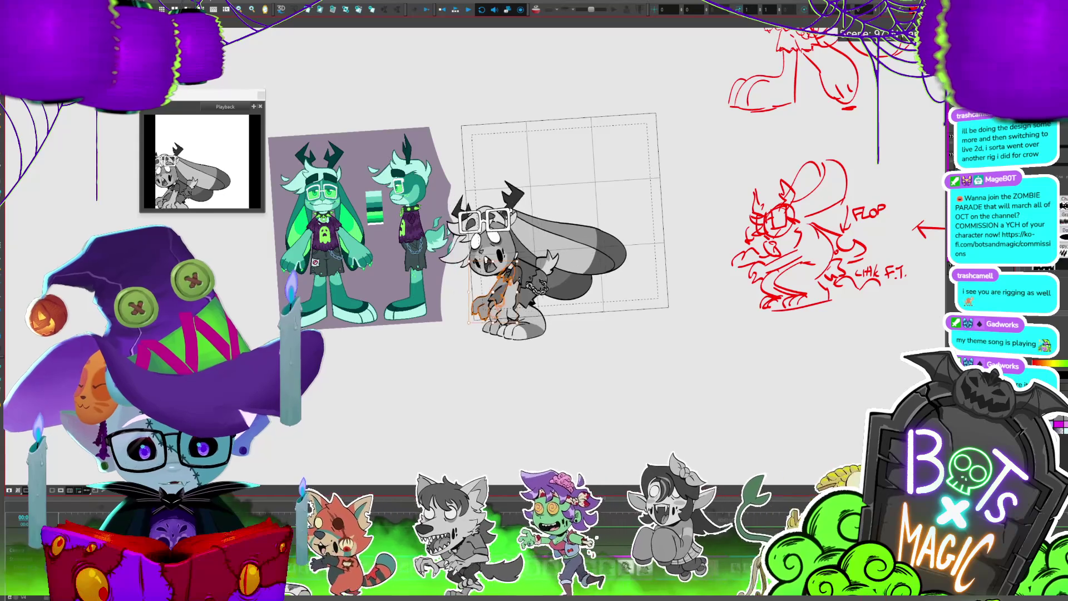
key(Return)
In another pose, rotate the arm slightly to lower the hand, then check neighbouring poses and select the lowered arm
key(period)
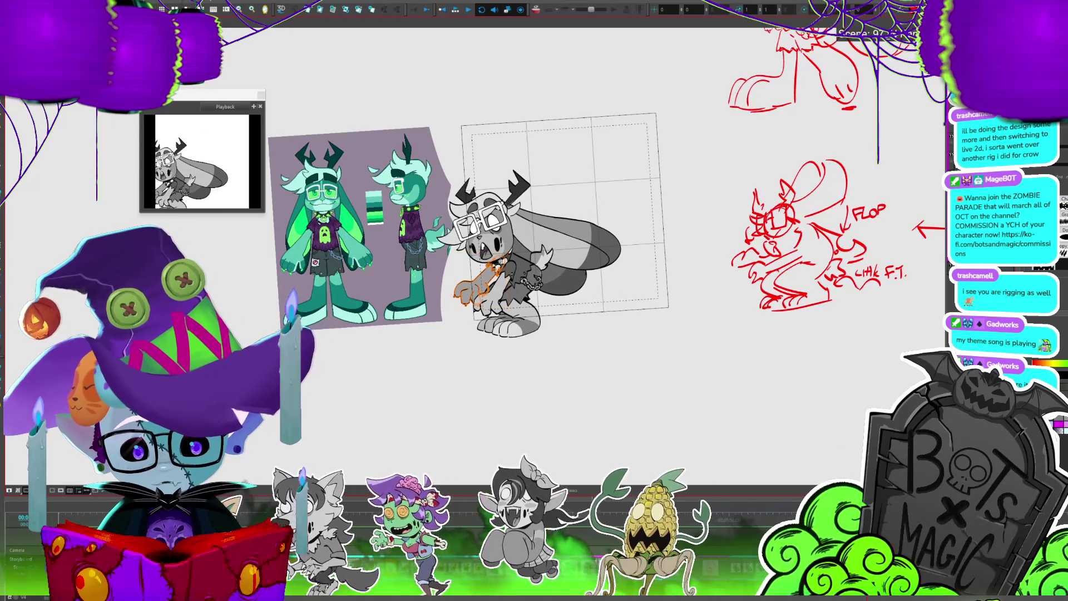
drag(461, 294, 484, 306)
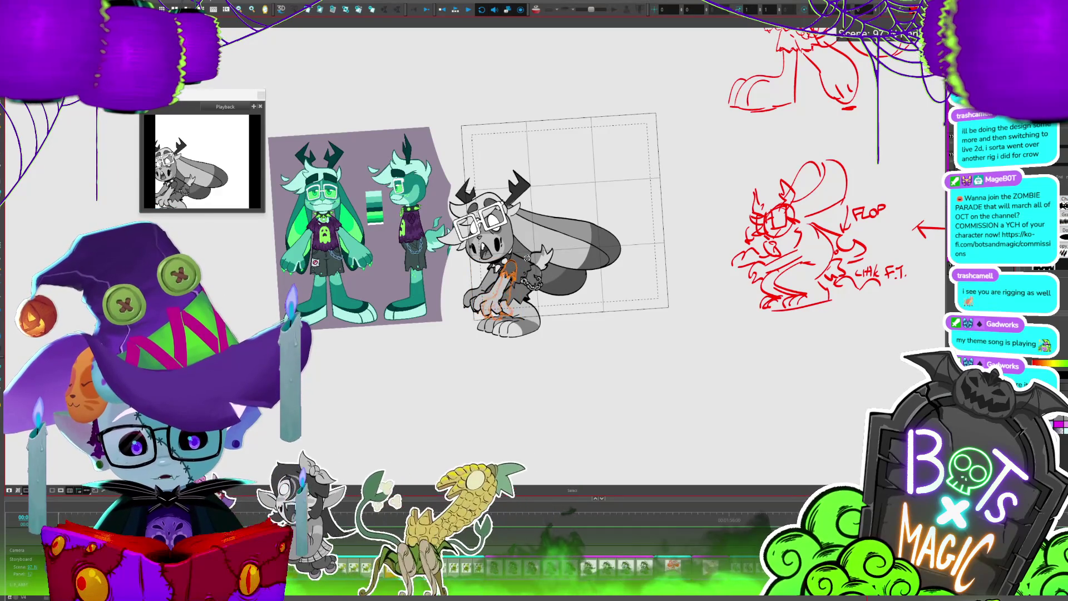
key(period)
key(comma)
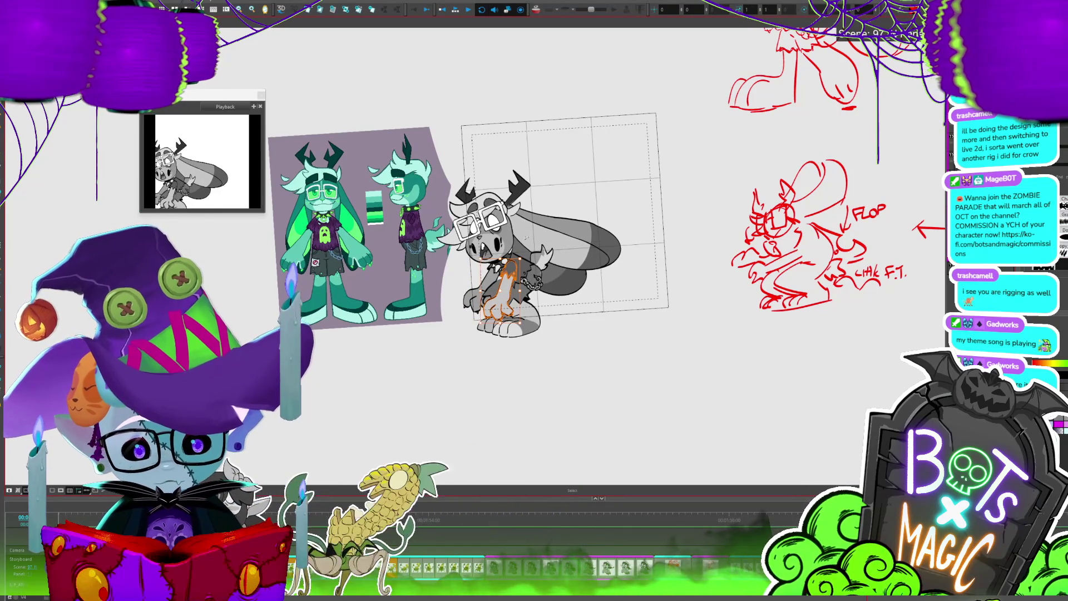
key(period)
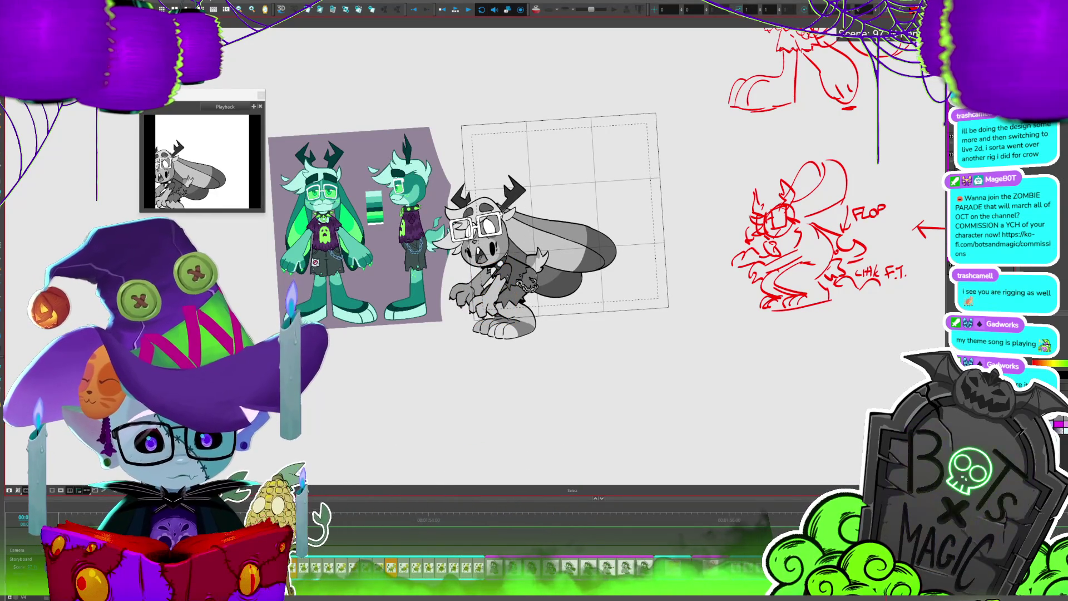
click(521, 261)
Rotate the lowered arm upright, then re-angle the arm by the chest so both reach forward
mouse_move(522, 261)
mouse_down()
mouse_move(481, 281)
mouse_move(518, 240)
mouse_up()
key(Return)
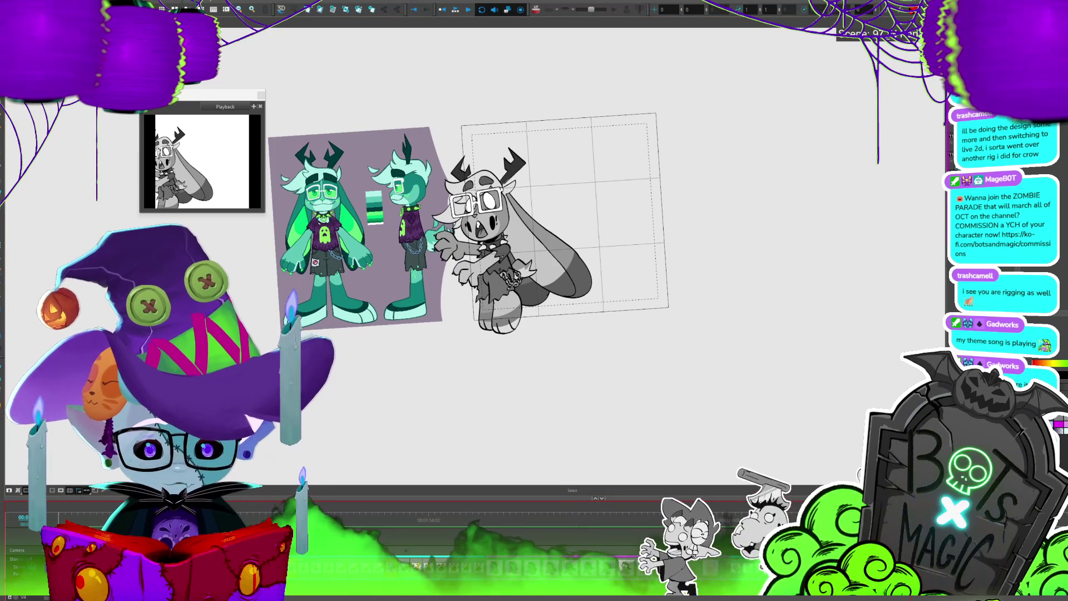
click(459, 247)
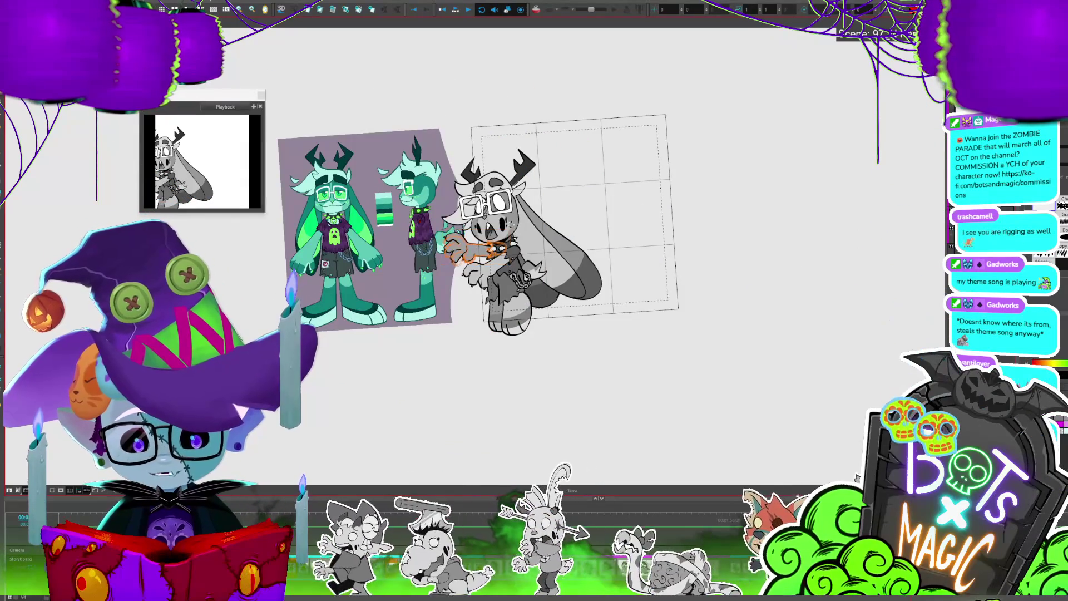
click(473, 248)
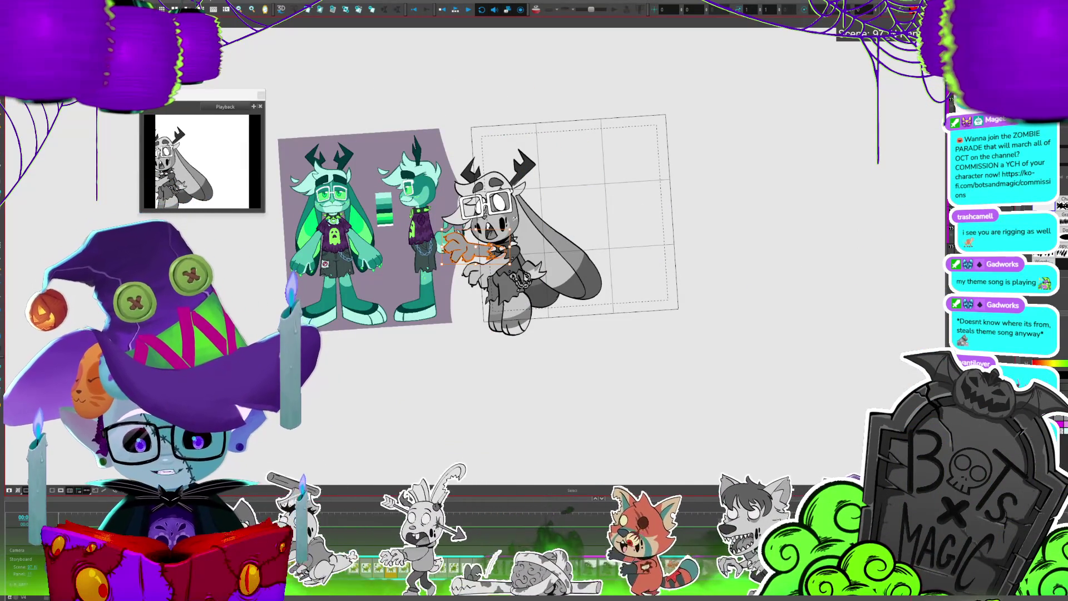
mouse_move(504, 245)
mouse_down()
mouse_move(519, 229)
mouse_move(509, 223)
mouse_move(548, 216)
mouse_move(462, 280)
mouse_up()
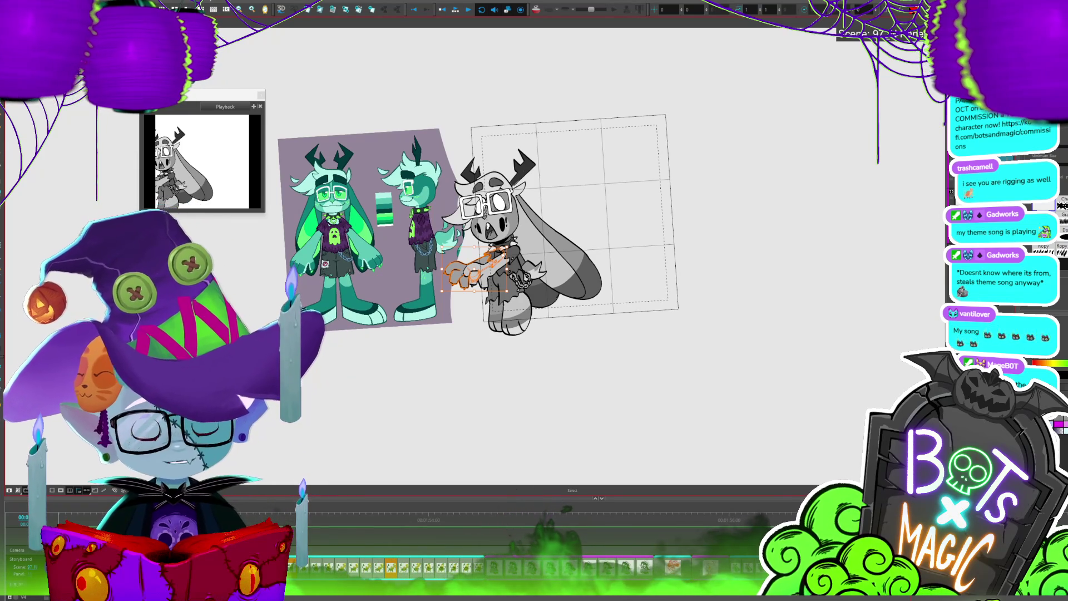
drag(489, 267, 517, 251)
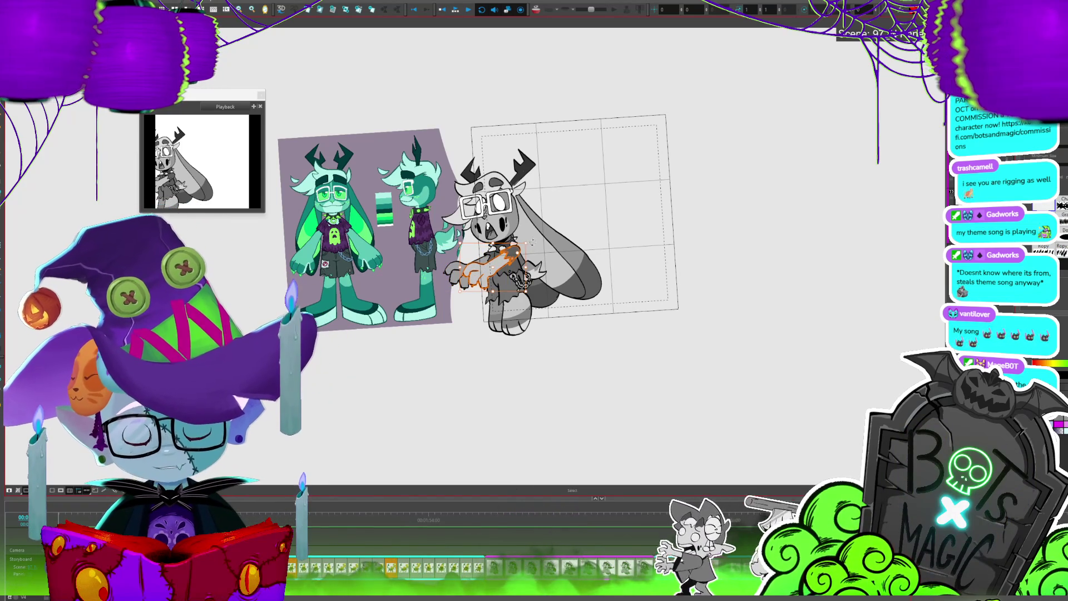
drag(531, 240, 528, 239)
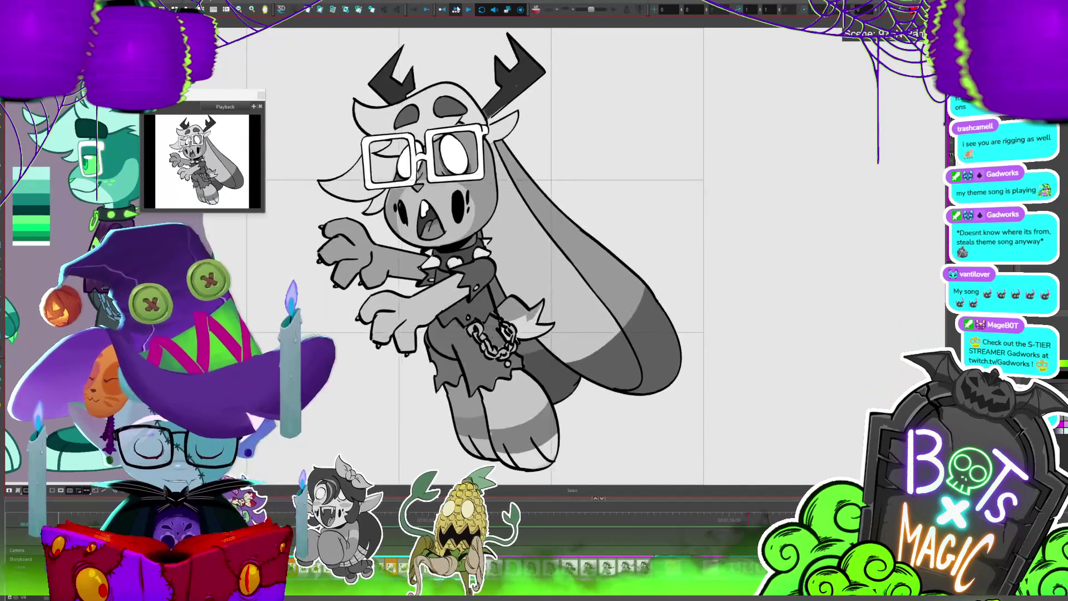
scroll(646, 191, down, 3)
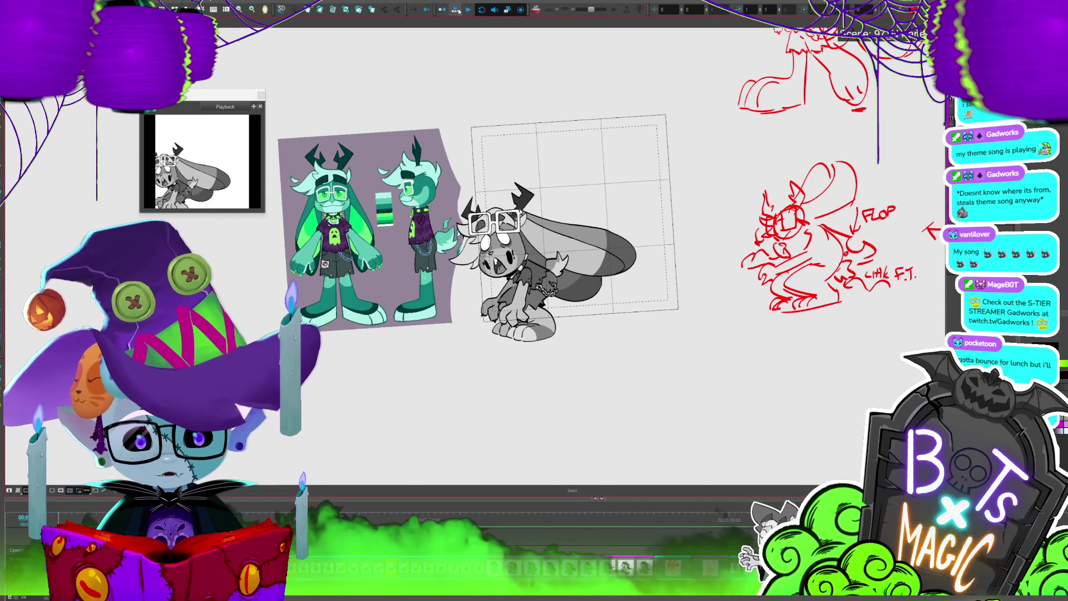
key(2)
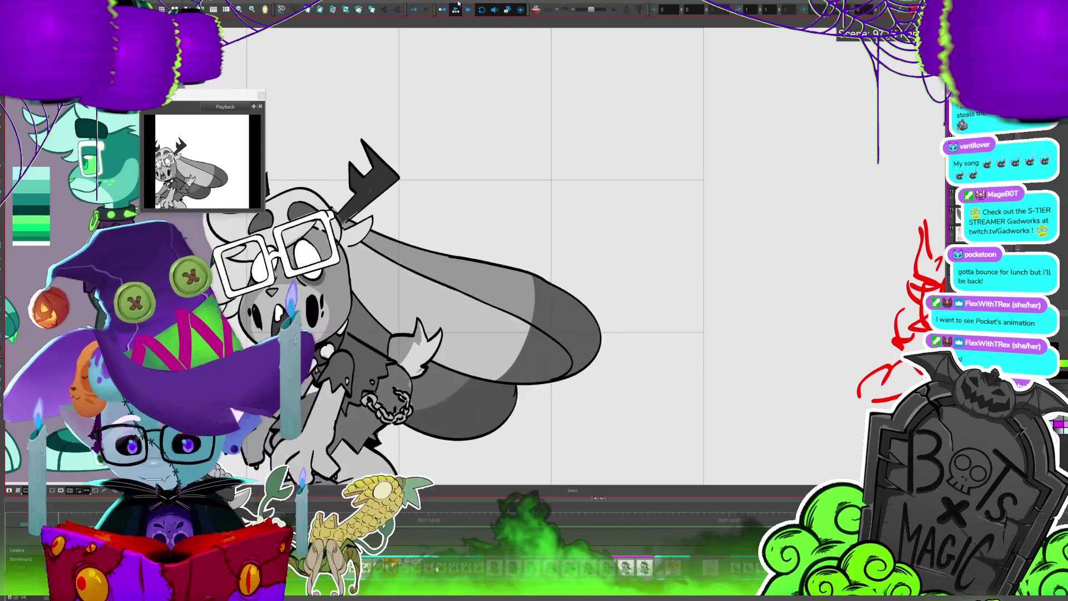
Turn on Loop in the playback toolbar so the animation repeats continuously
click(482, 11)
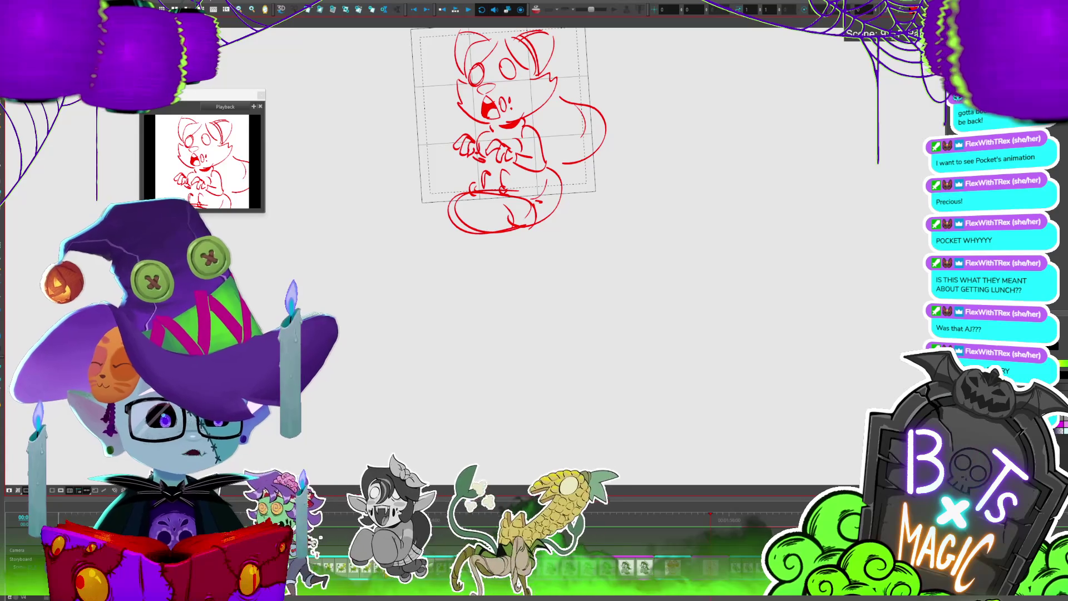
Step to the grey zombie bunny drawing, zoom out to the full camera frame, and advance two poses
key(Return)
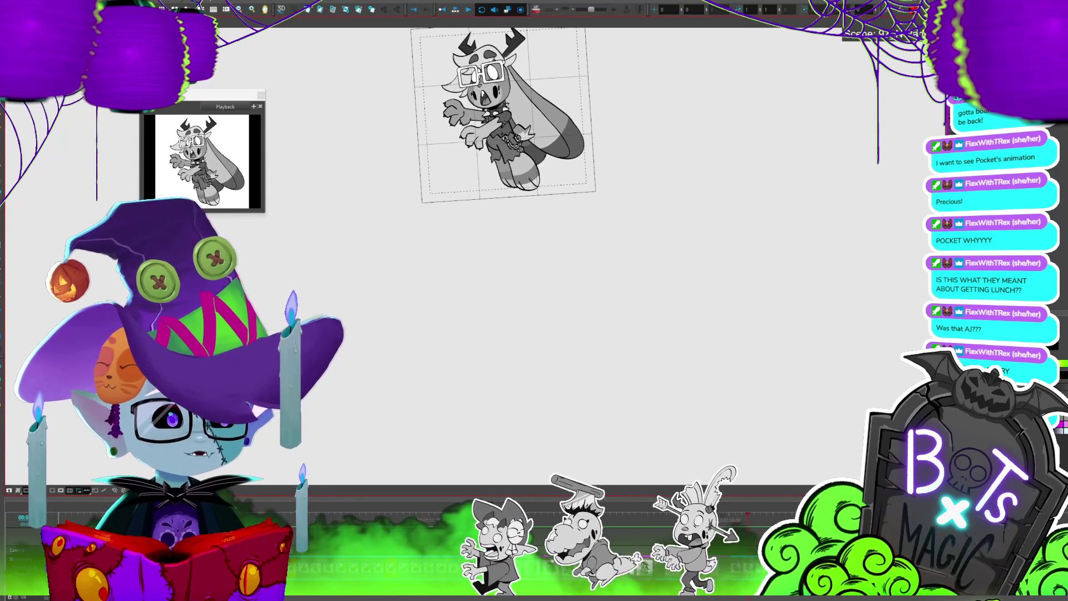
scroll(556, 261, up, 5)
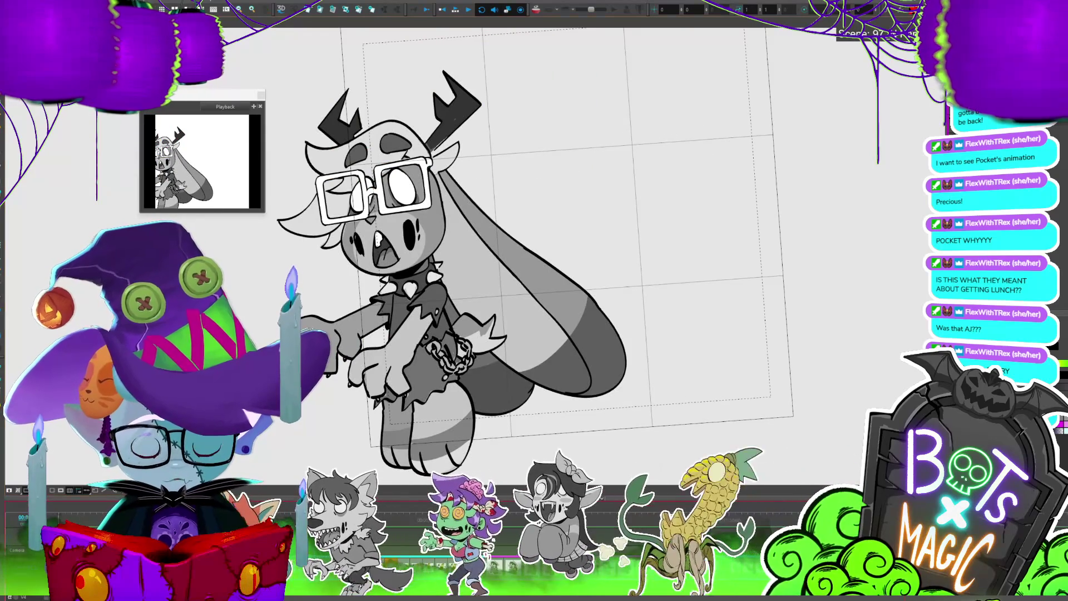
key(1)
key(1)
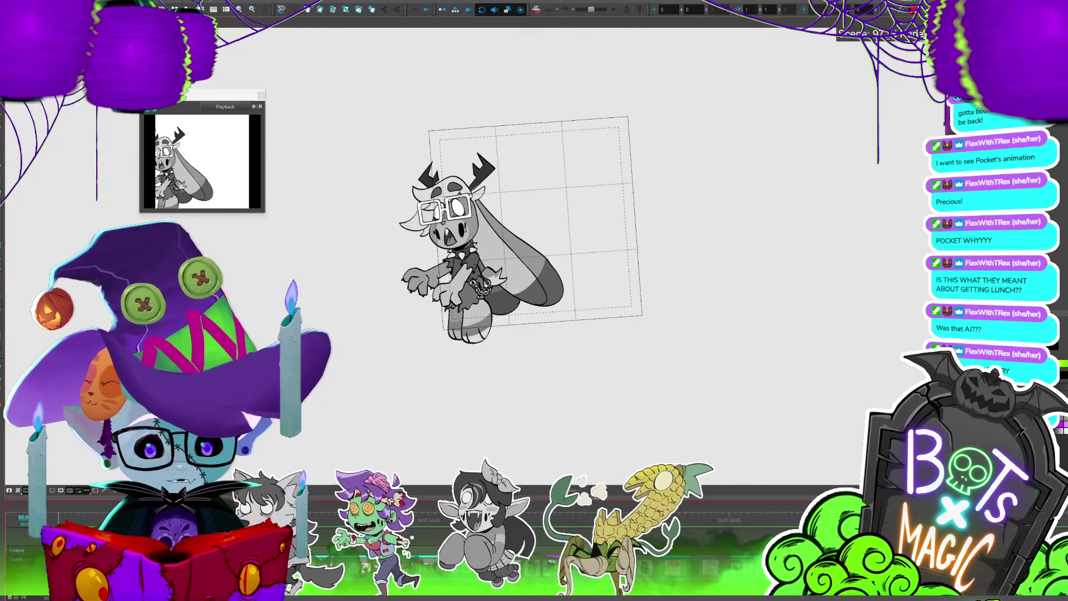
key(period)
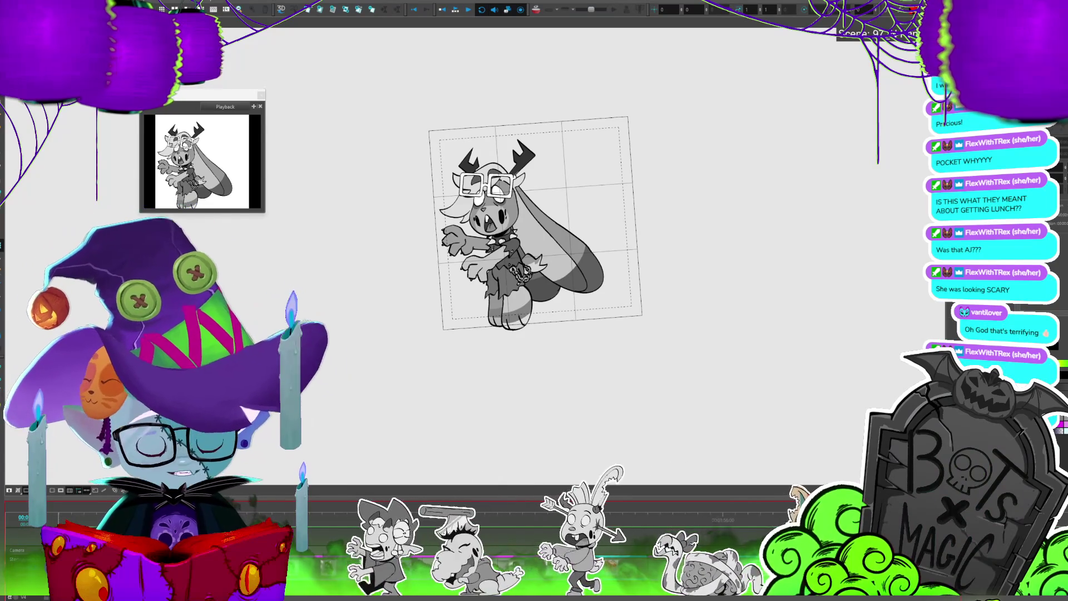
key(period)
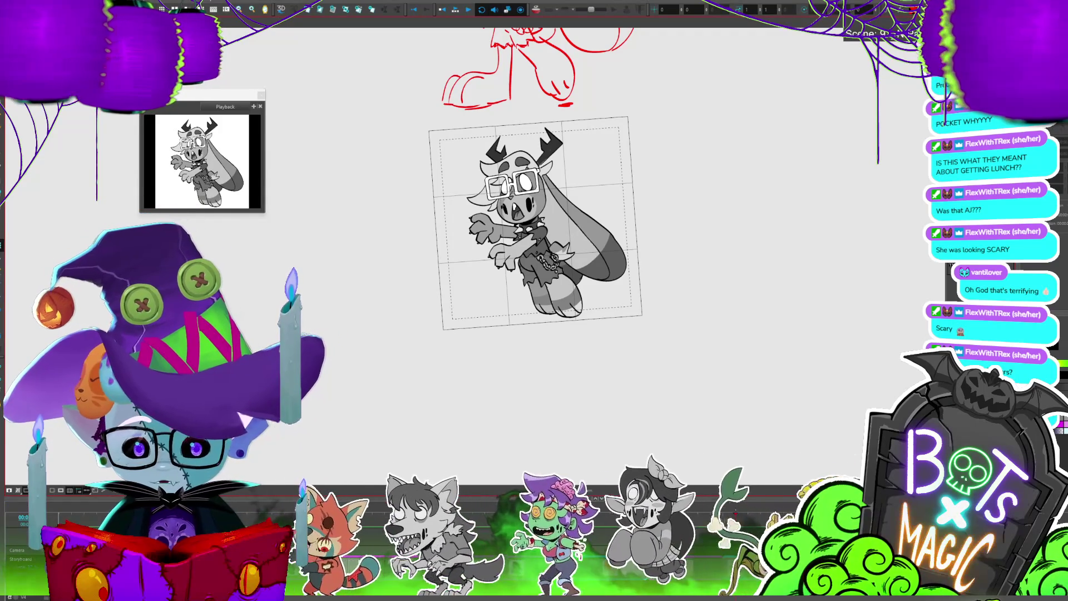
Play back the bunny's poses, then select the whole zombie bunny drawing in the camera frame
key(Return)
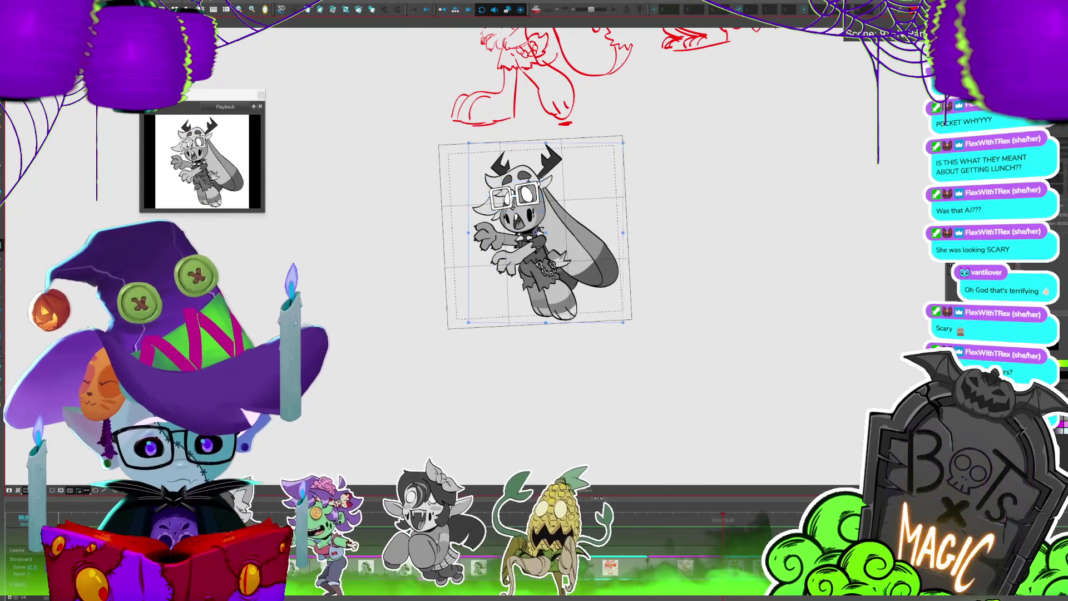
click(604, 280)
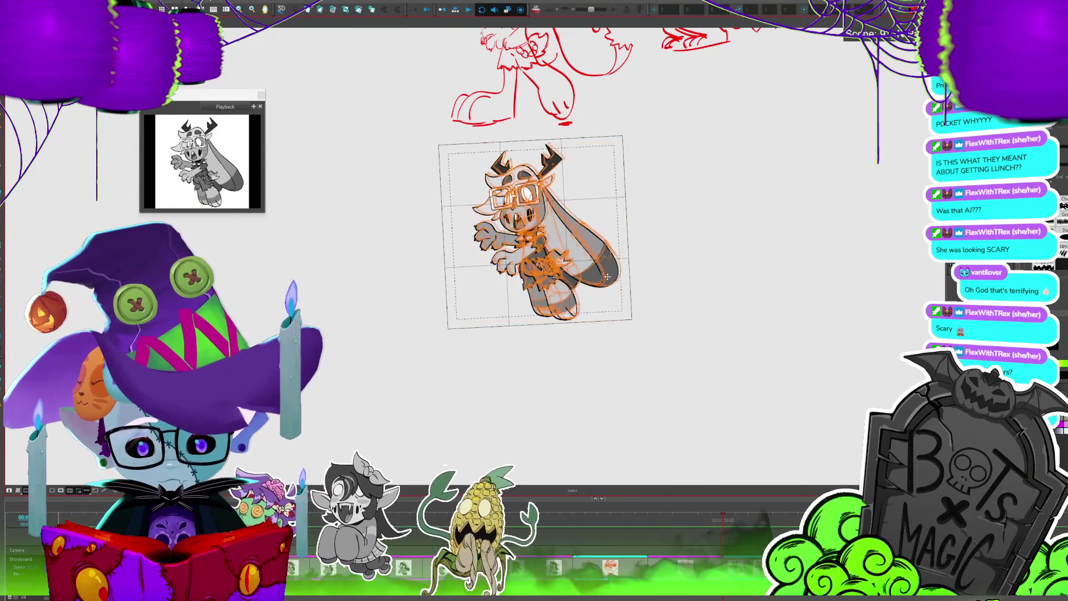
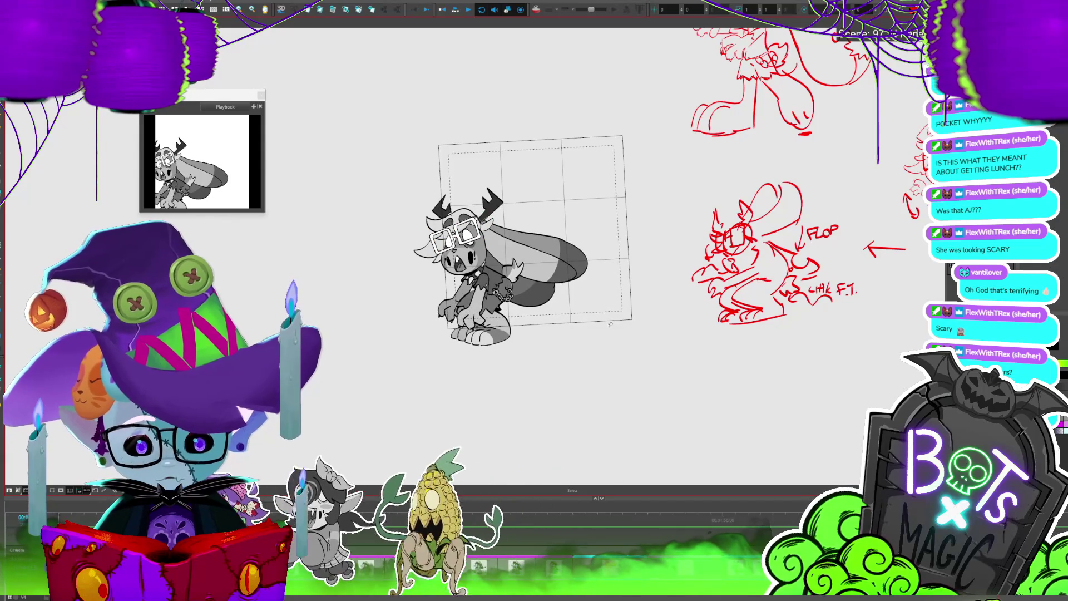
Select the whole bunny drawing on successive frames and shift it right by roughly 70 and 90 px
key(ctrl+a)
mouse_move(539, 296)
mouse_down()
mouse_move(589, 277)
mouse_move(576, 313)
mouse_up()
key(.)
key(ctrl+a)
key(.)
key(ctrl+a)
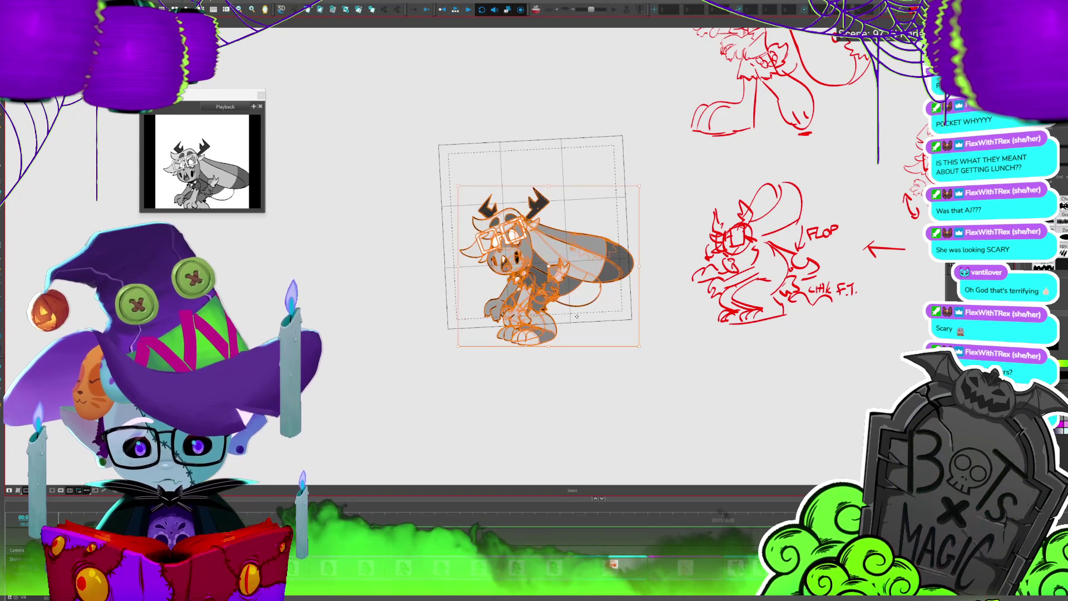
key(.)
key(ctrl+a)
drag(577, 314, 627, 316)
Shift another frame's drawing about 115 px right, play back, then nudge it slightly left
key(.)
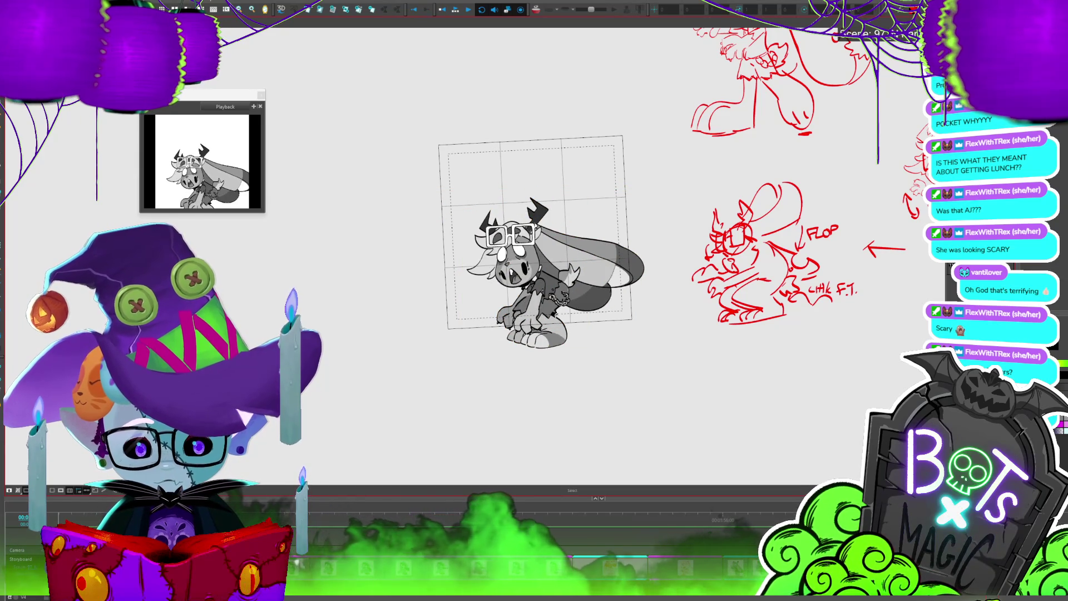
key(.)
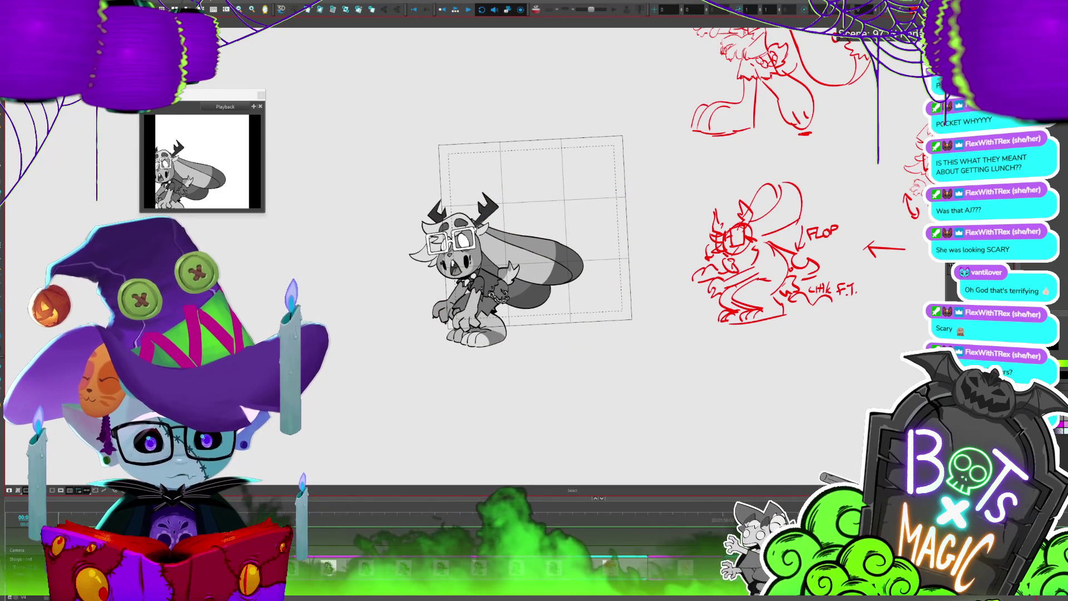
key(ctrl+a)
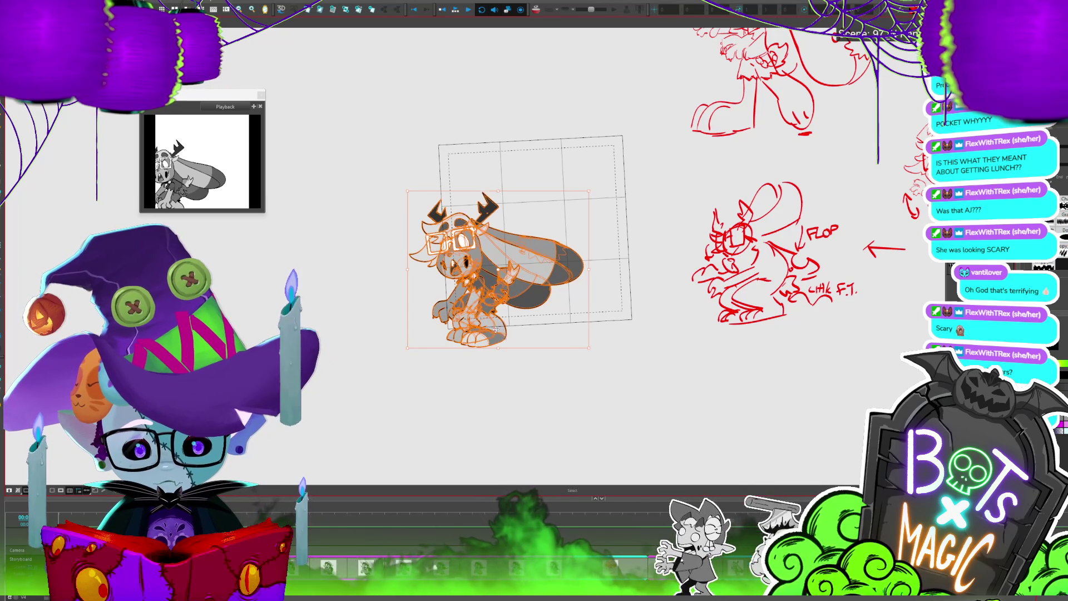
drag(496, 330, 559, 326)
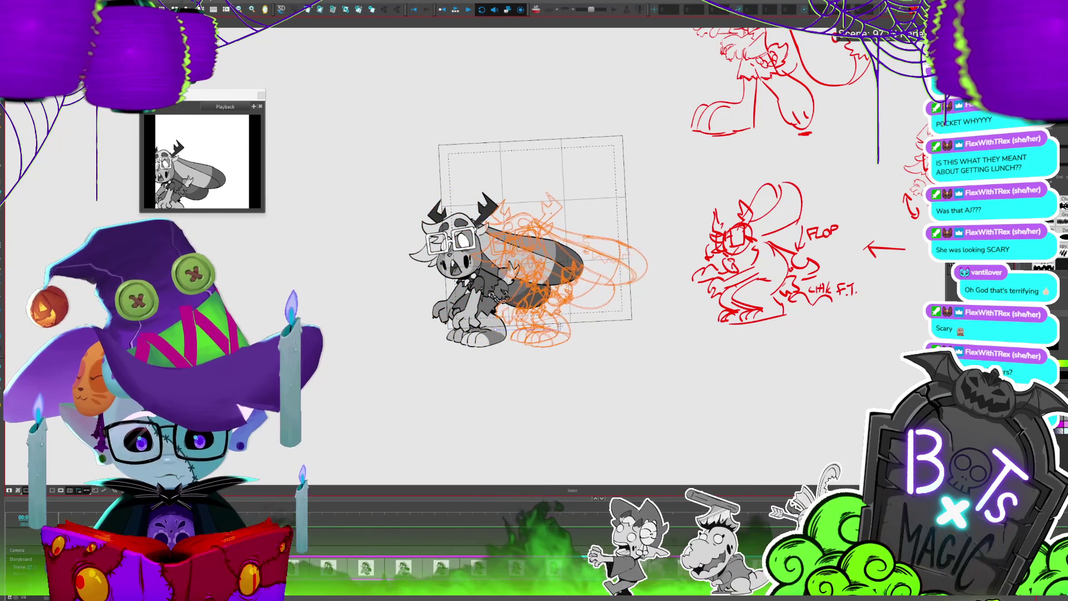
key(Return)
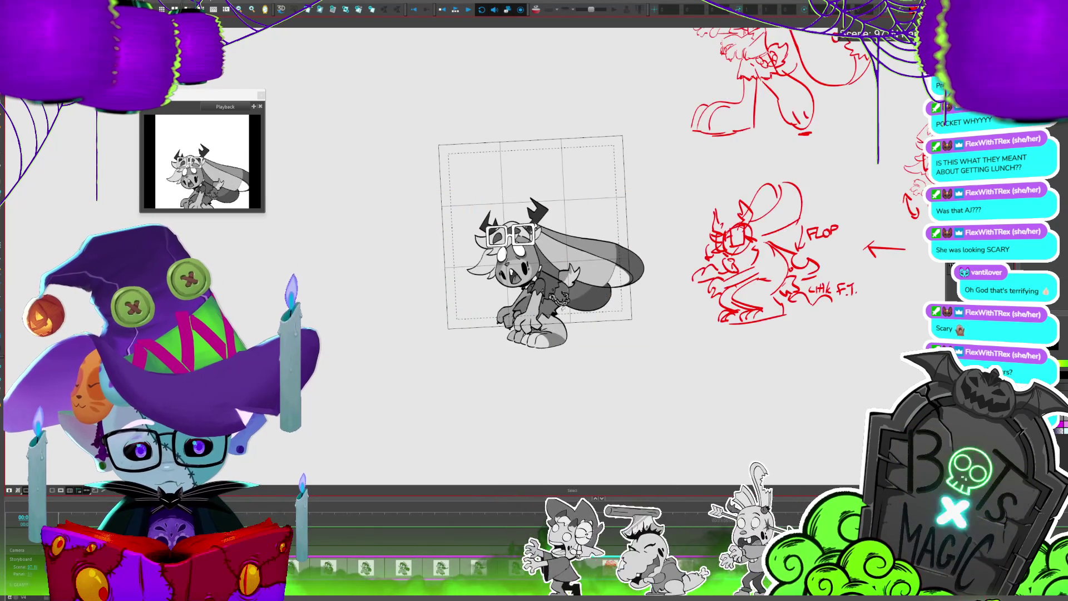
key(Return)
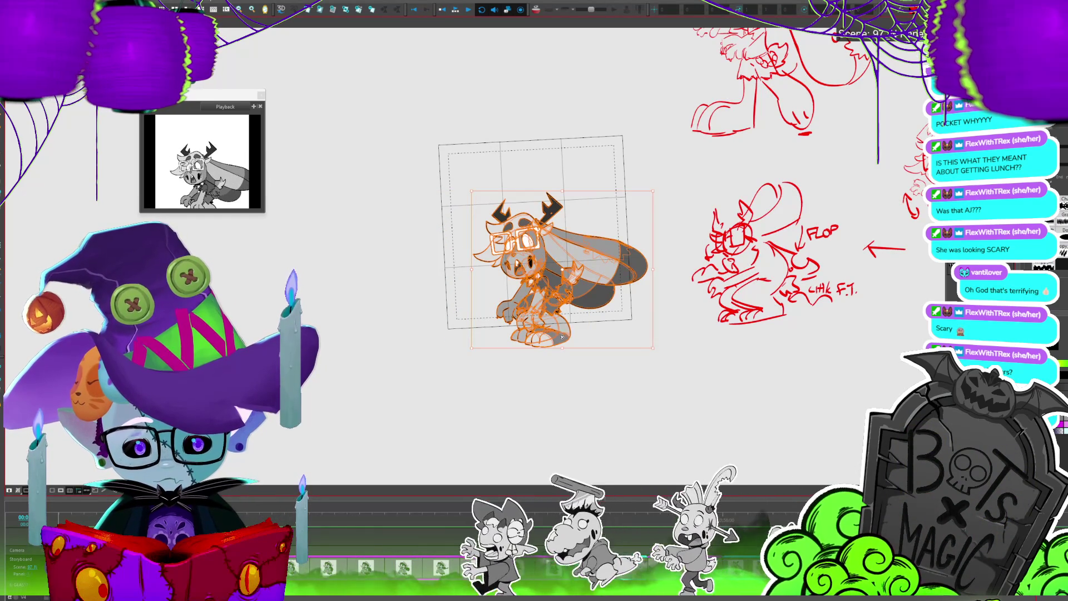
drag(562, 336, 549, 337)
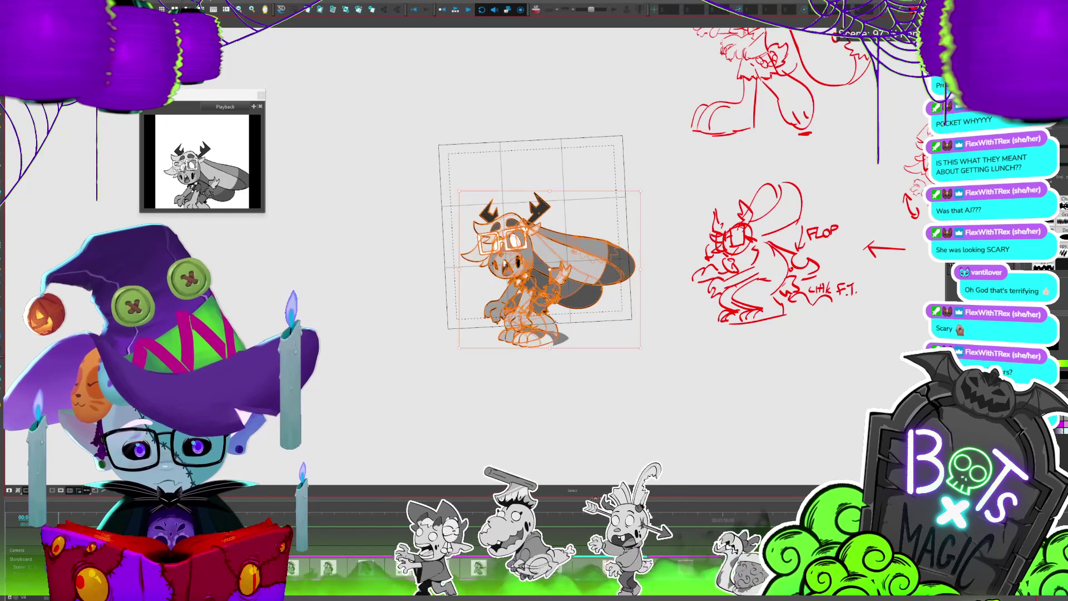
Step forward through the following frames to review the bunny's poses
key(period)
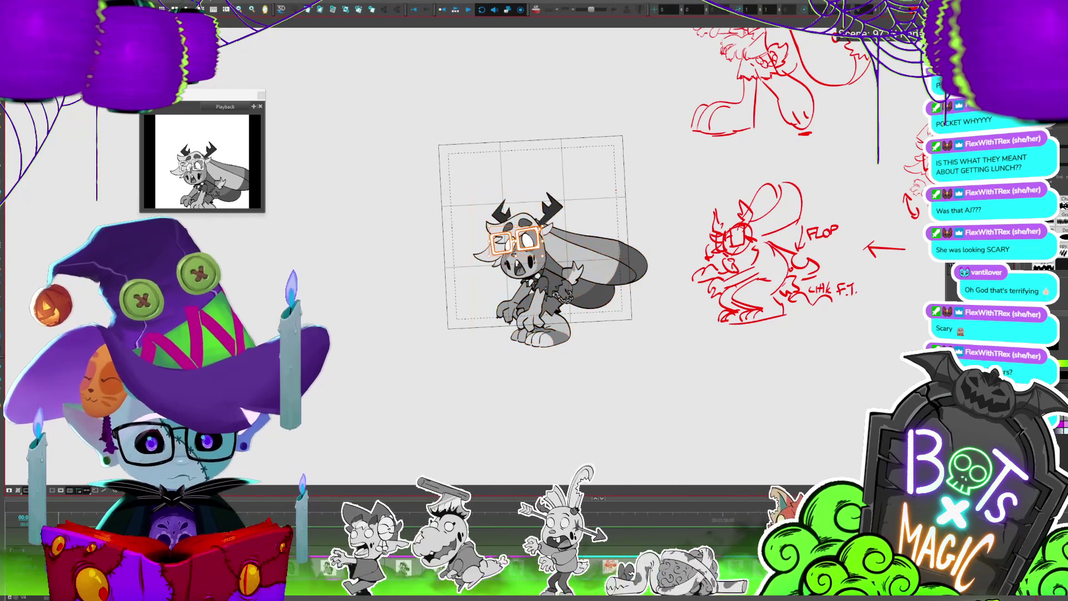
click(559, 329)
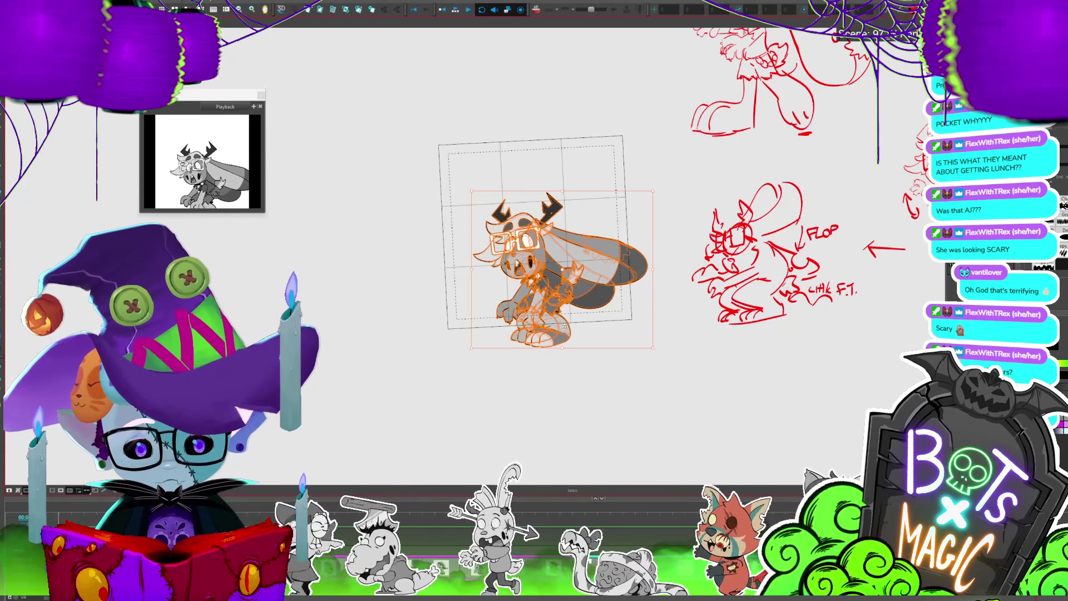
key(period)
key(period)
key(period)
key(period)
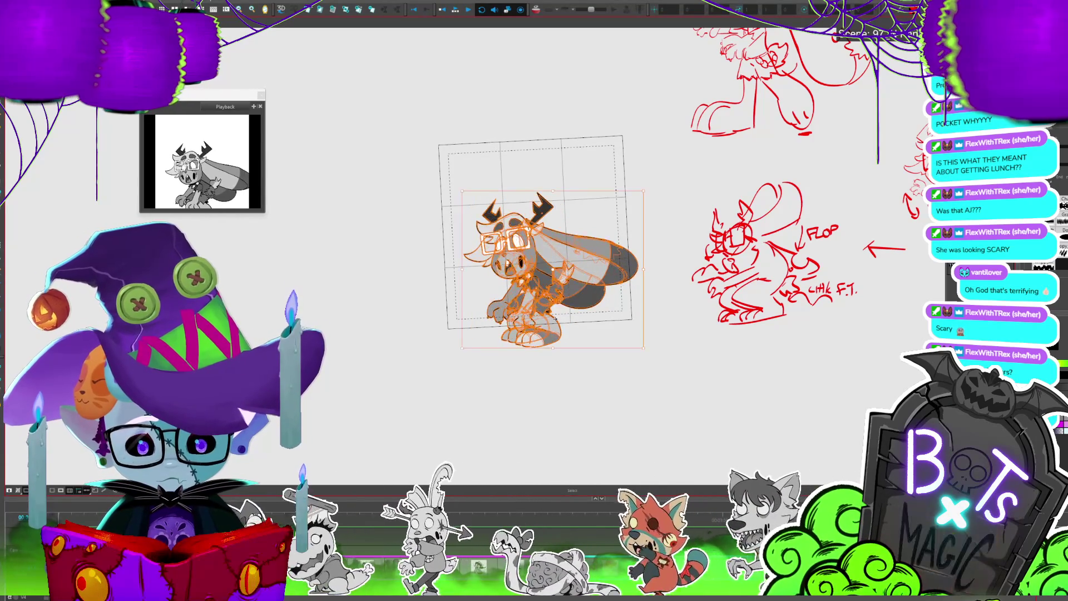
key(period)
key(period)
key(period)
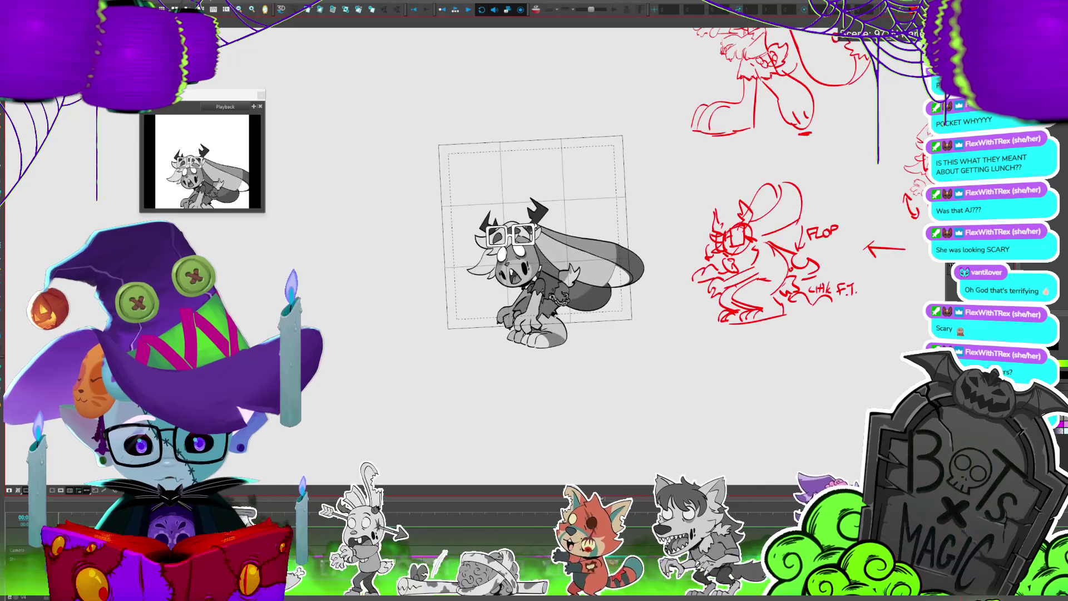
key(period)
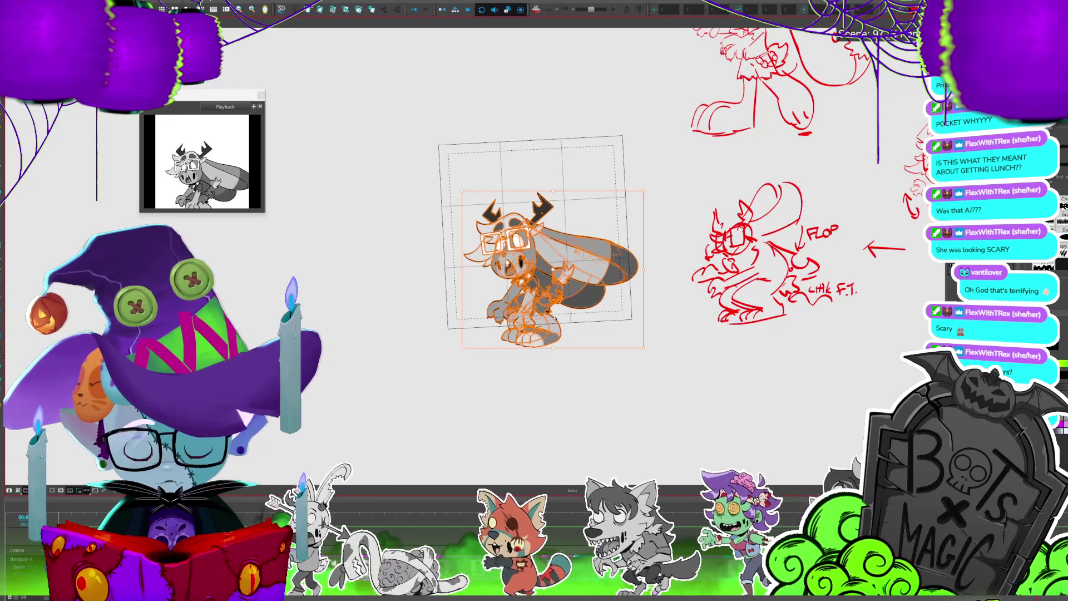
key(period)
key(period)
key(period)
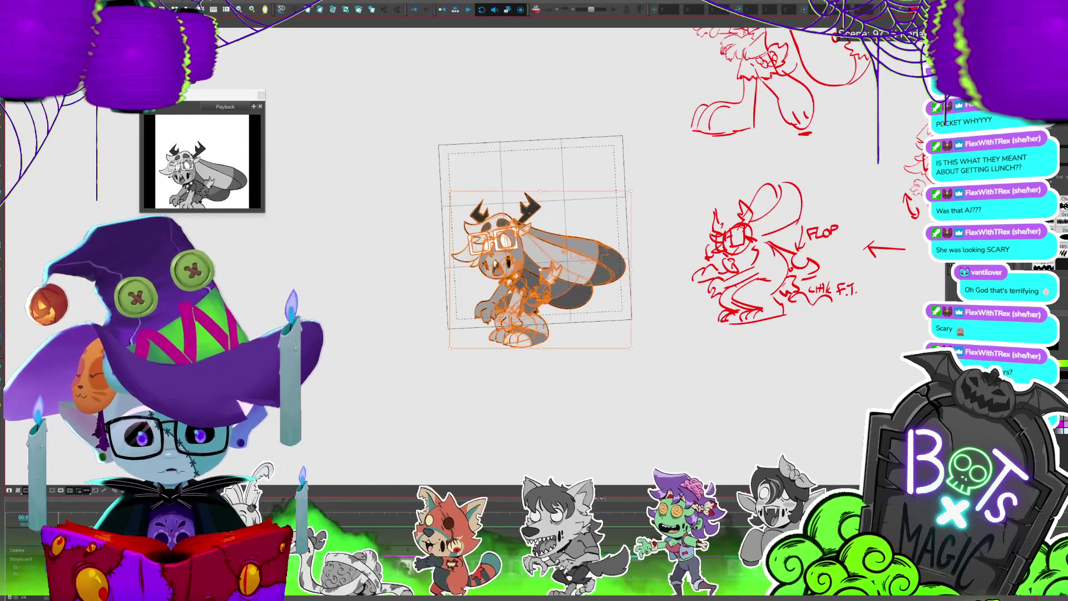
key(period)
key(period)
key(period)
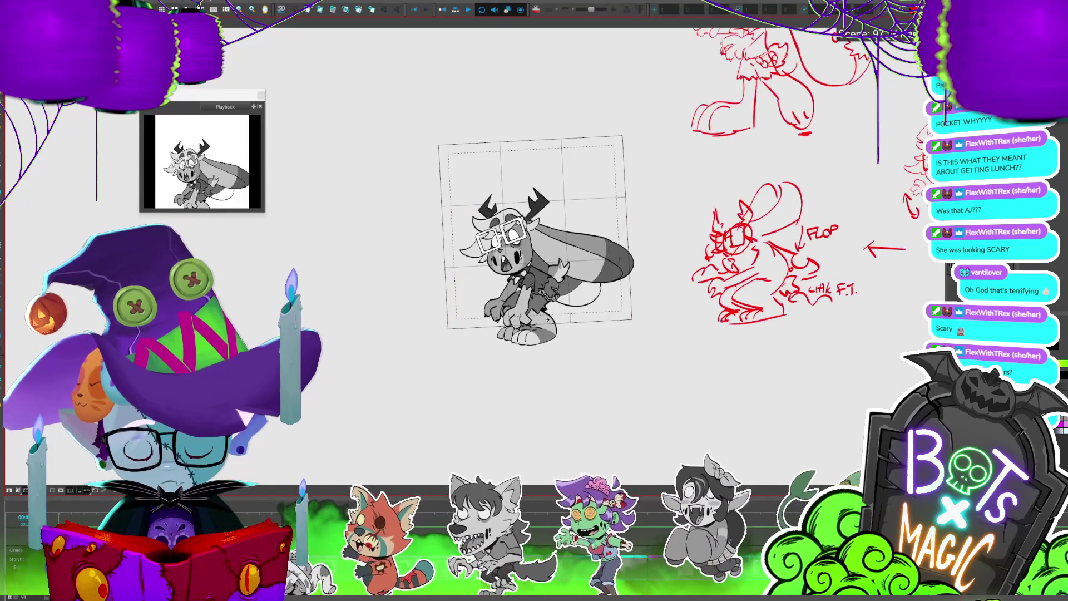
key(period)
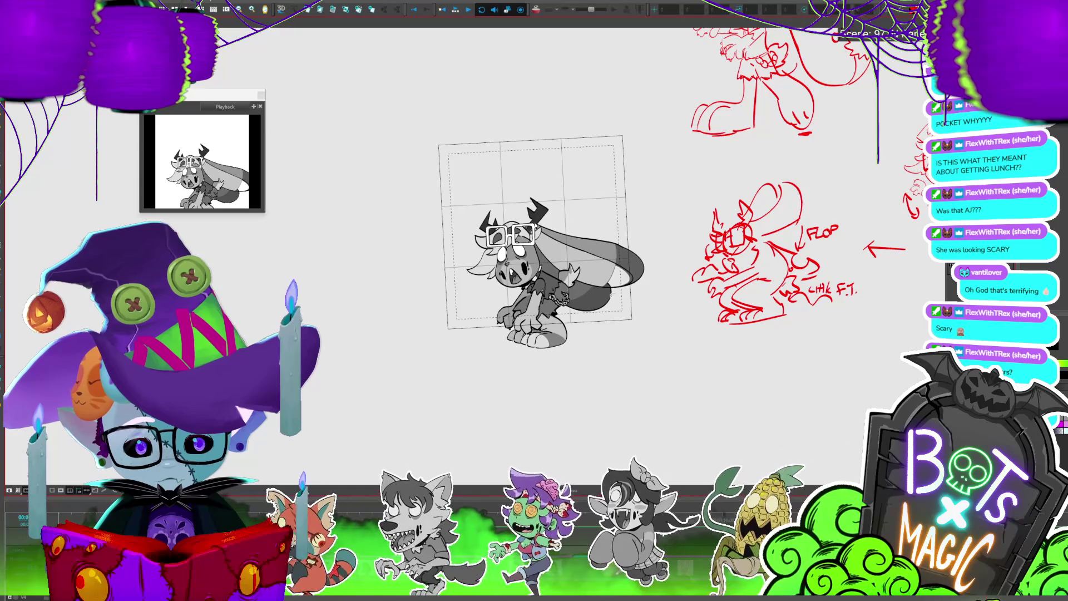
key(period)
key(period)
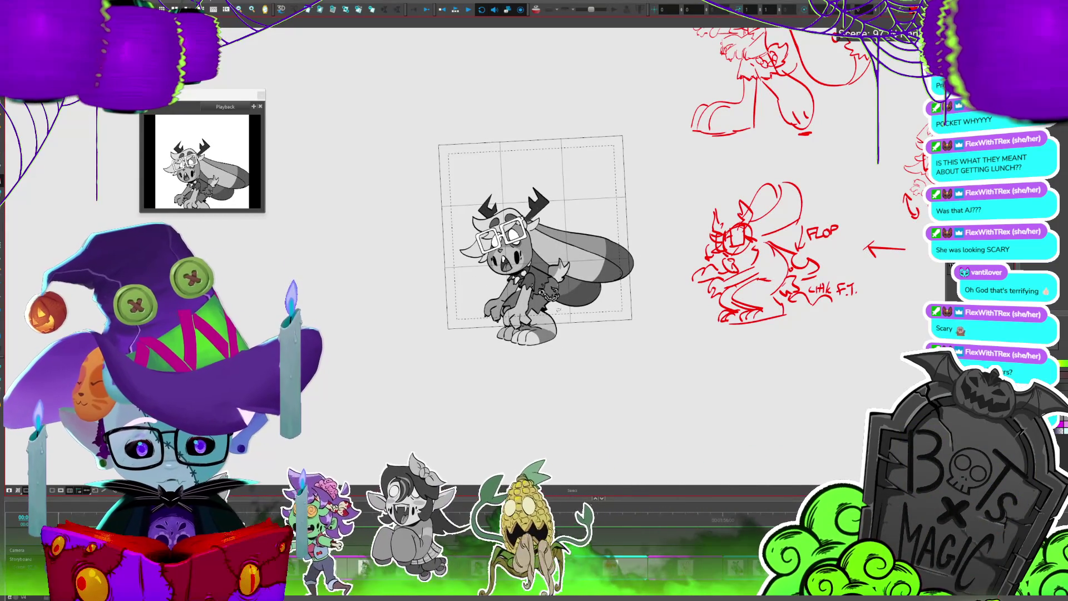
Select the chest chain strokes with the Select tool while flipping through neighbouring poses
click(555, 293)
key(period)
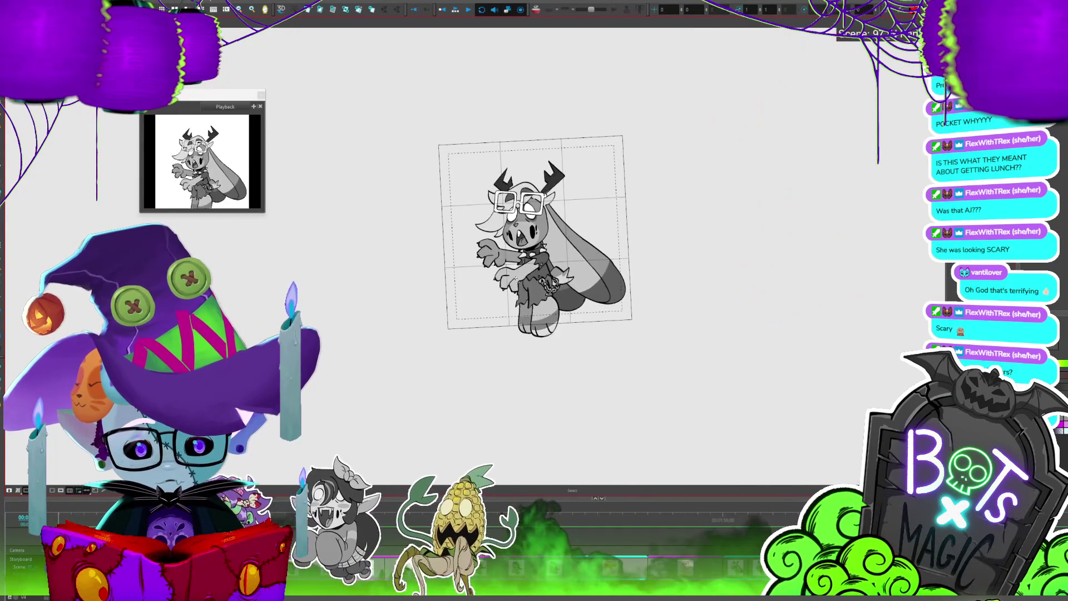
key(period)
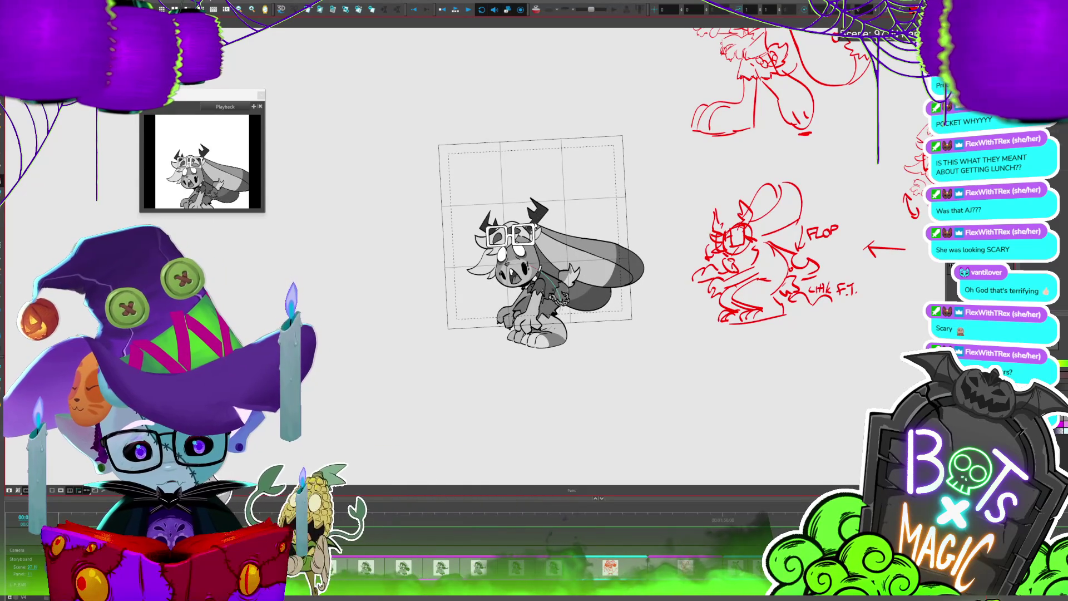
key(alt+s)
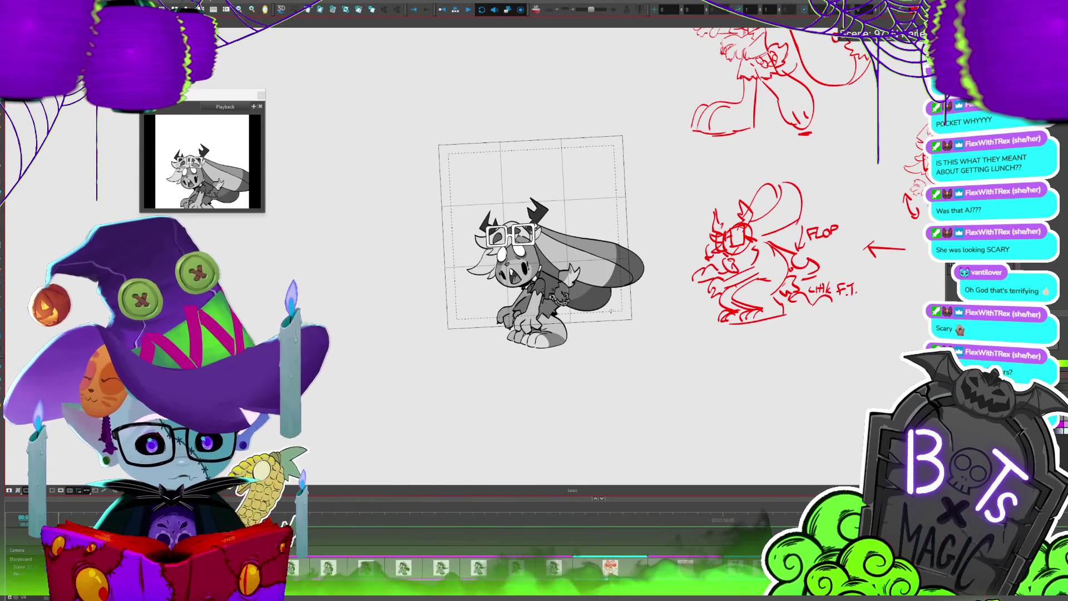
key(period)
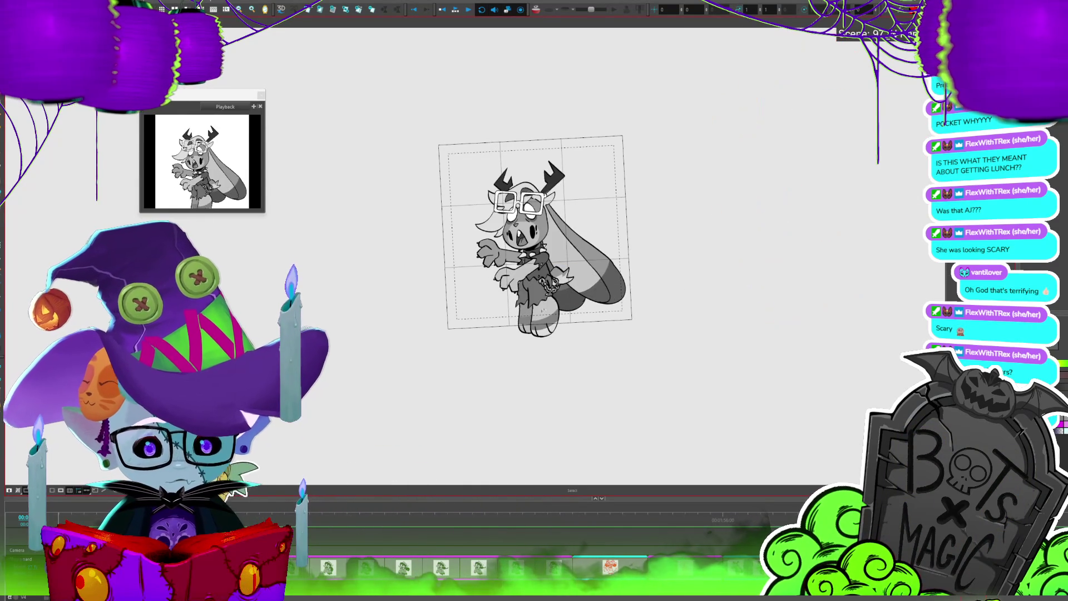
key(period)
key(period)
key(period)
key(period)
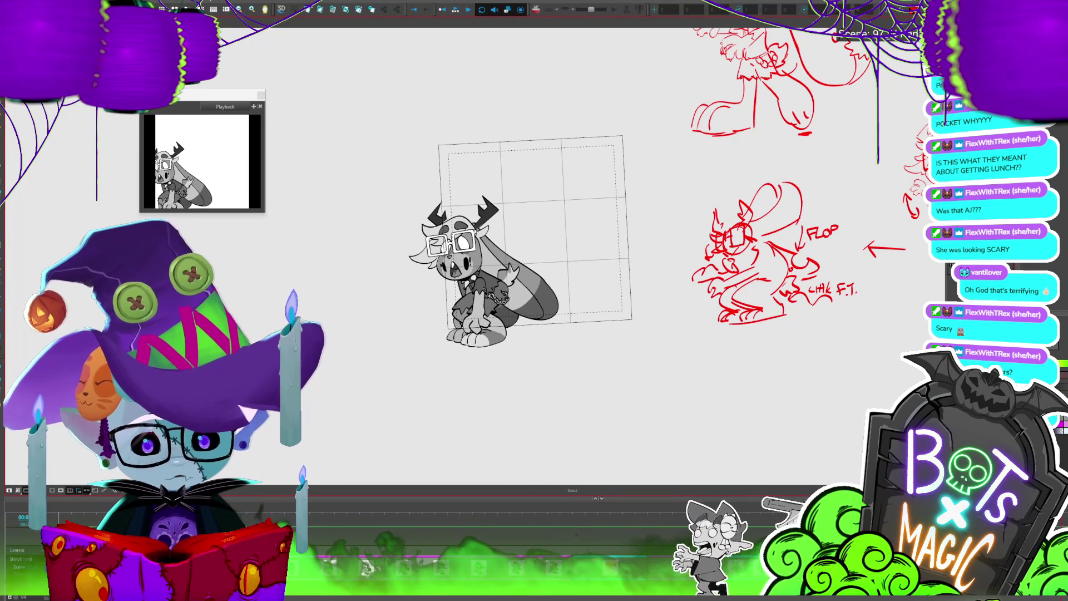
Flip between neighbouring frames and select the bunny drawing on the crouching pose
key(period)
key(comma)
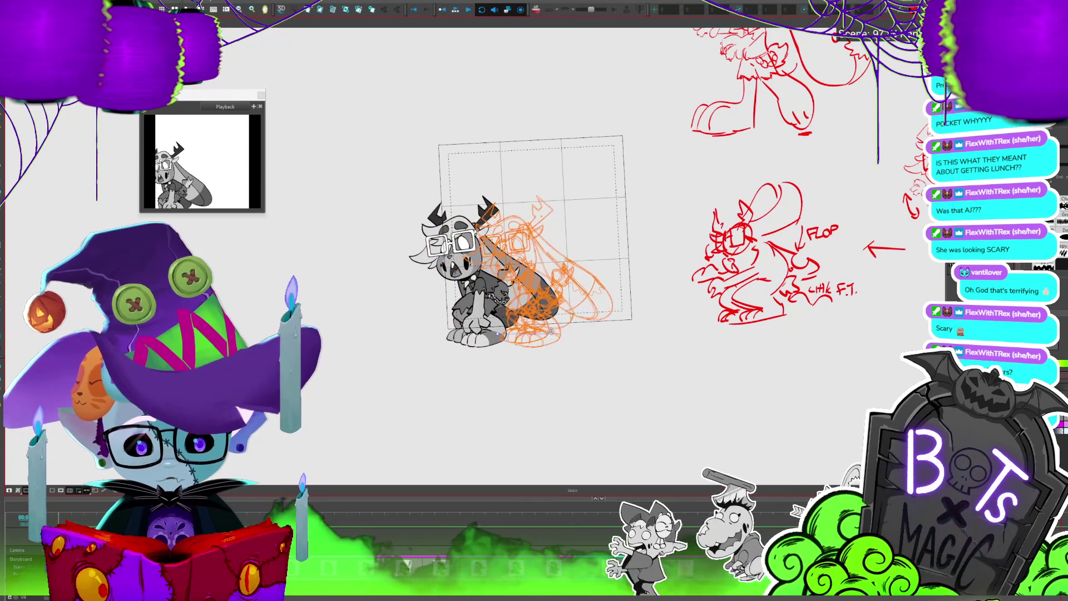
key(period)
key(comma)
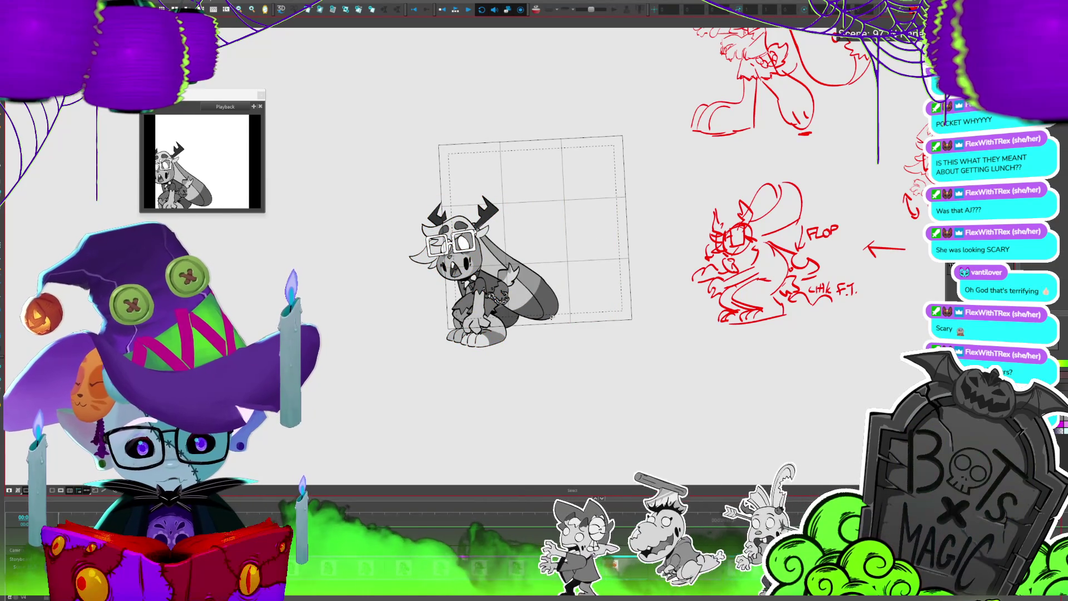
click(553, 318)
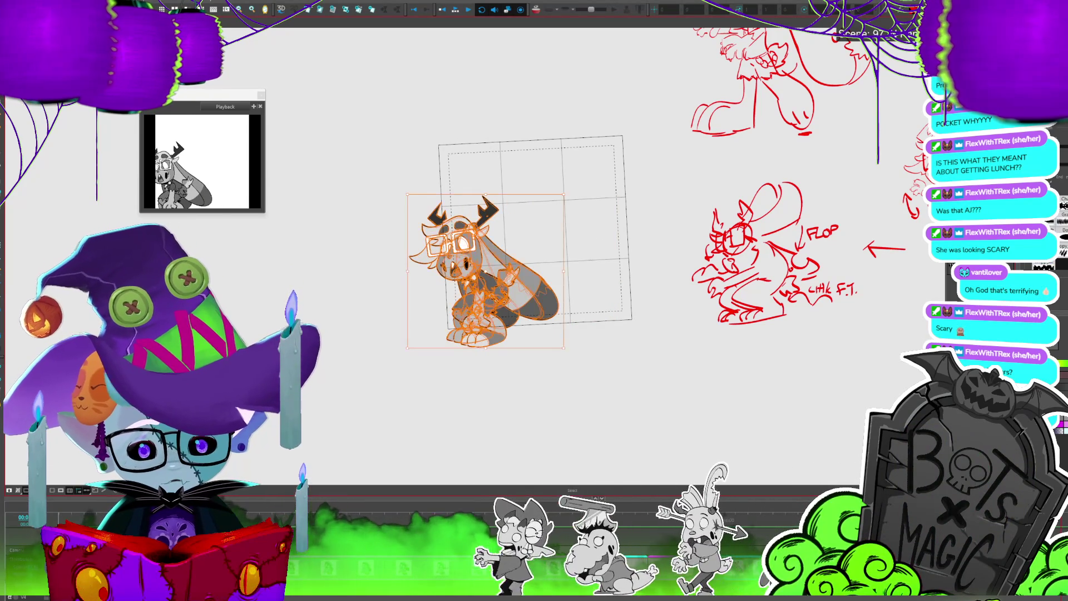
key(Escape)
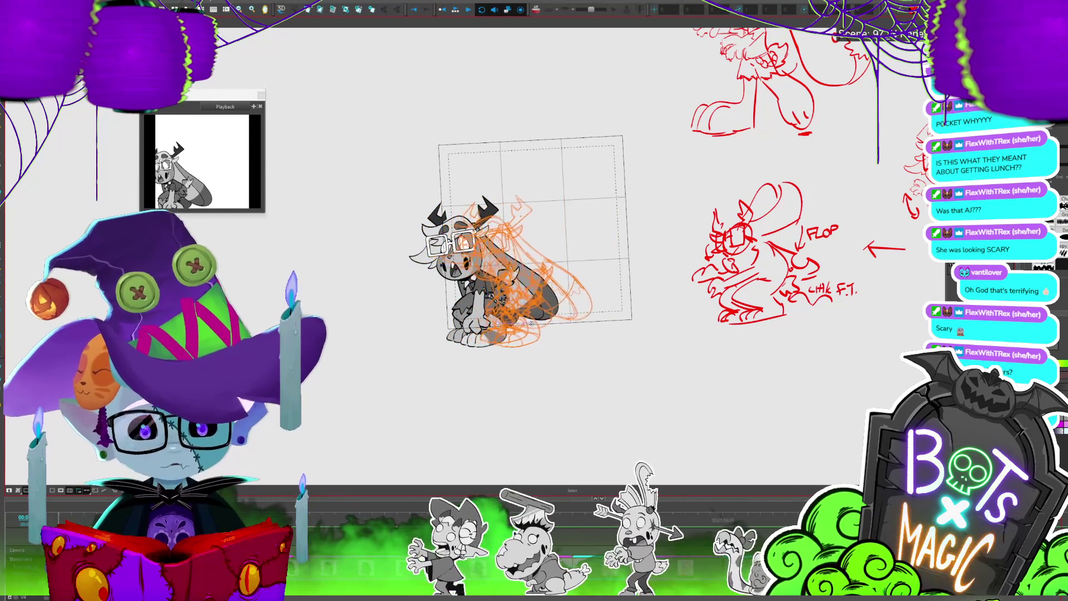
key(period)
key(period)
click(545, 308)
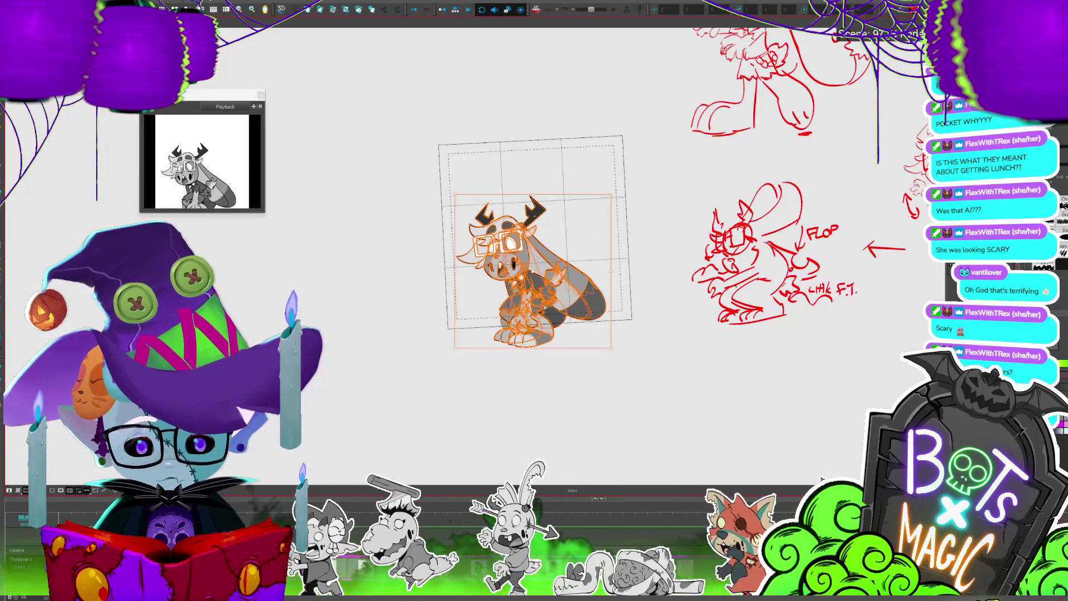
Step through the next poses selecting each drawing, then run Play Selection
key(period)
key(period)
key(period)
click(546, 305)
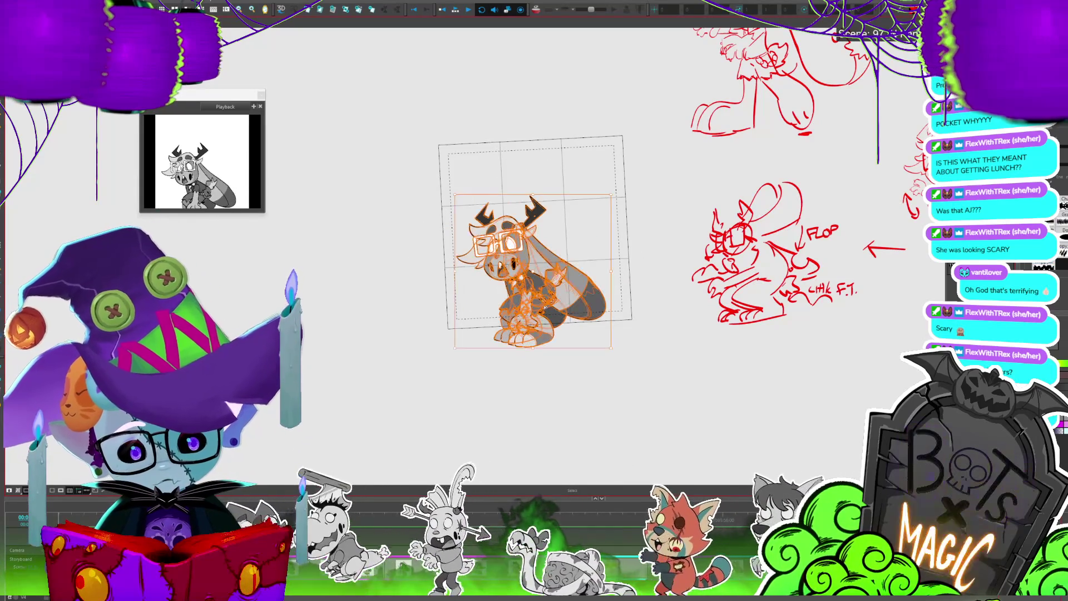
key(period)
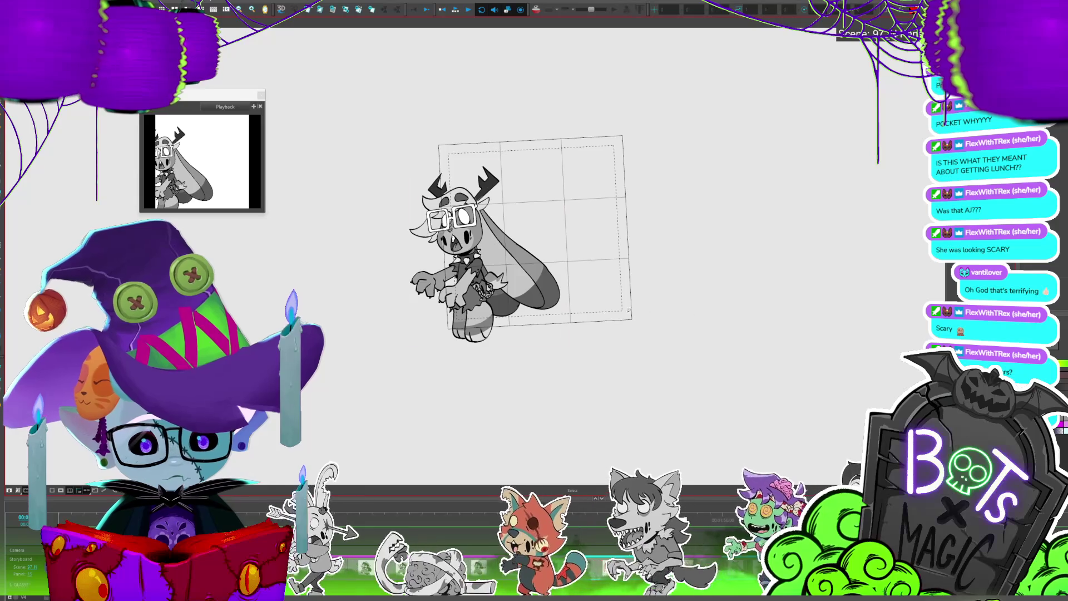
click(628, 278)
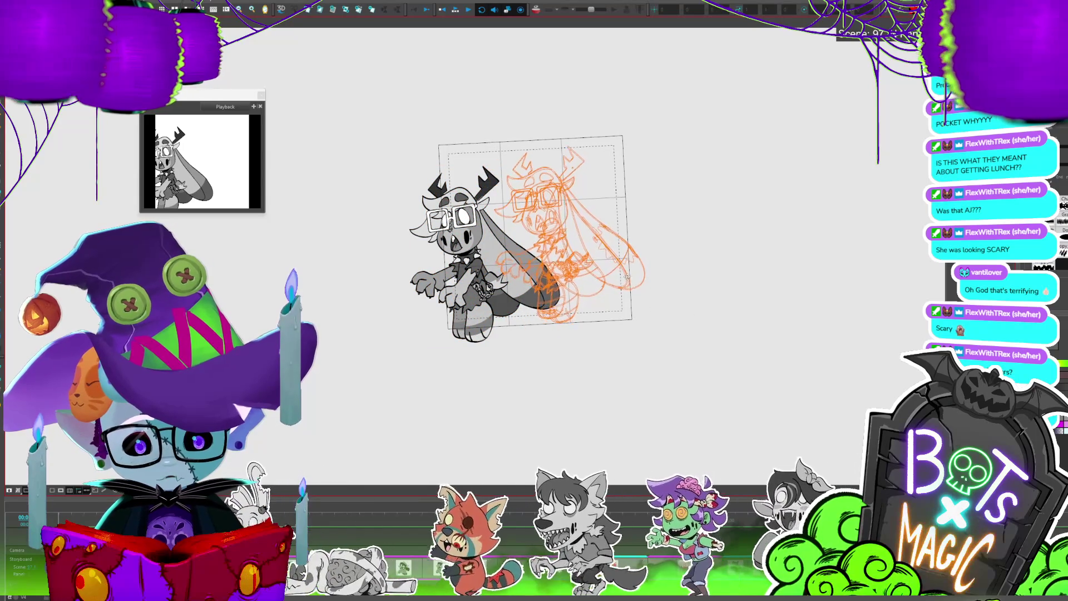
click(632, 267)
key(period)
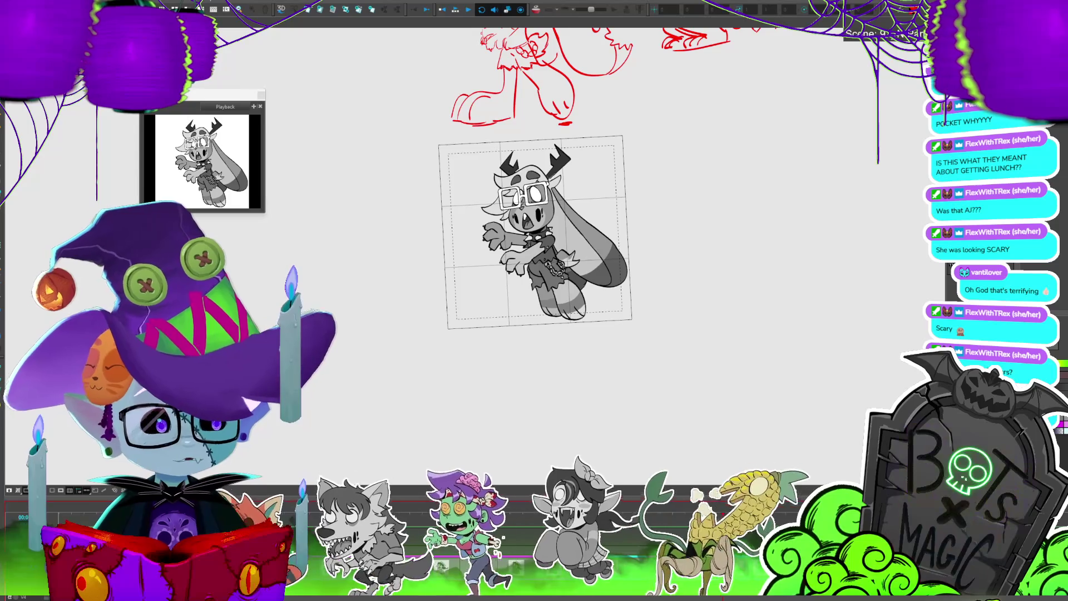
key(comma)
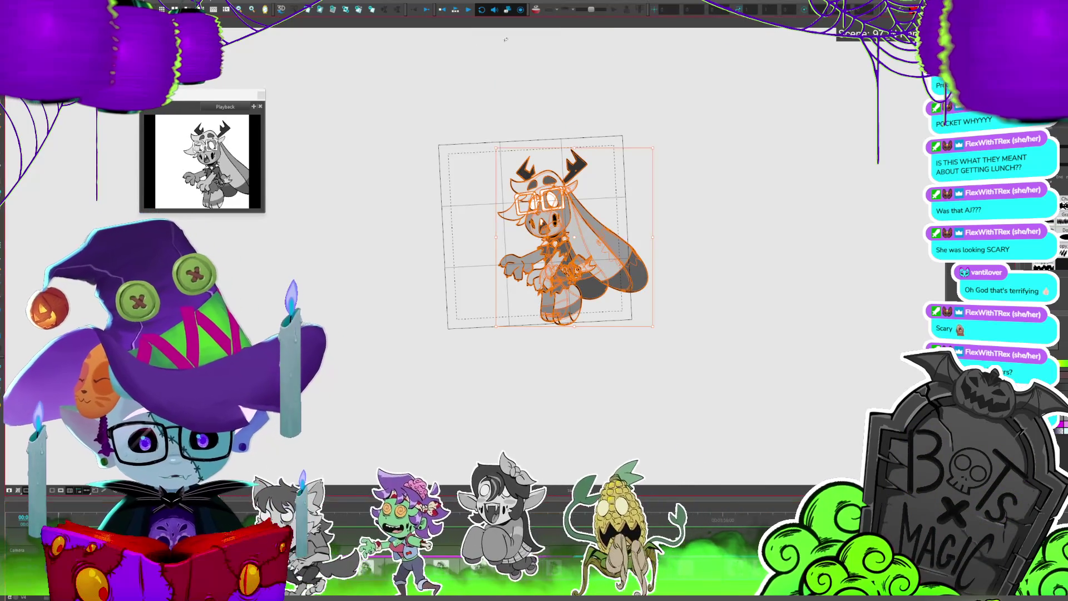
click(456, 8)
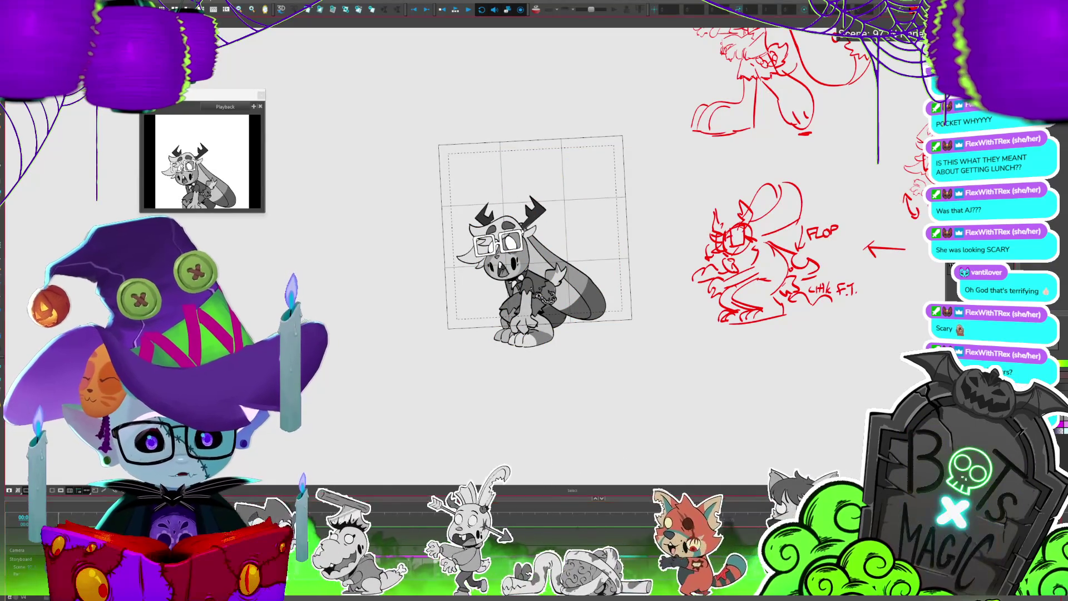
Select the bunny drawing with Alt+S and loop Play Selection to watch the ears swing
key(alt+s)
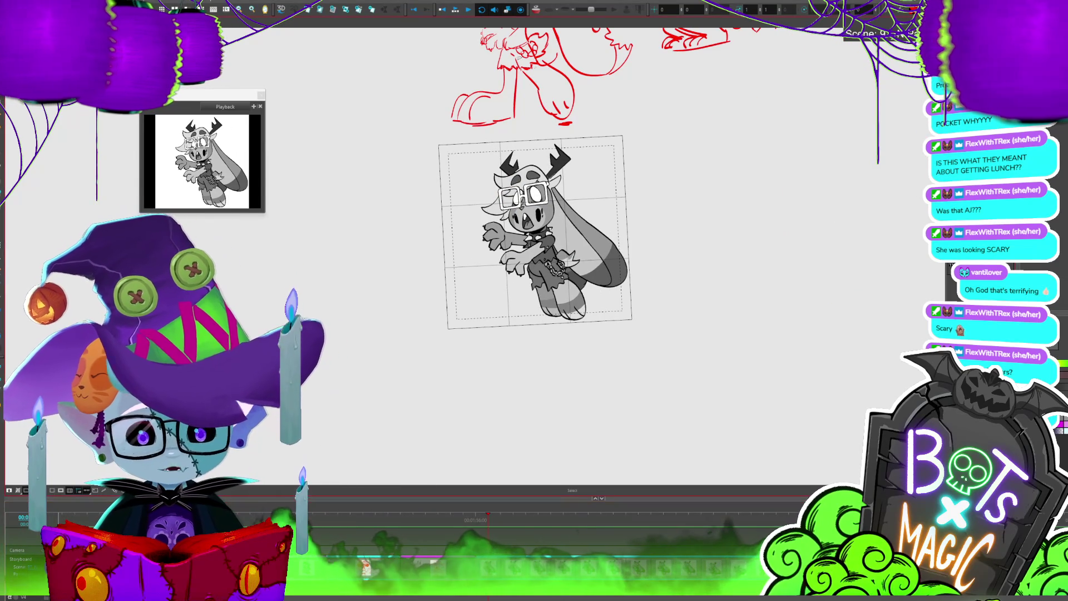
click(455, 10)
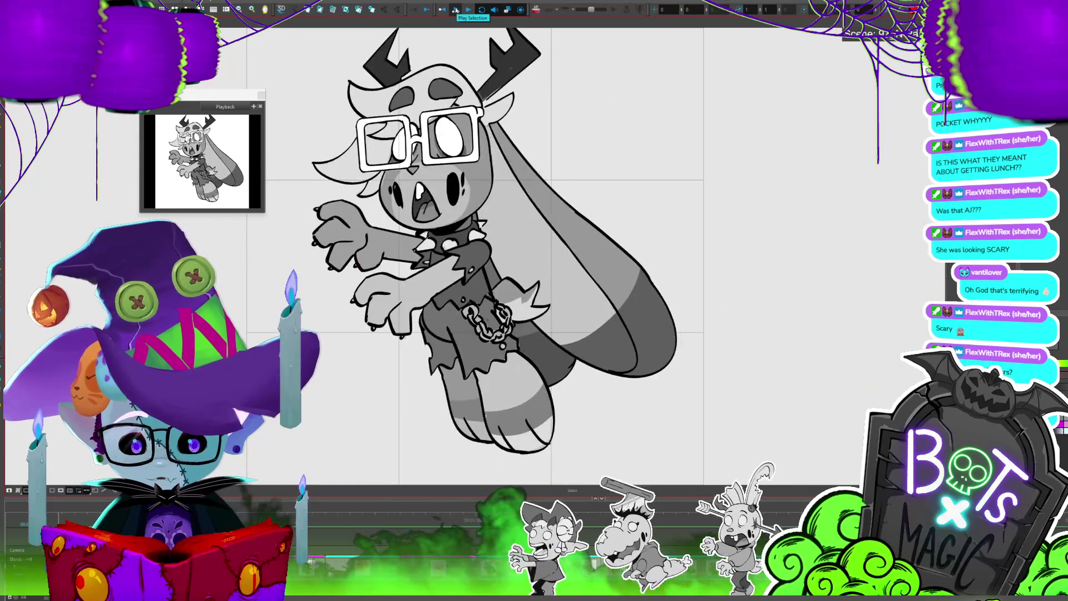
Stop the playback and bring the view back to the whole camera frame
click(460, 8)
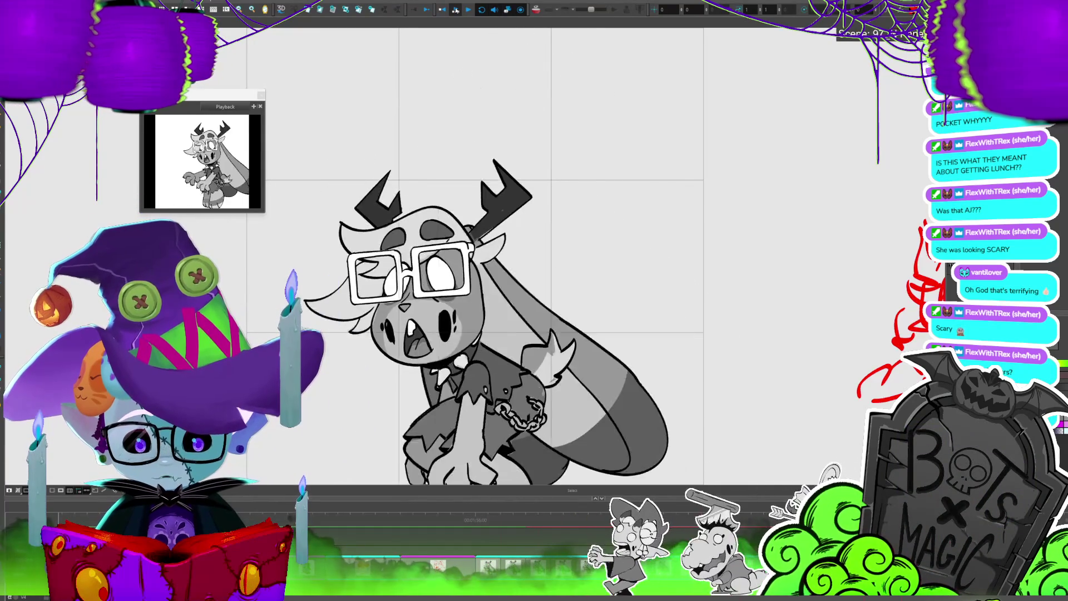
click(455, 9)
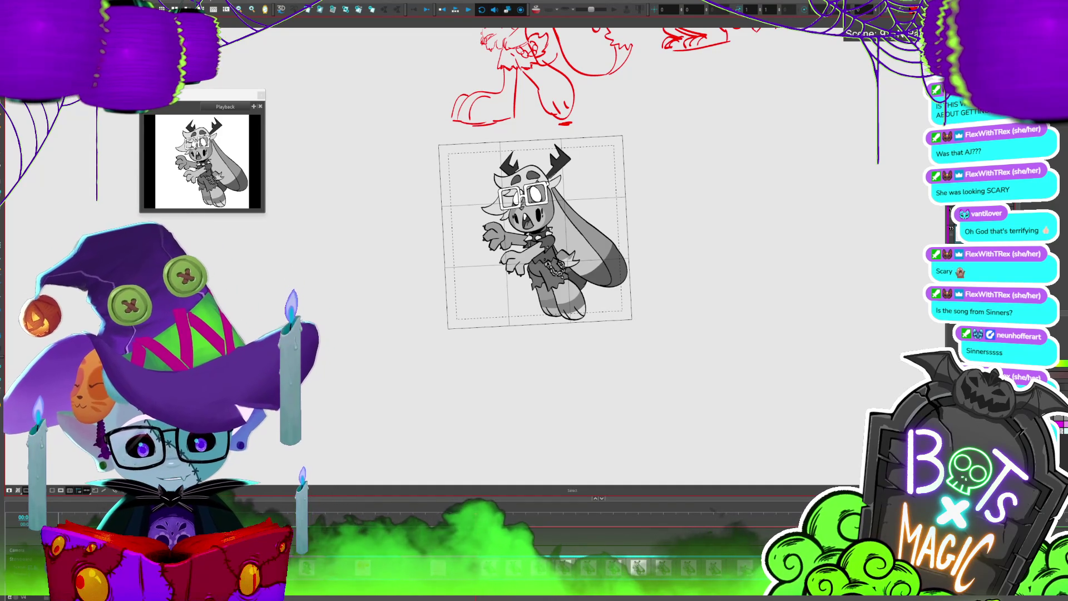
Recentre the bunny, play the animation, and select the chain around its waist
drag(544, 234, 562, 239)
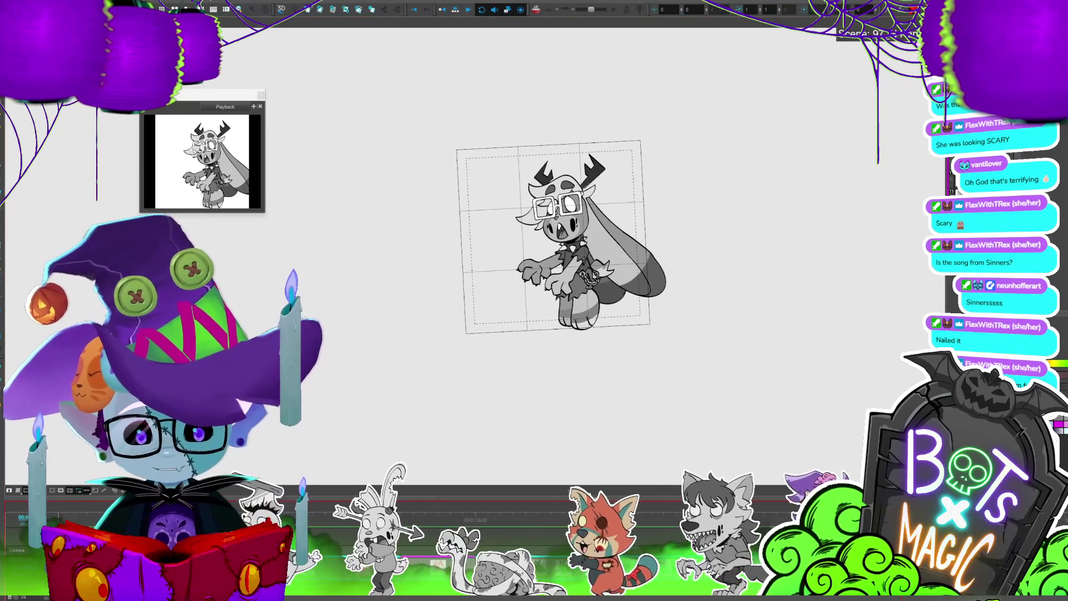
click(471, 12)
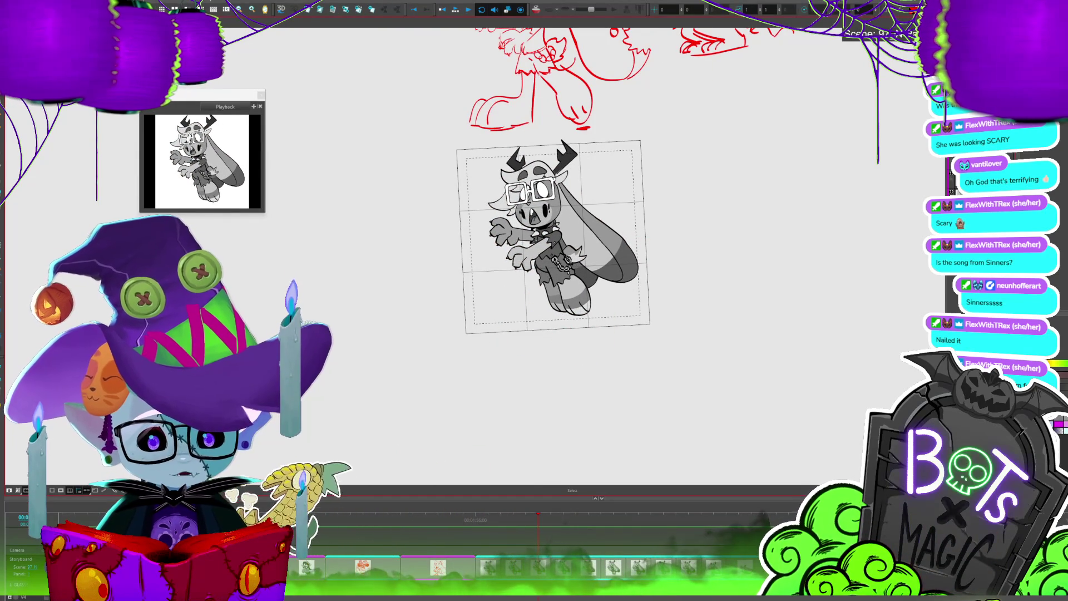
click(560, 264)
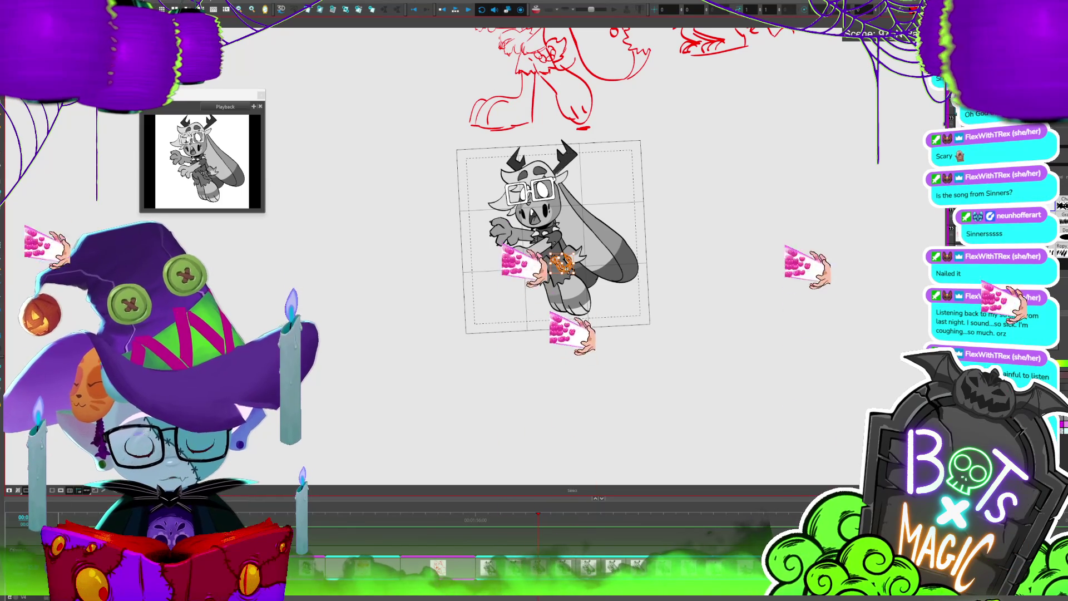
scroll(399, 339, up, 2)
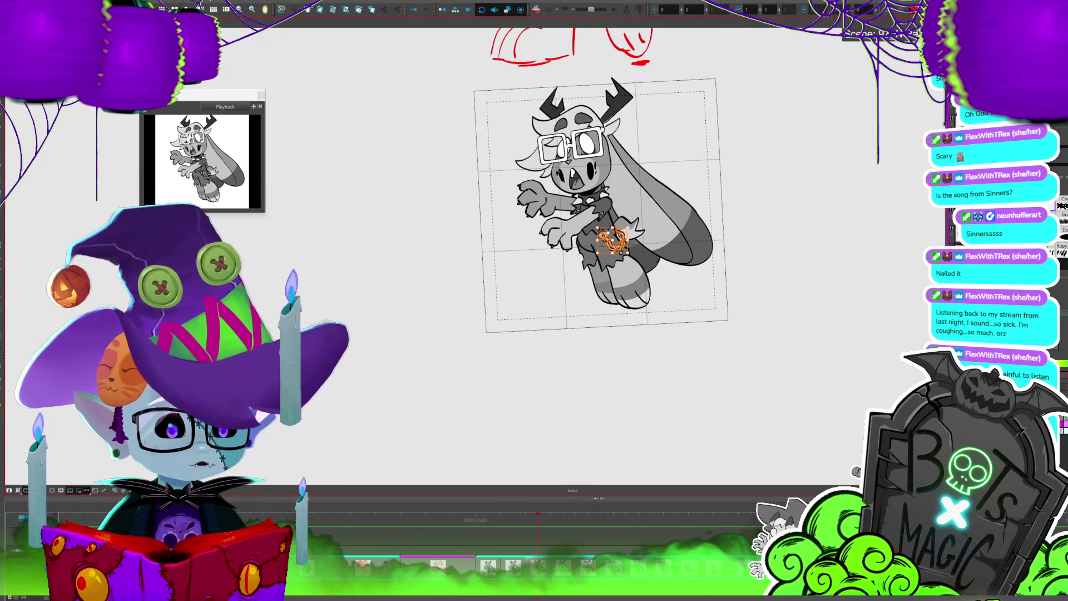
drag(601, 206, 594, 195)
key(Escape)
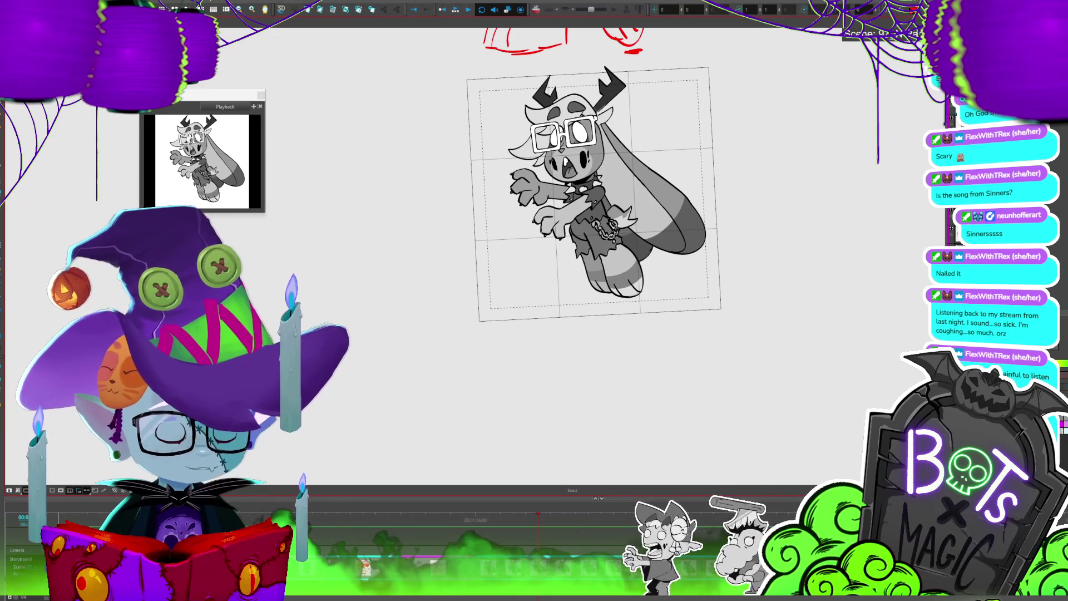
click(605, 227)
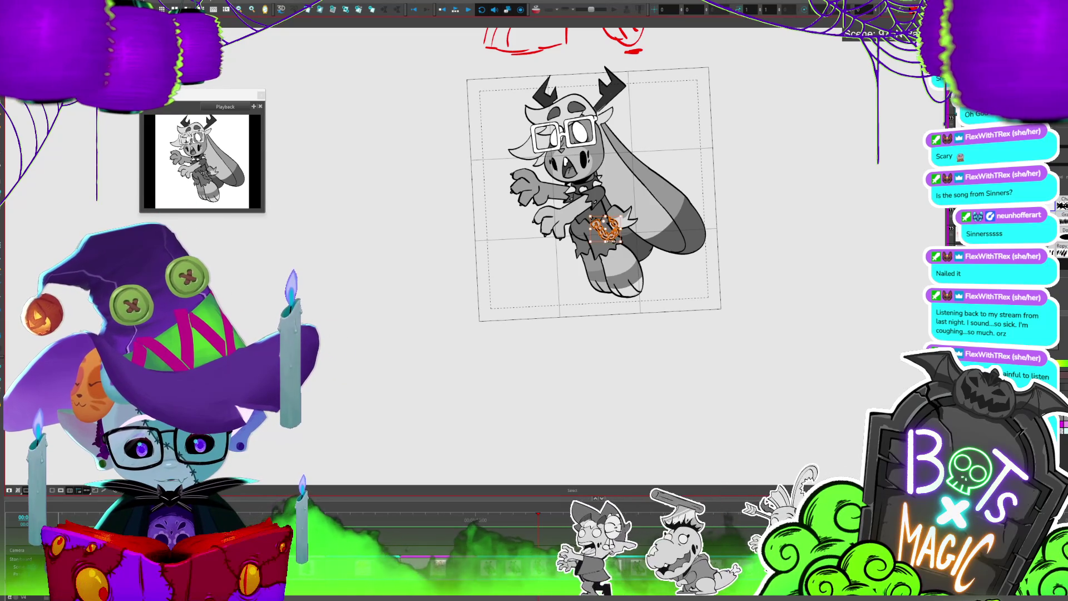
Step through further frames, selecting the waist chain on each to bring up transform handles
key(Escape)
key(period)
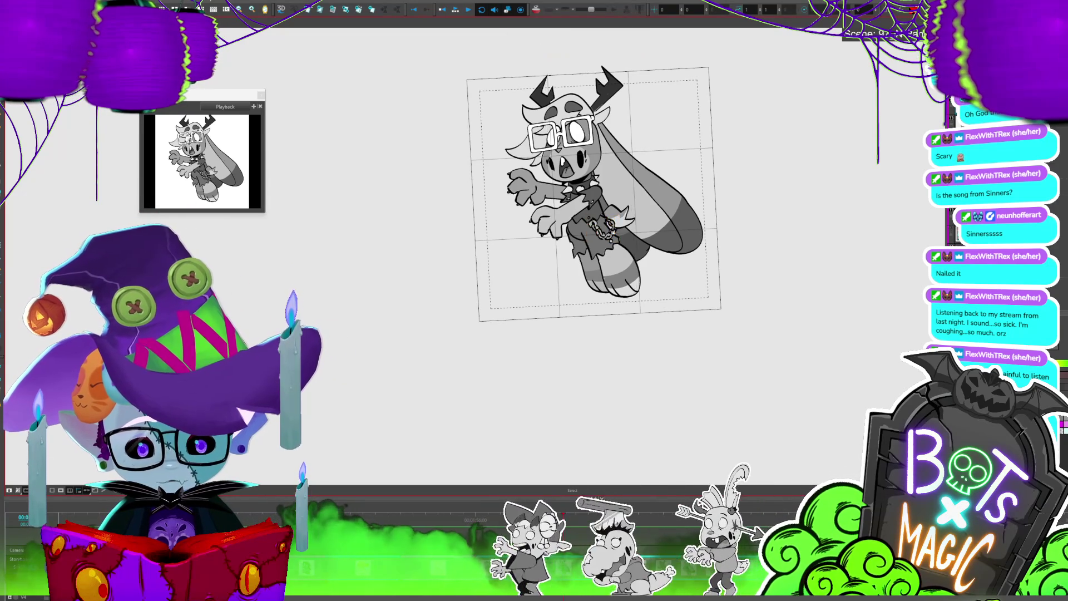
click(605, 227)
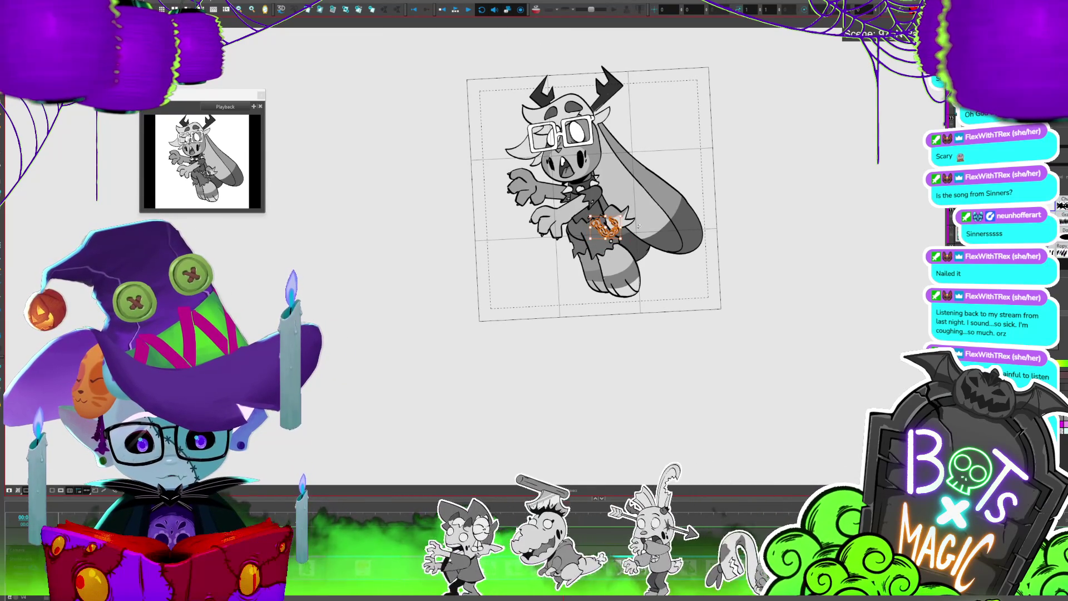
click(605, 227)
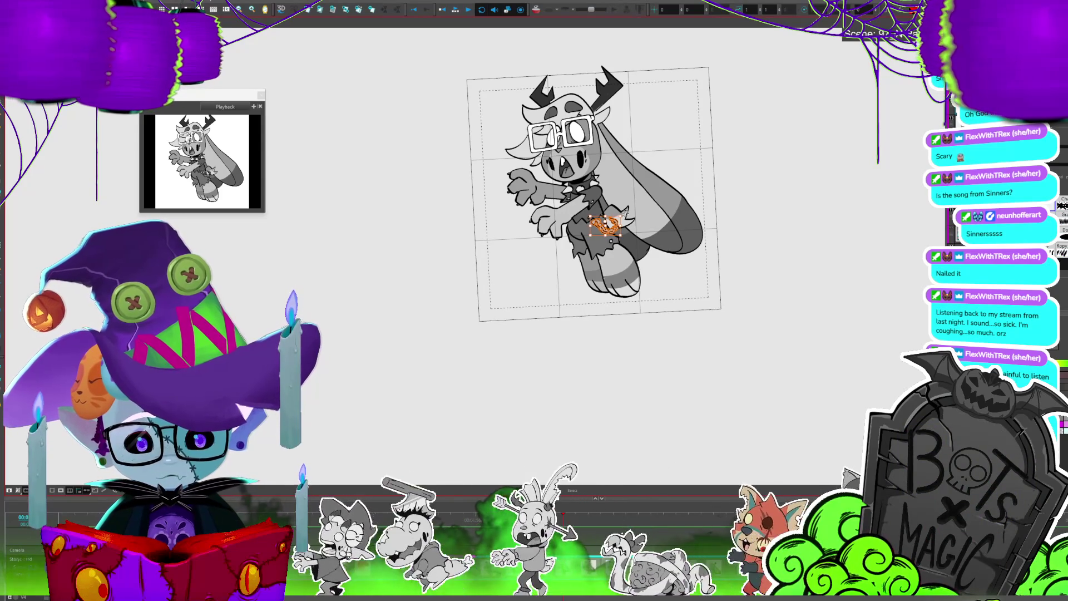
key(period)
key(period)
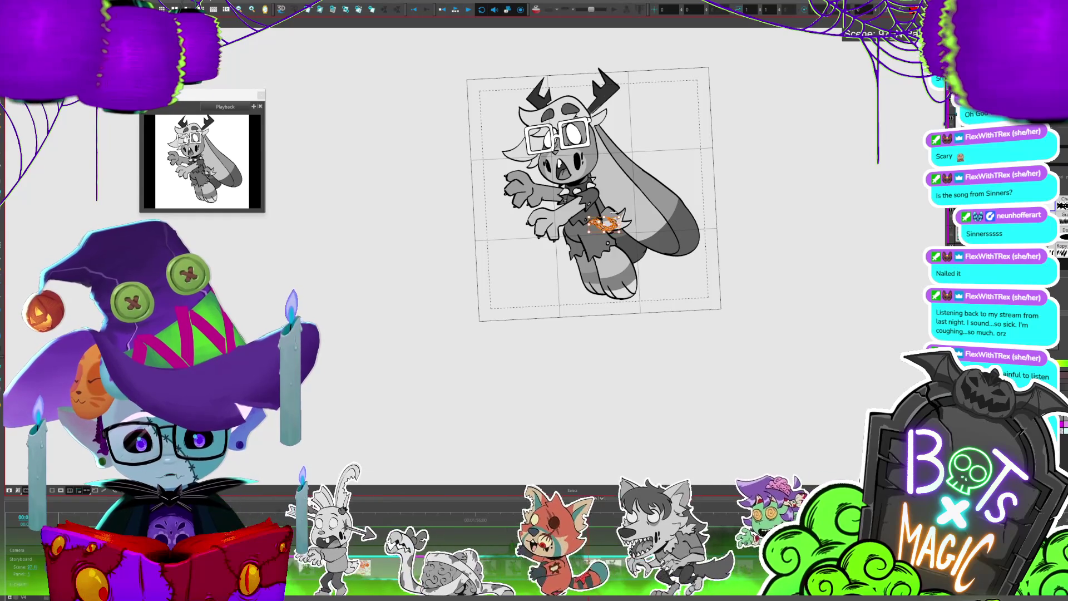
key(period)
key(period)
key(period)
key(period)
key(period)
key(period)
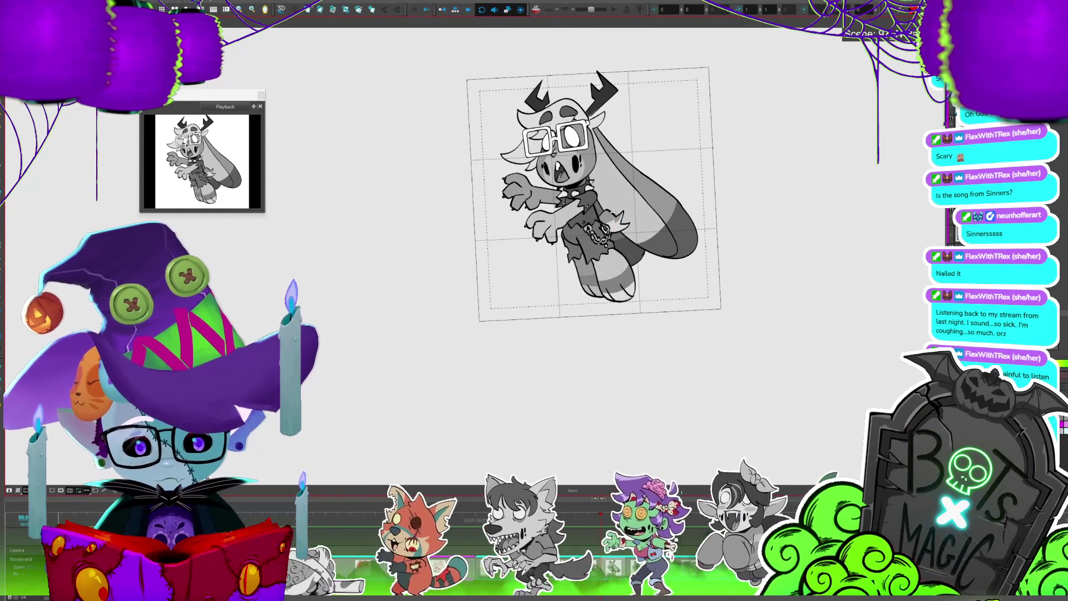
key(period)
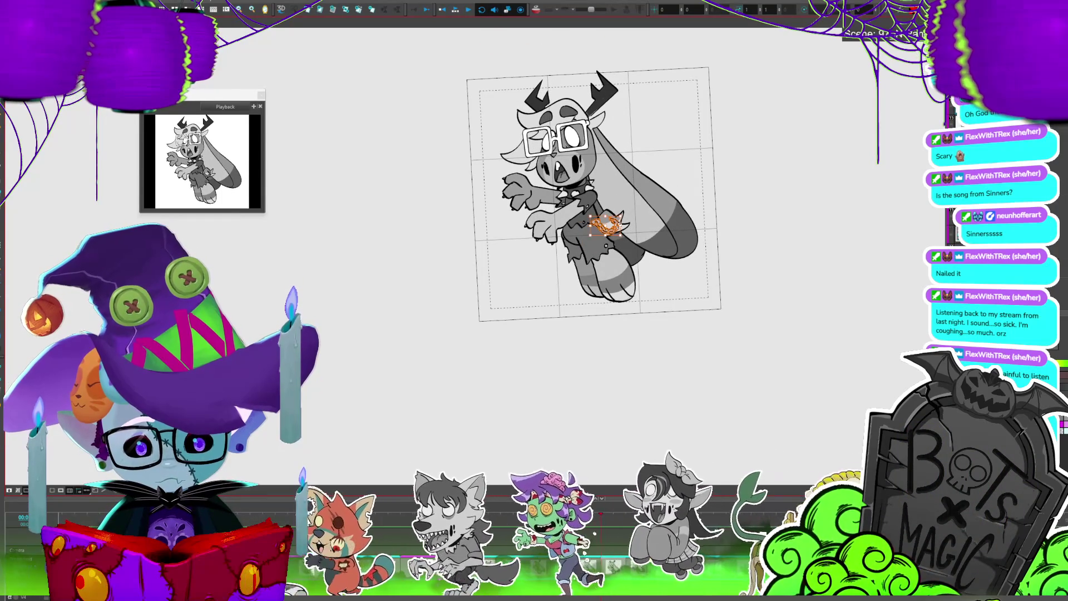
key(period)
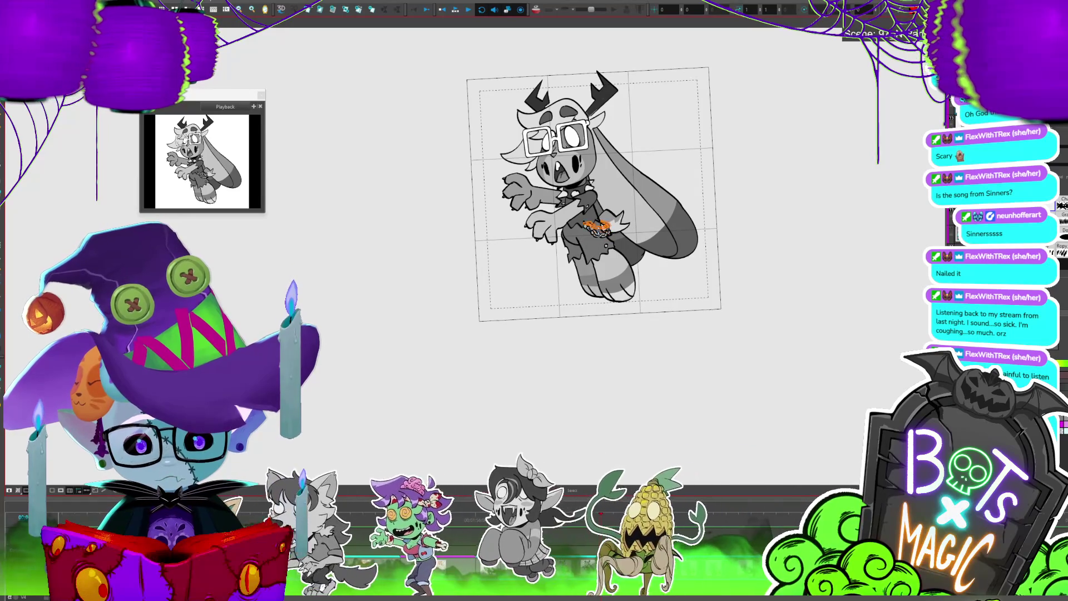
click(598, 218)
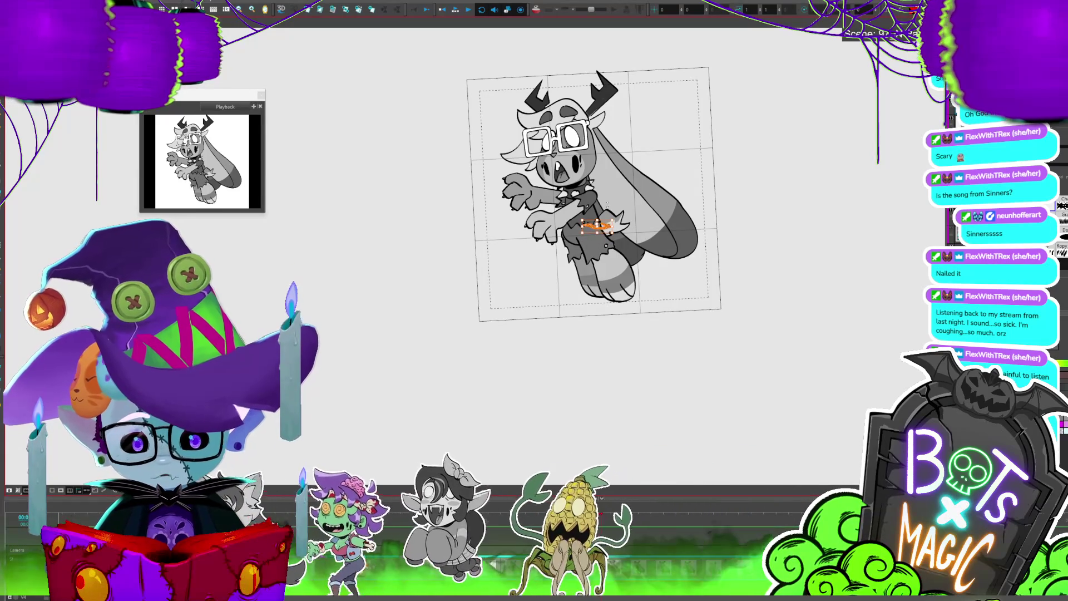
Pull the chain about 35 px upward on one frame and compare it with the previous frame
scroll(568, 223, up, 3)
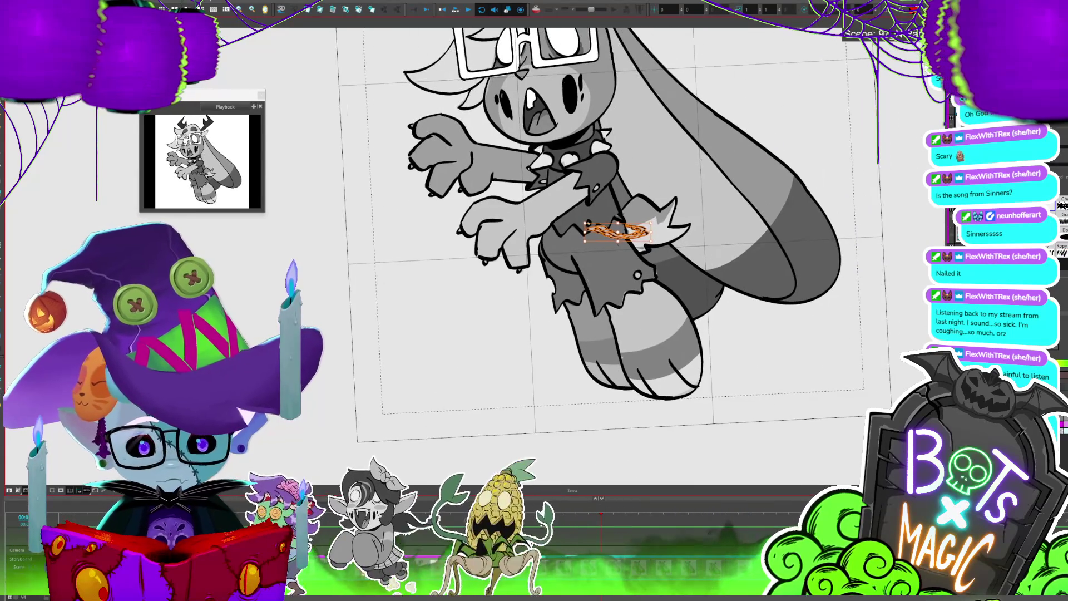
key(comma)
key(period)
drag(623, 243, 624, 223)
key(comma)
key(period)
key(comma)
key(period)
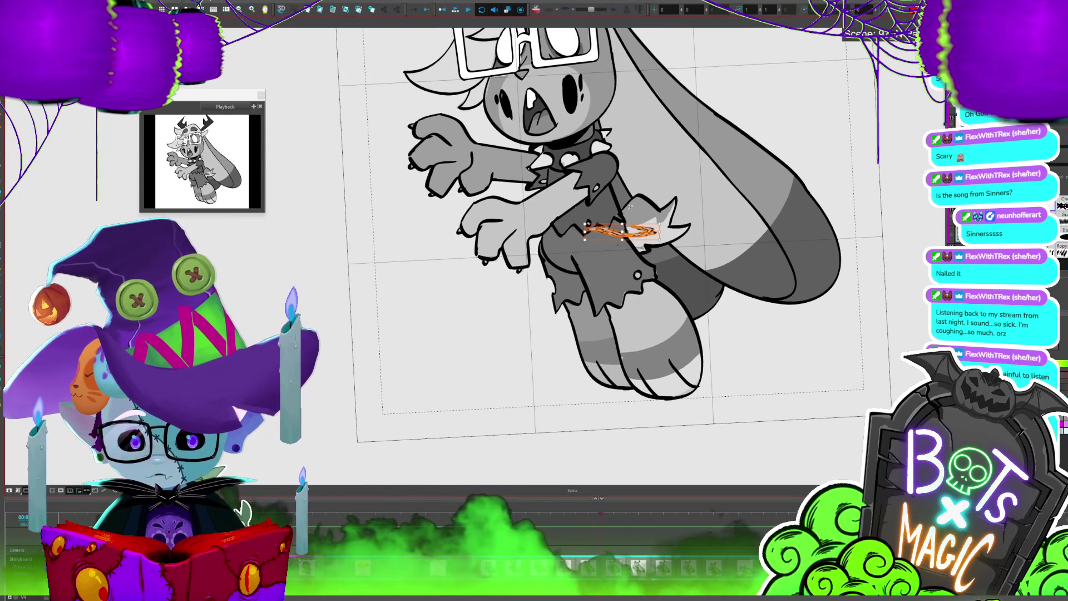
key(1)
Step through the following frames checking the chain's position
key(period)
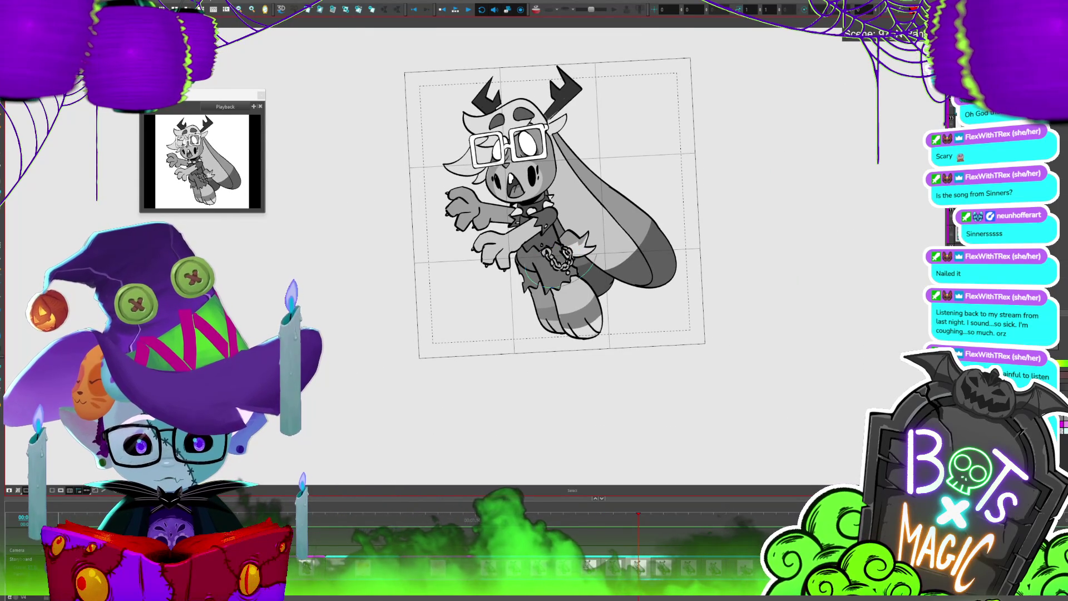
key(comma)
key(period)
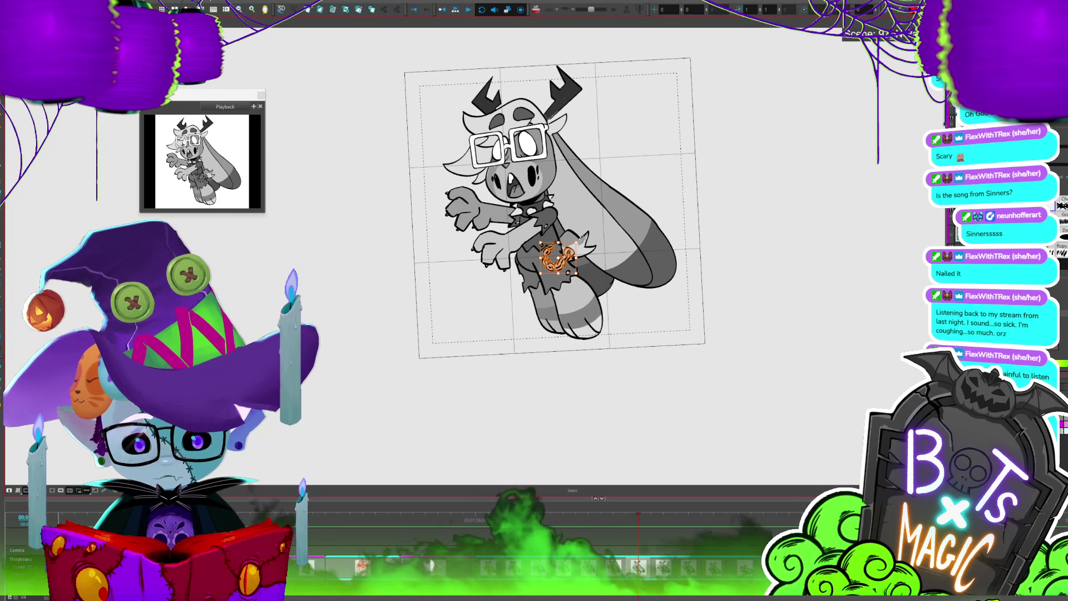
key(comma)
key(period)
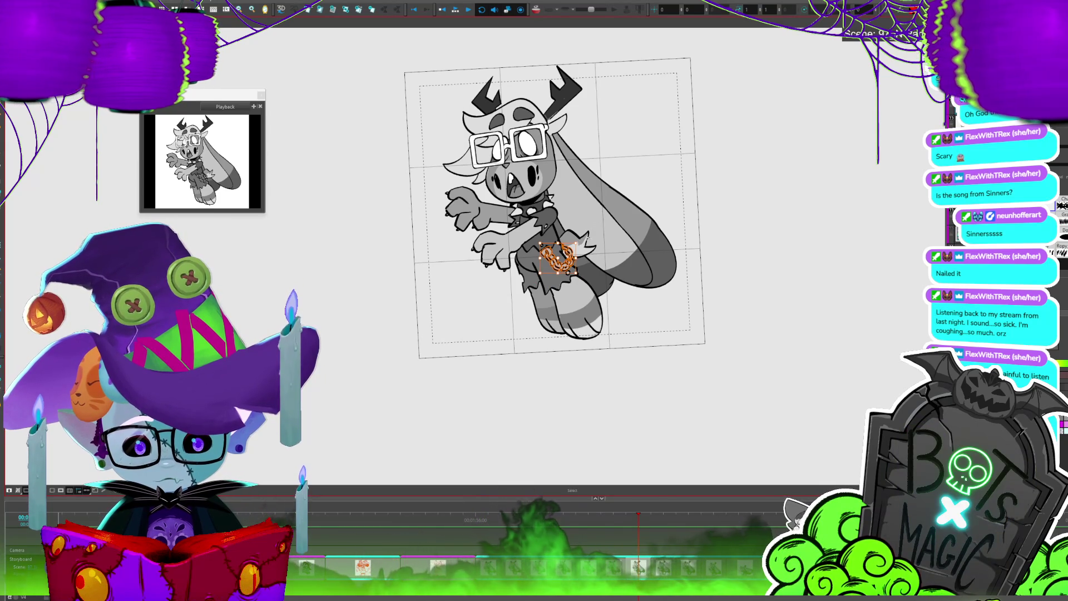
key(period)
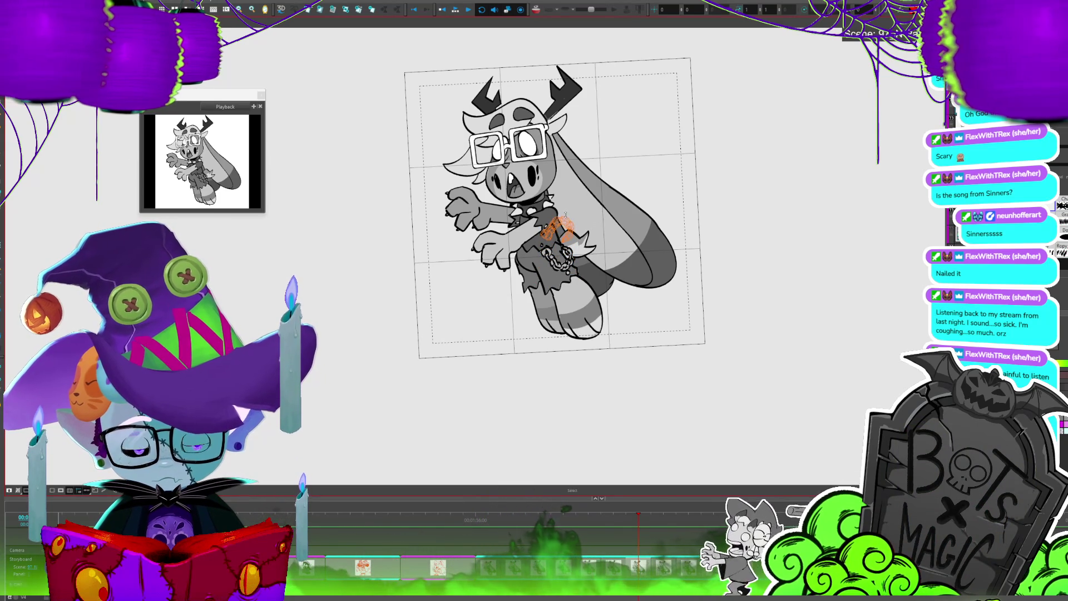
key(period)
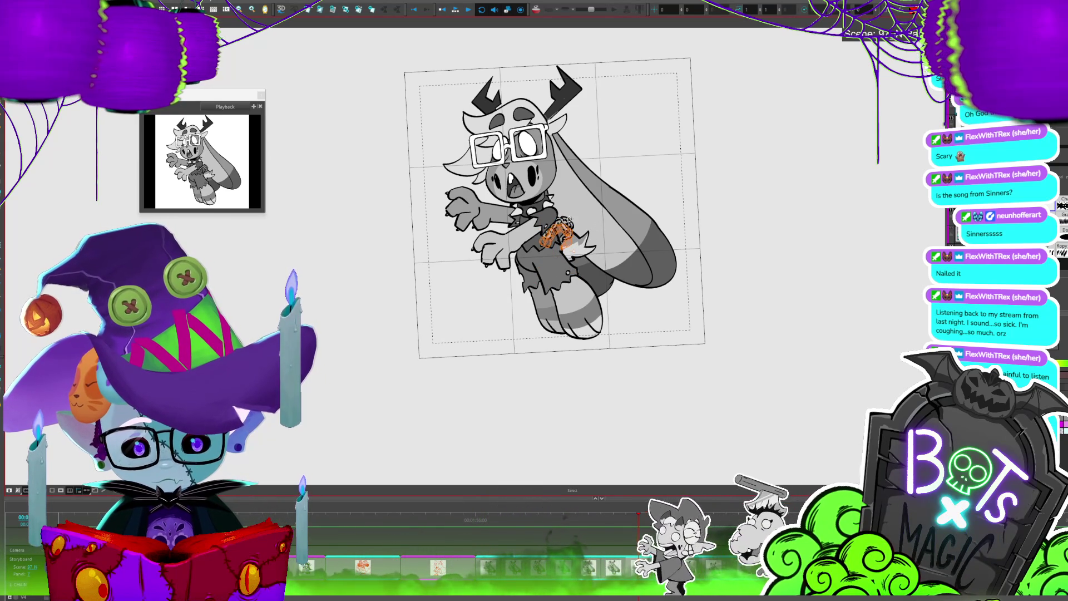
key(period)
key(period)
key(period)
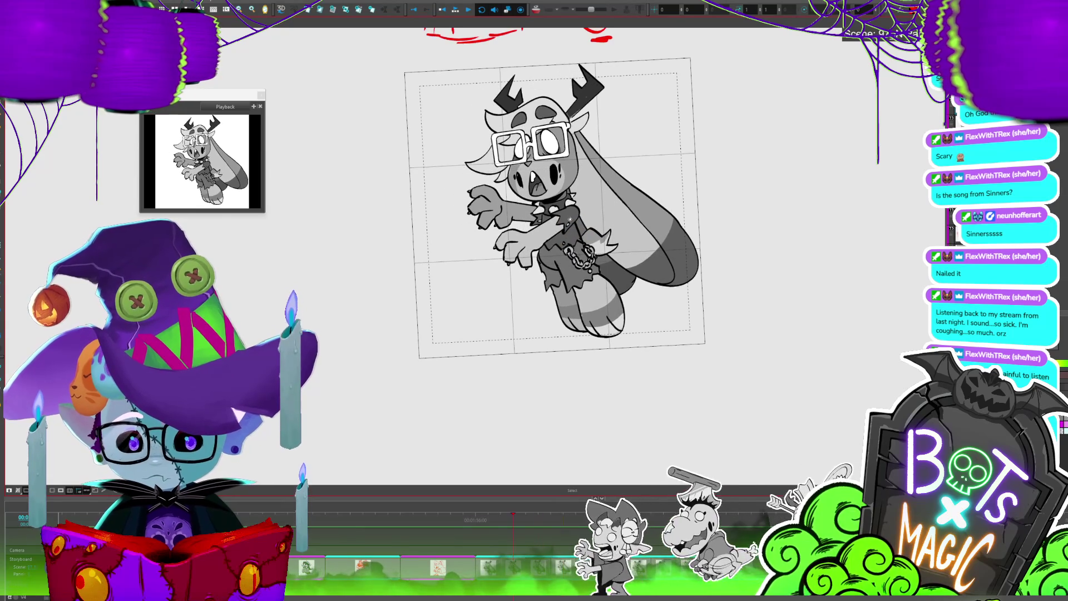
key(period)
Select the waist chain on the next pose and nudge it slightly left and down
click(568, 243)
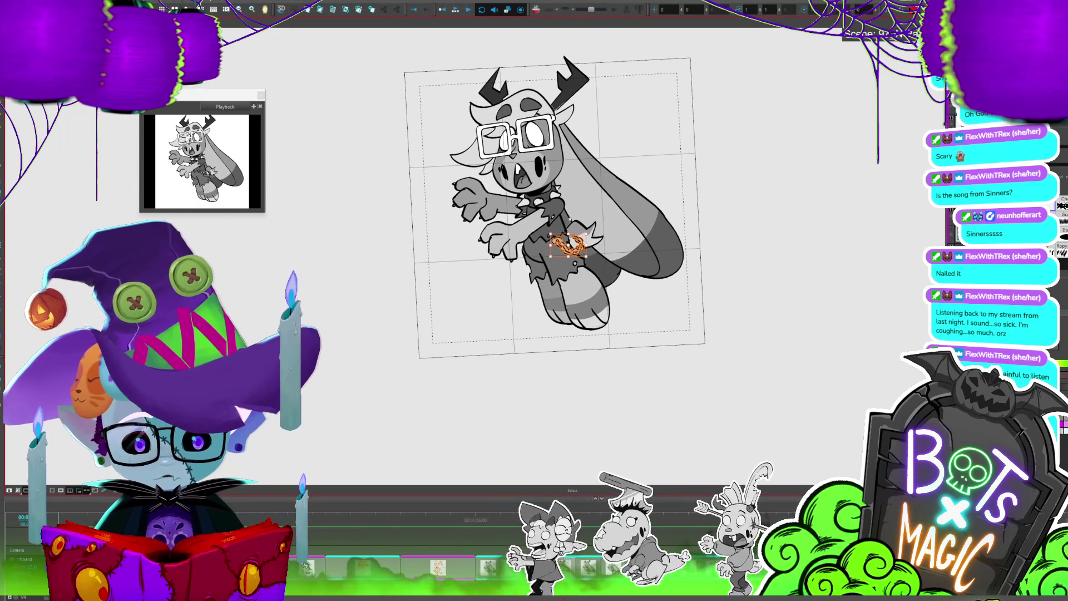
key(period)
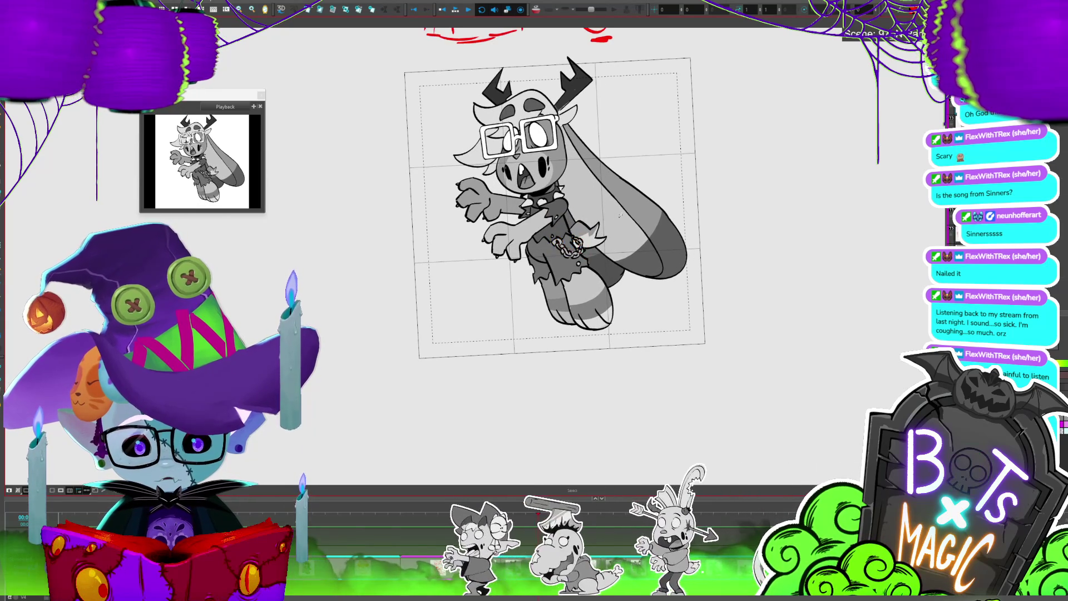
key(comma)
key(period)
drag(578, 247, 573, 249)
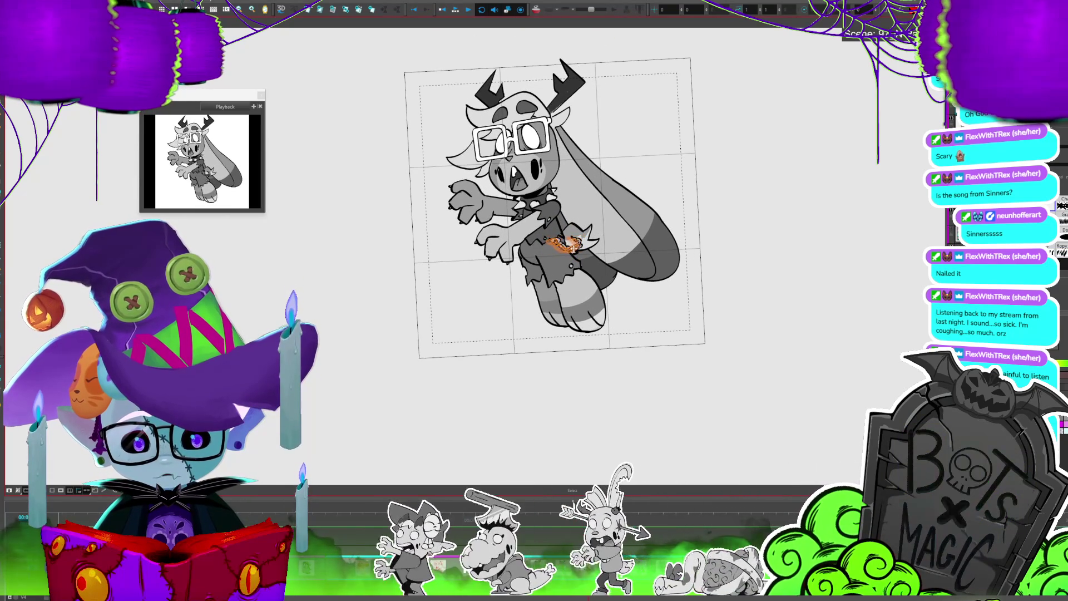
key(period)
key(comma)
key(period)
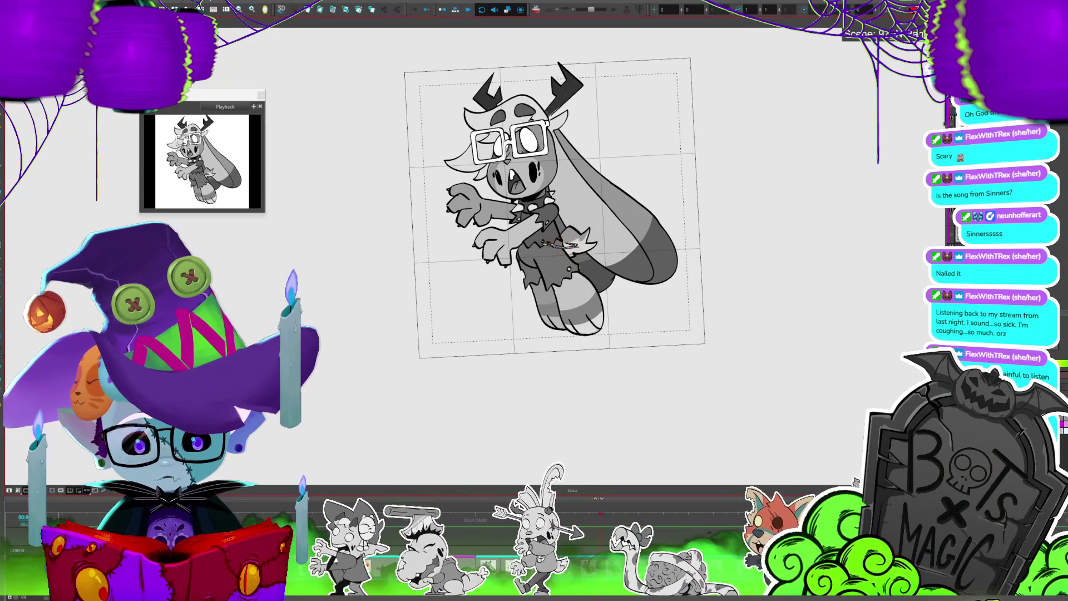
Select the chain on the next two poses, then play the animation to review it
click(561, 245)
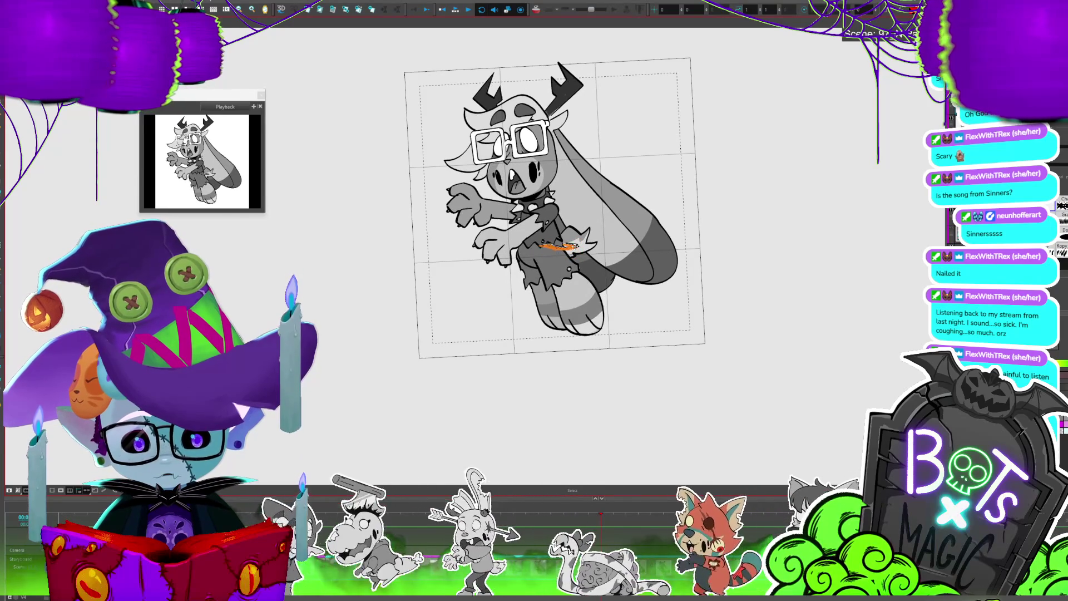
key(period)
click(556, 234)
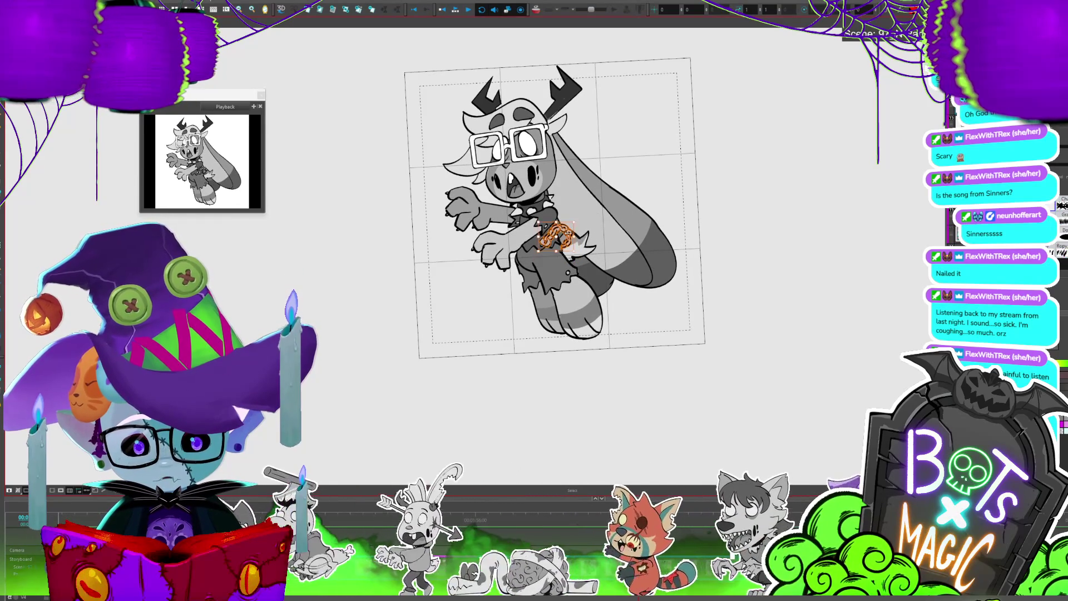
key(period)
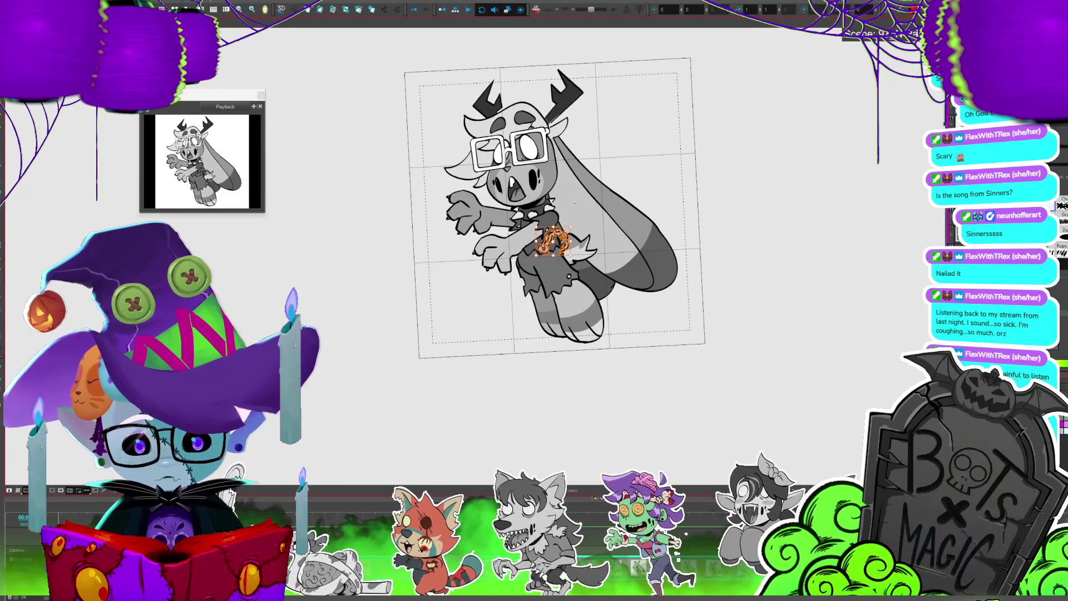
key(Return)
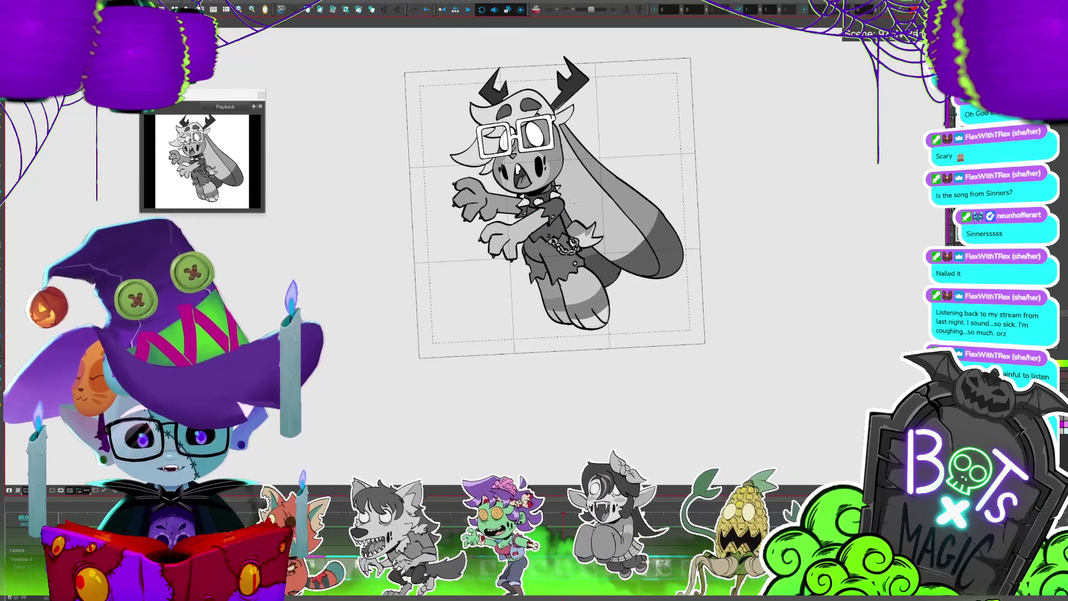
Zoom in on the torso, play the animation, and flip between neighbouring poses
scroll(729, 248, up, 5)
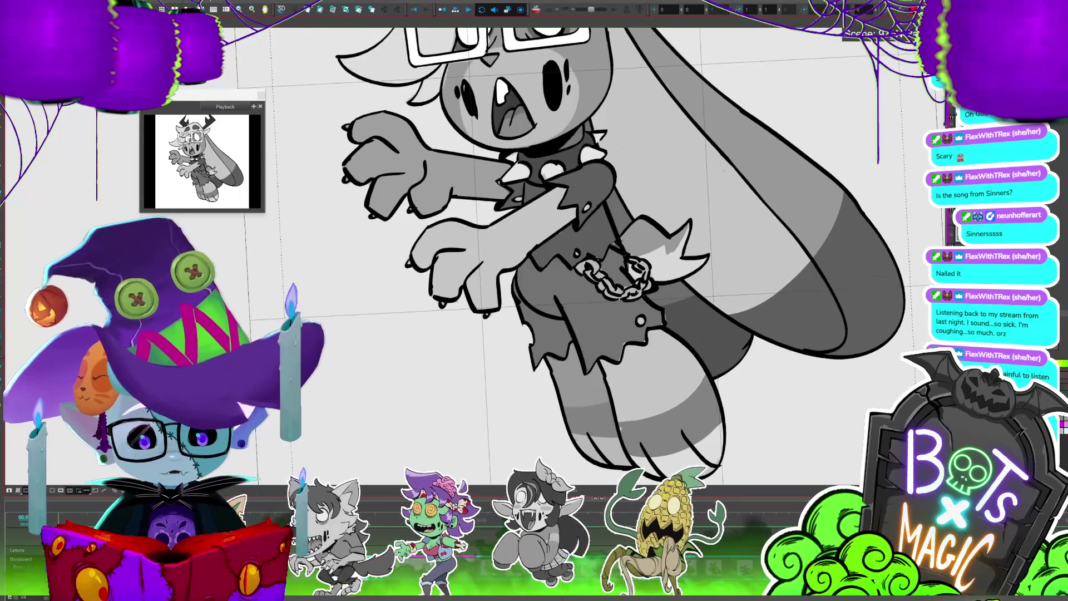
key(Return)
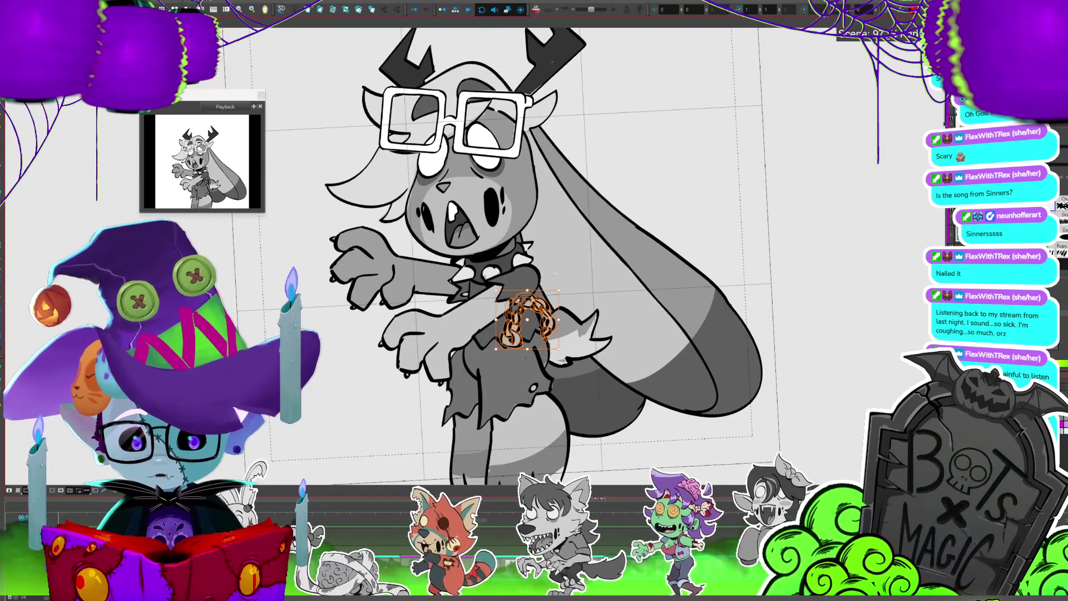
key(period)
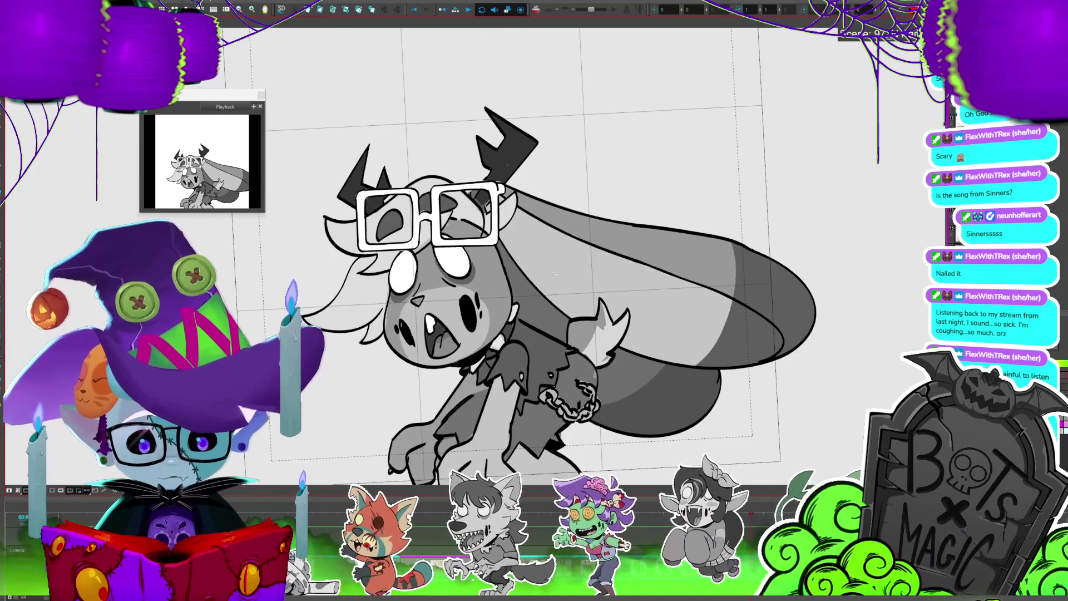
key(comma)
key(period)
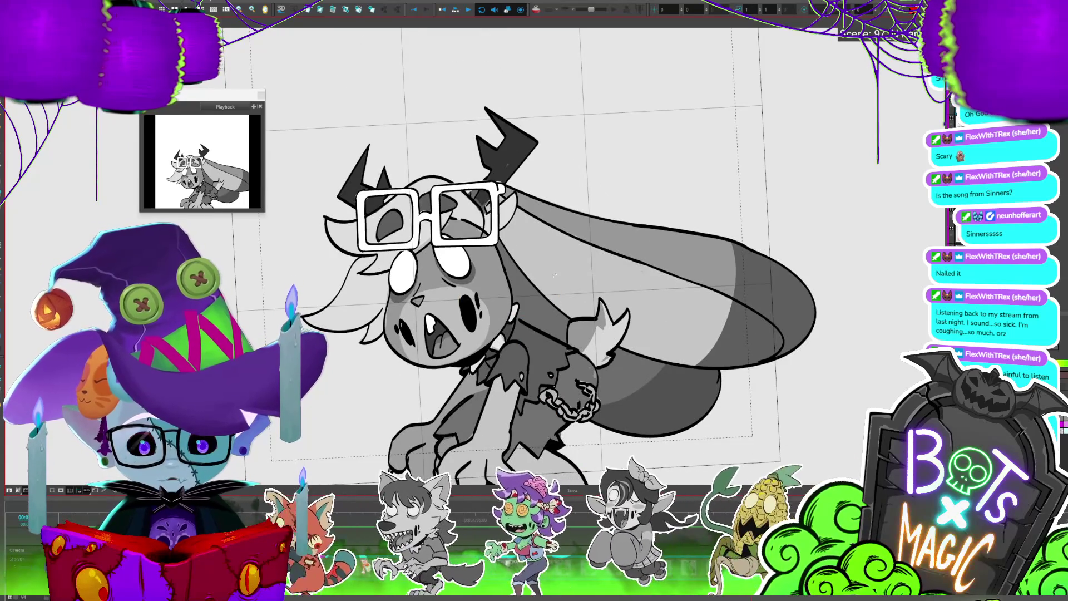
key(period)
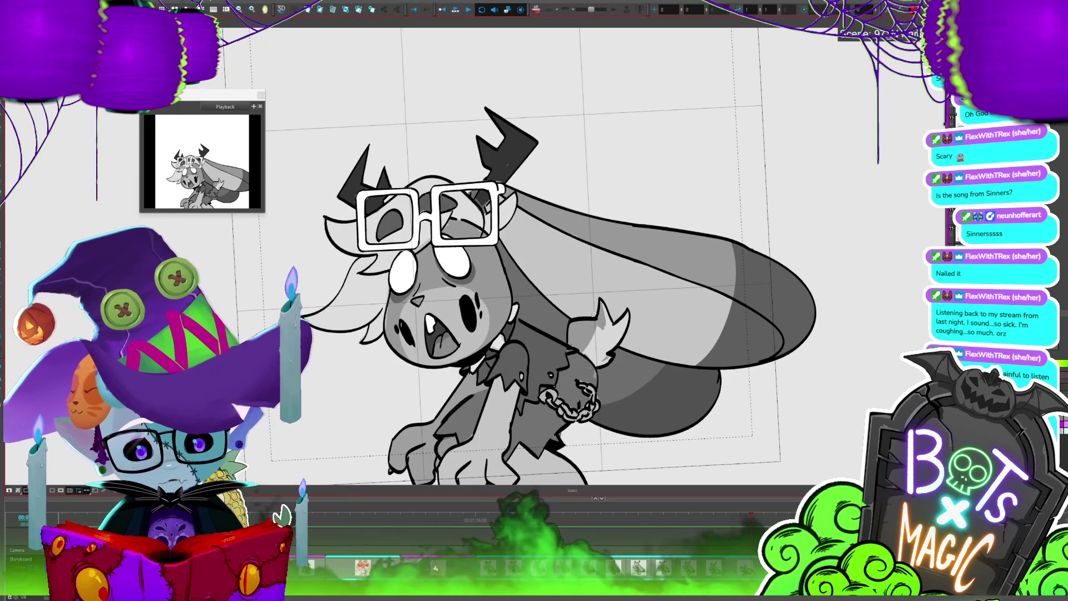
Select the hip chain on the remaining poses, stepping forward, then zoom out to the whole bunny
click(569, 408)
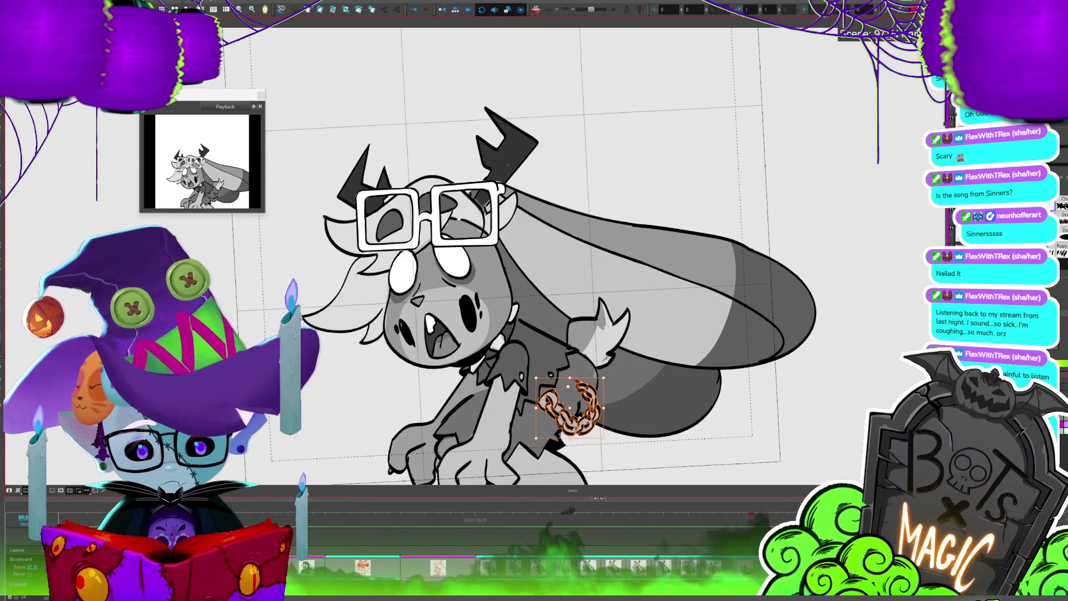
key(period)
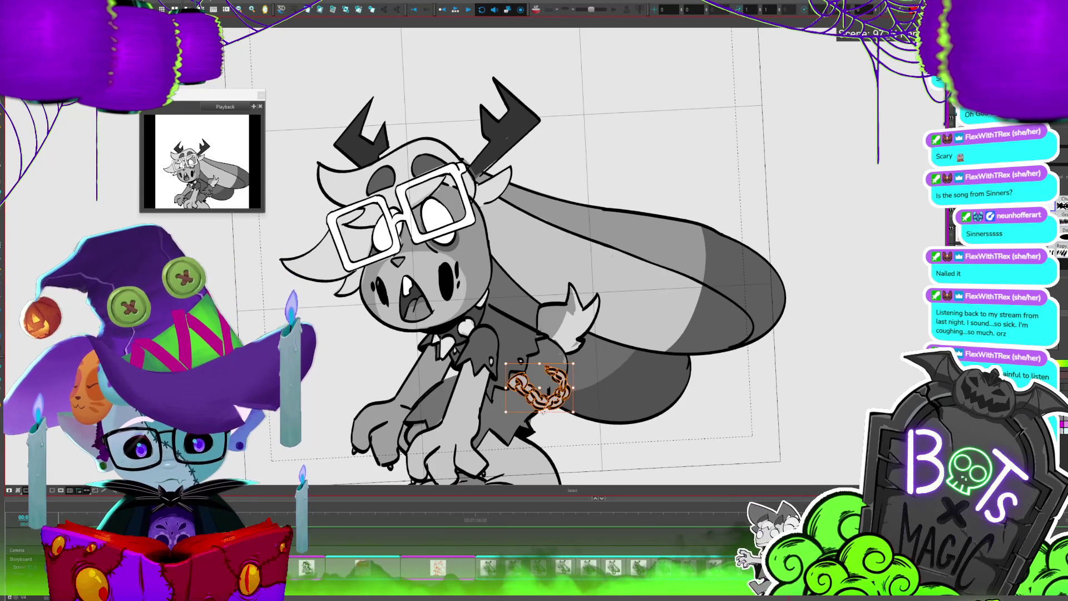
key(period)
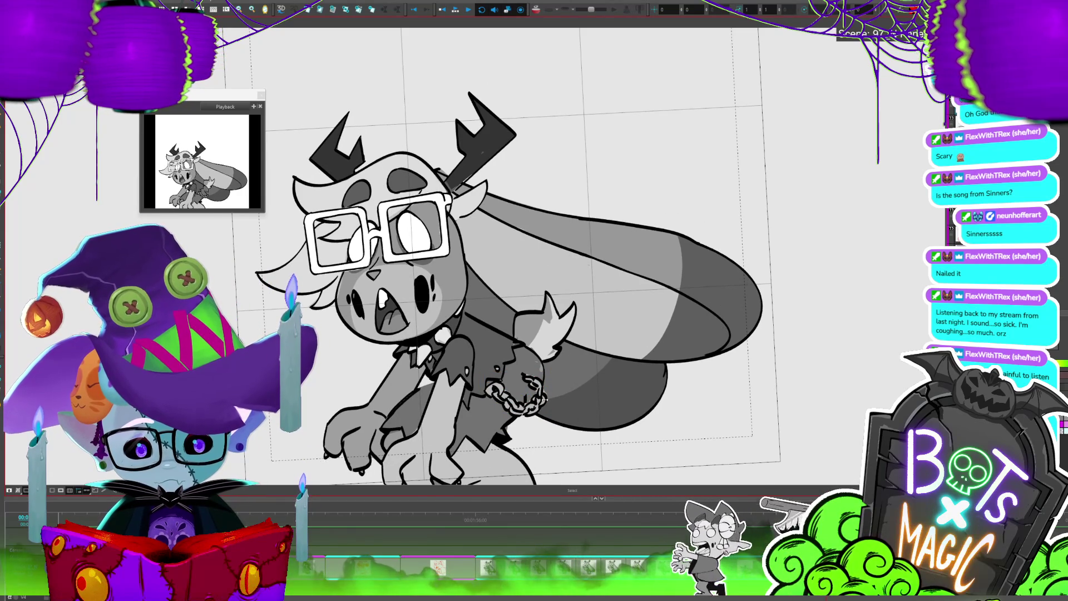
click(544, 399)
key(period)
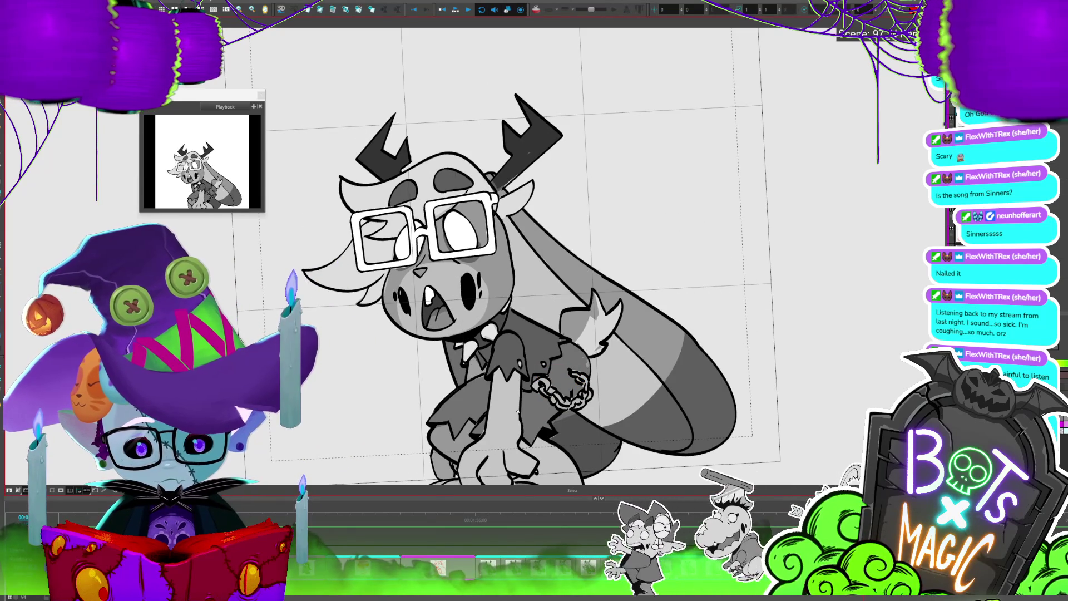
key(period)
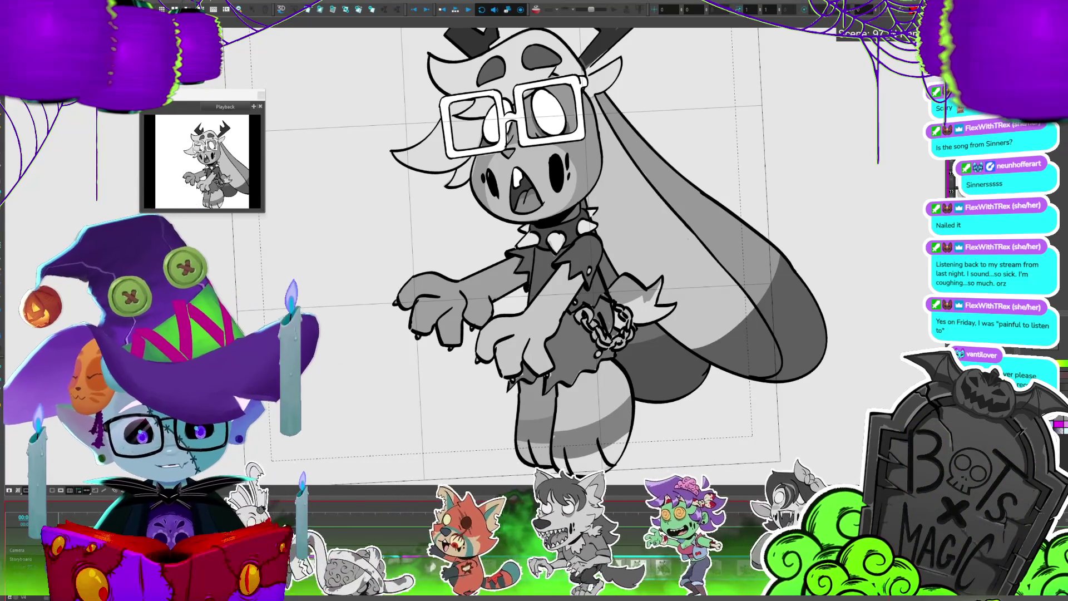
key(1)
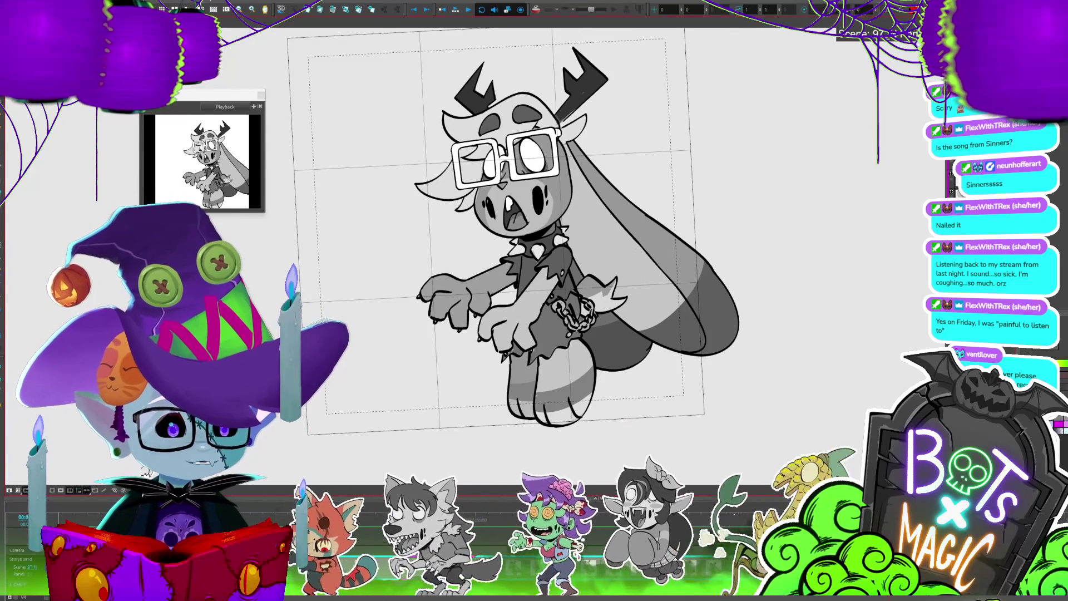
Zoom out around the frame, play the full bunny animation, and save the project with Ctrl+S
key(1)
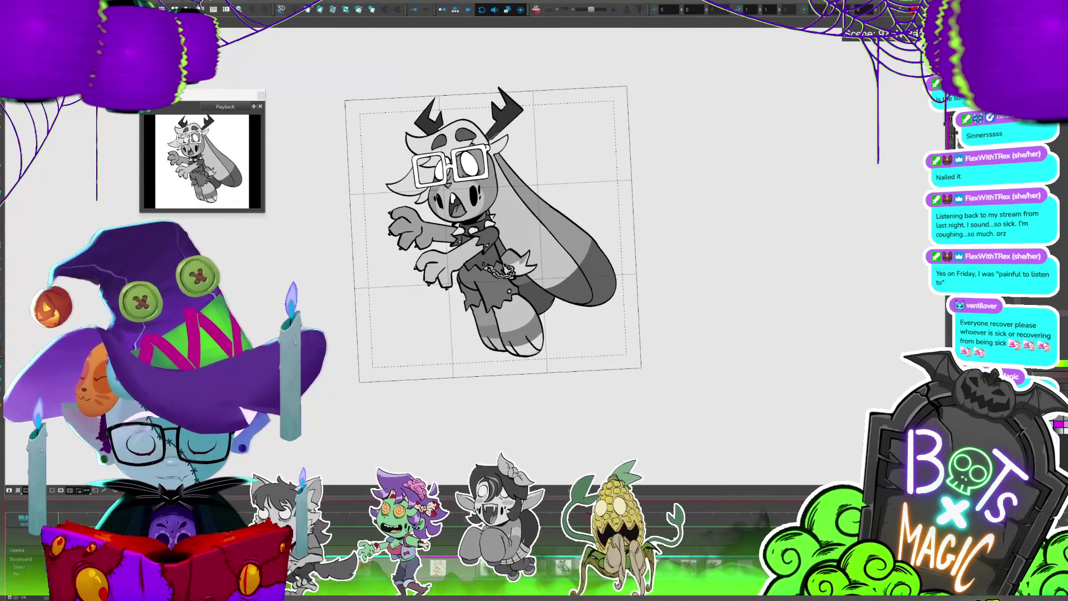
click(504, 539)
click(504, 539)
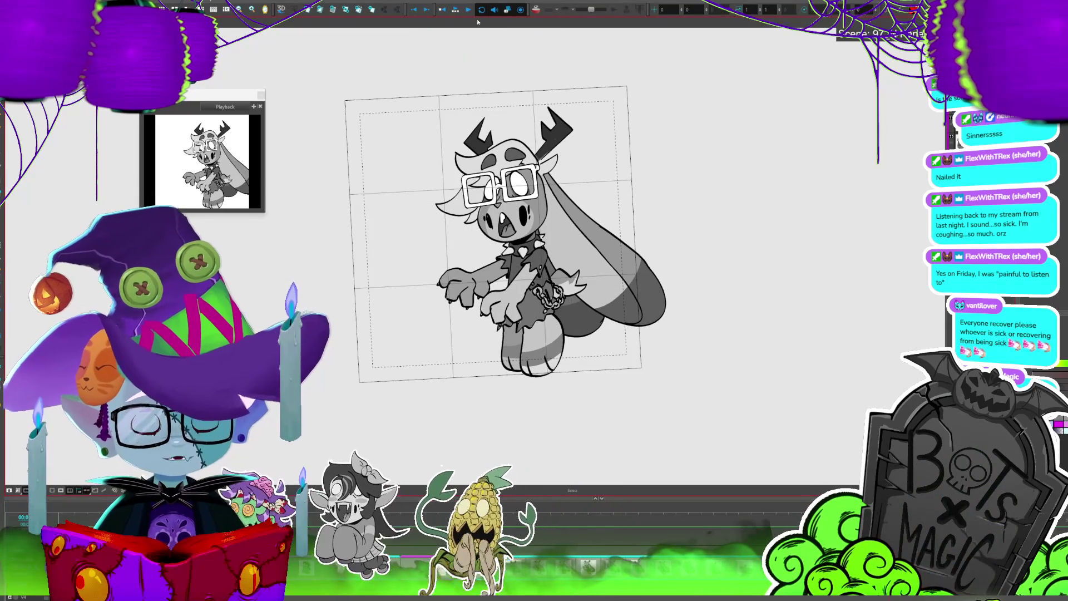
click(455, 10)
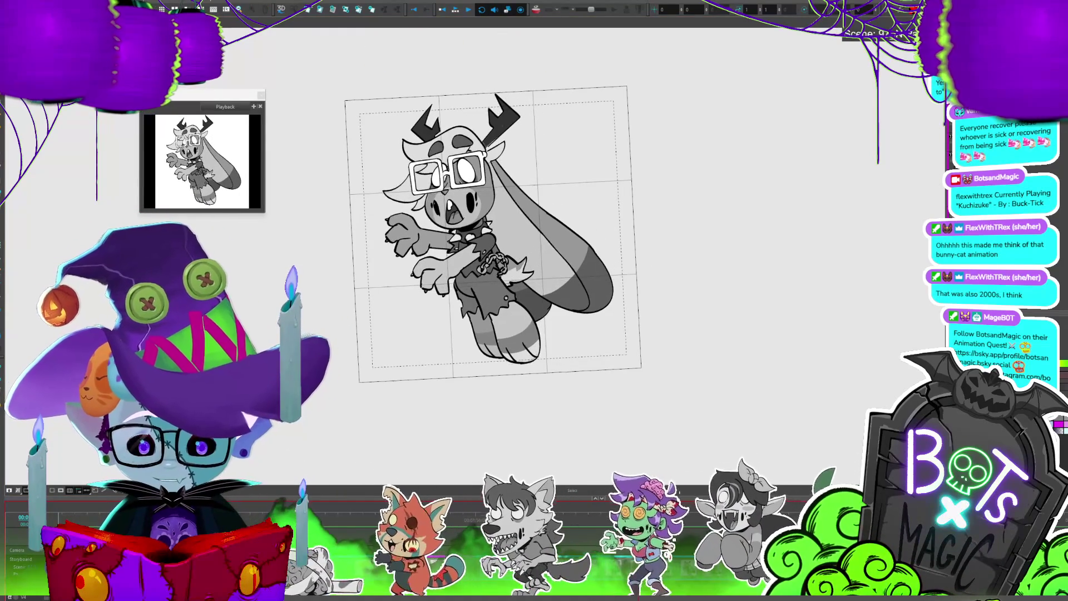
key(ctrl+s)
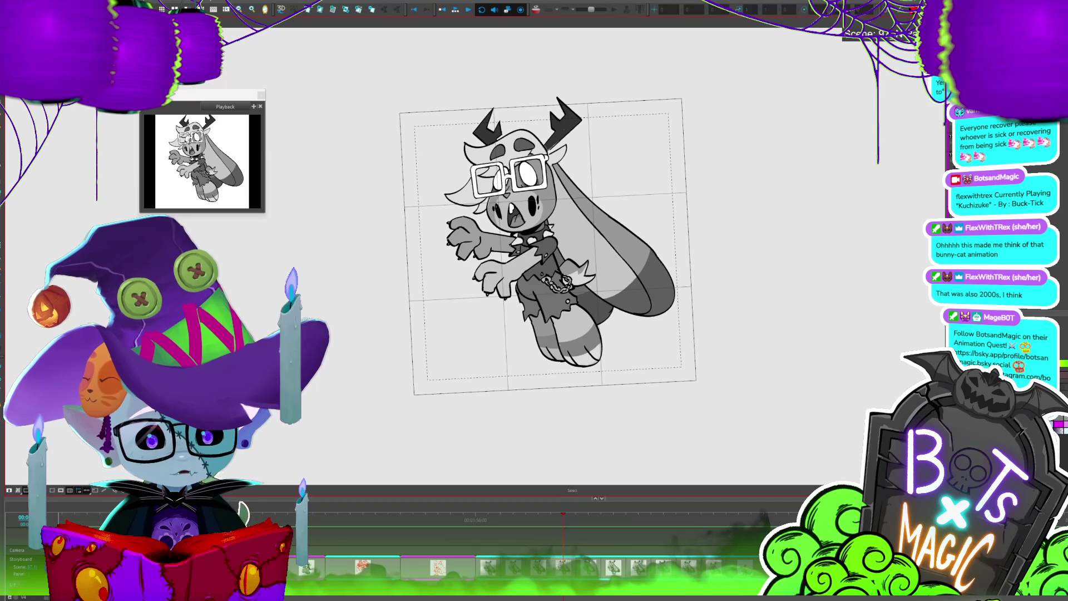
Select the long ears on this pose, rotate them slightly, and flip neighbouring frames to check the swing
click(636, 333)
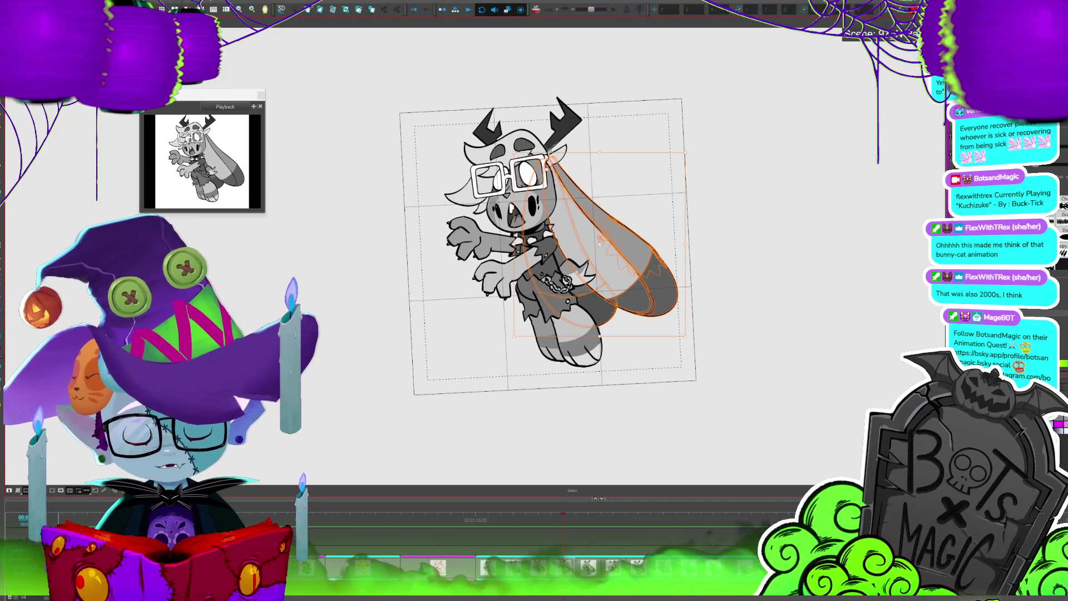
drag(702, 253, 694, 252)
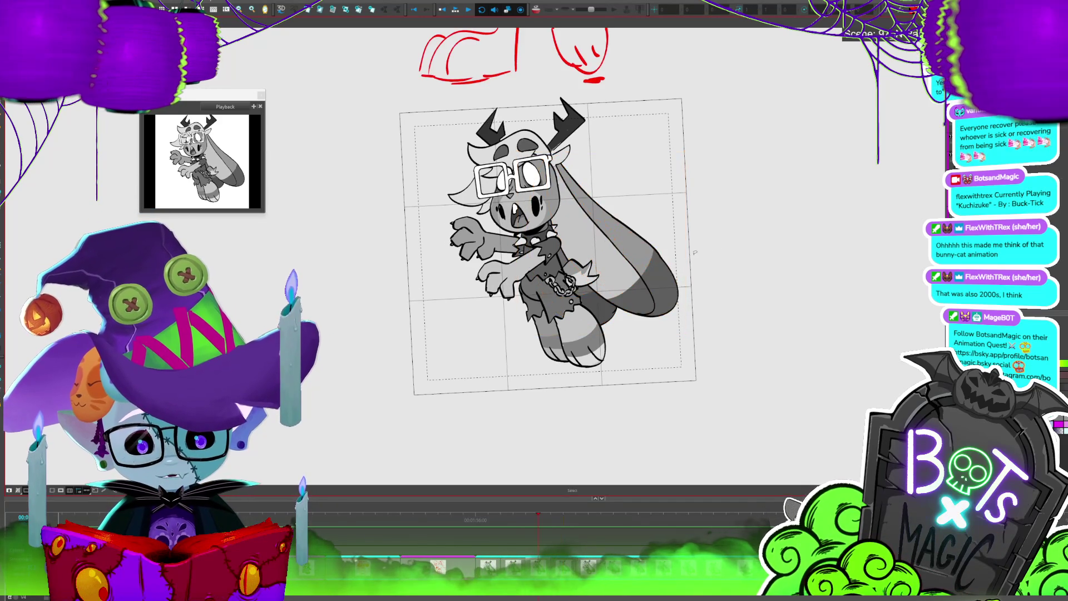
drag(628, 332, 631, 332)
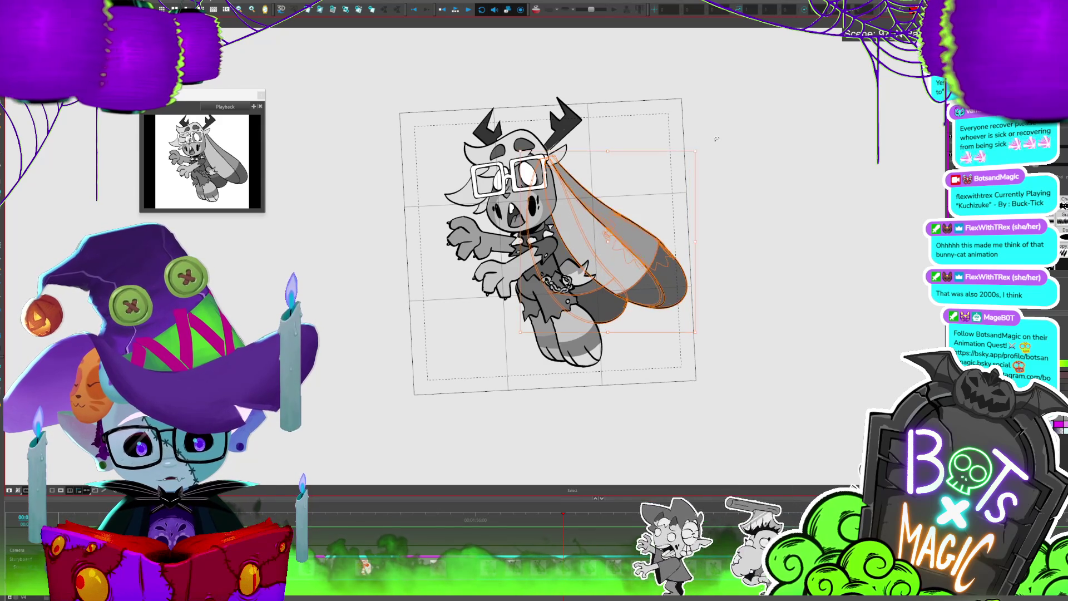
key(comma)
key(period)
key(comma)
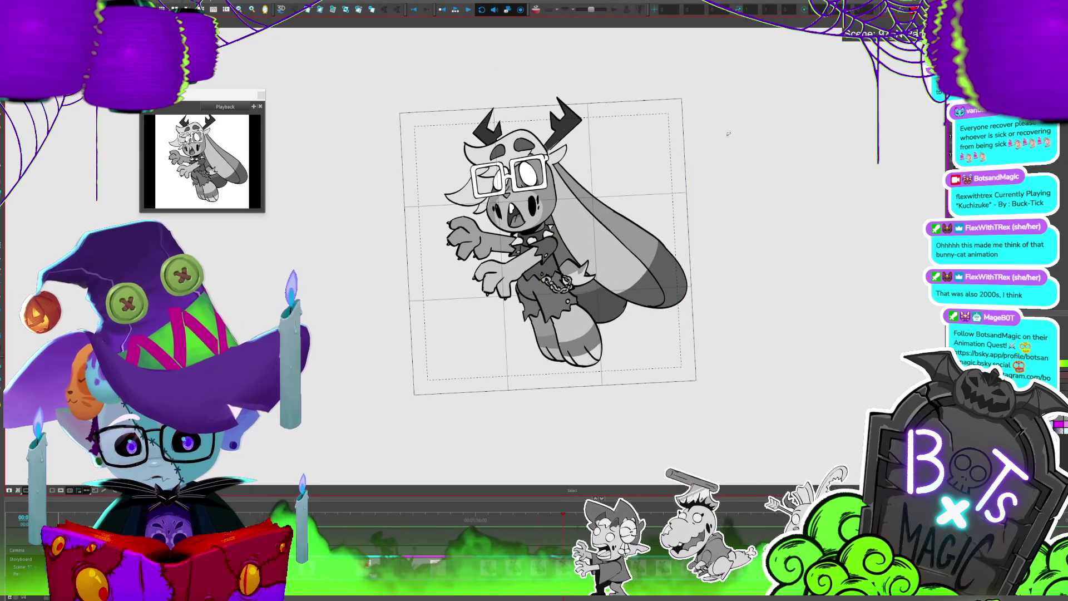
key(period)
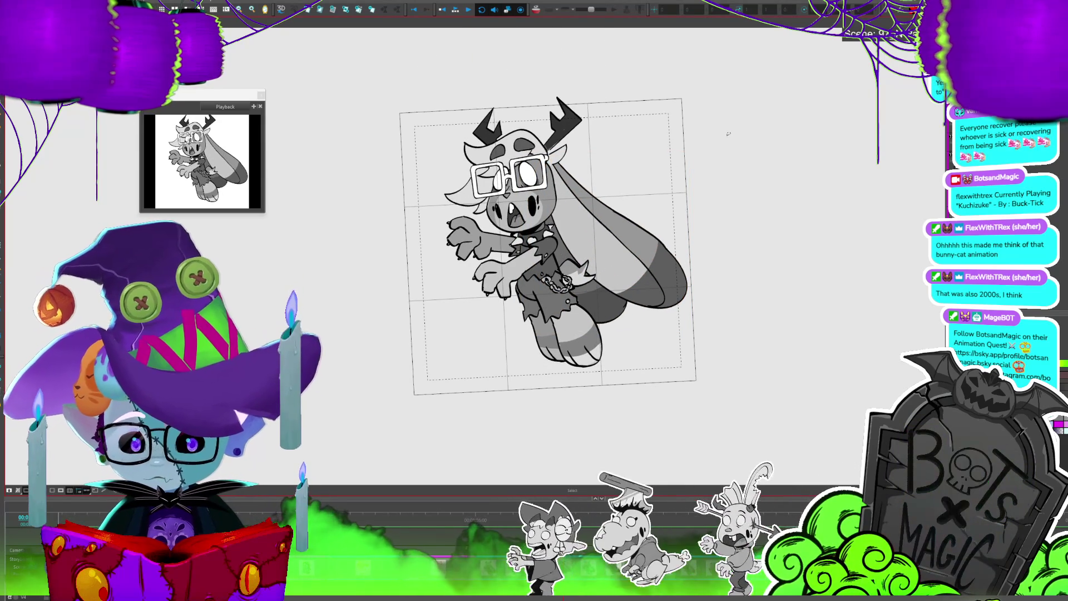
key(period)
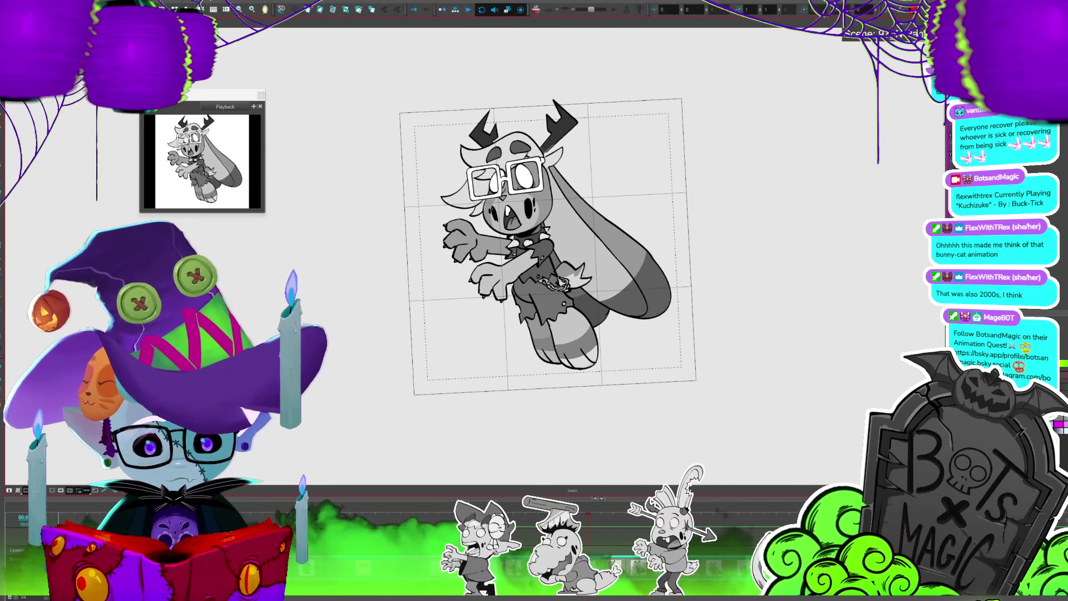
scroll(608, 160, up, 1)
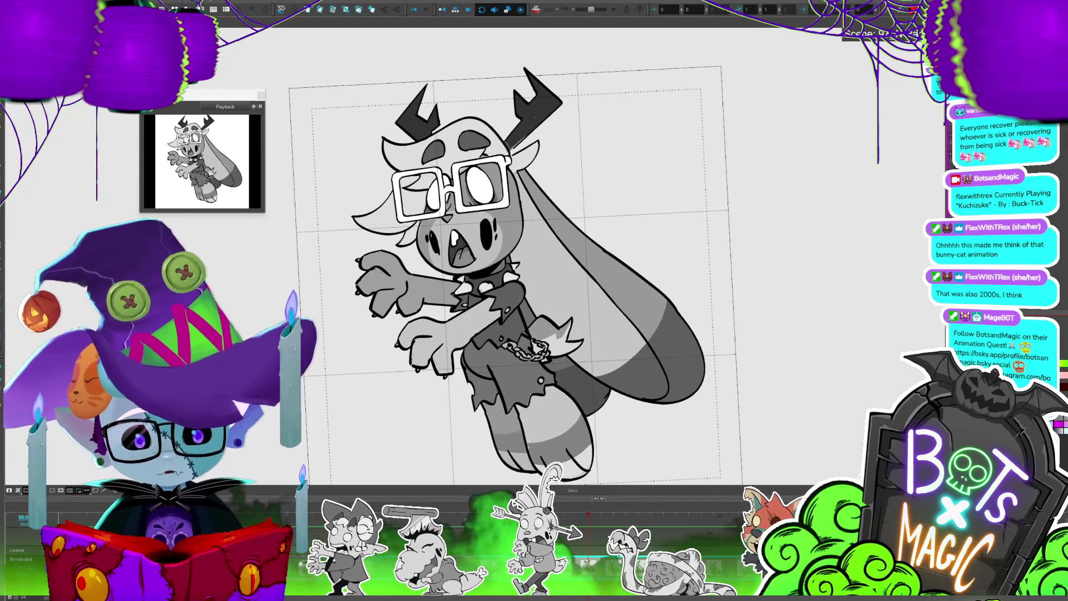
Sketch red guide arcs for the ear's swing path, then delete the looping guide stroke
key(alt+b)
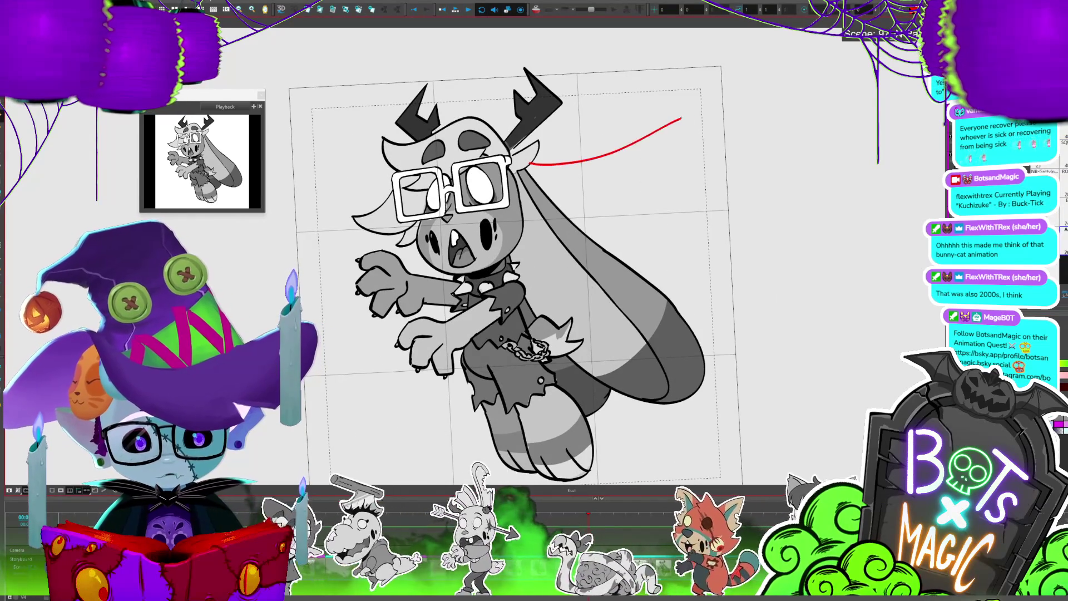
key(ctrl+z)
drag(530, 161, 610, 181)
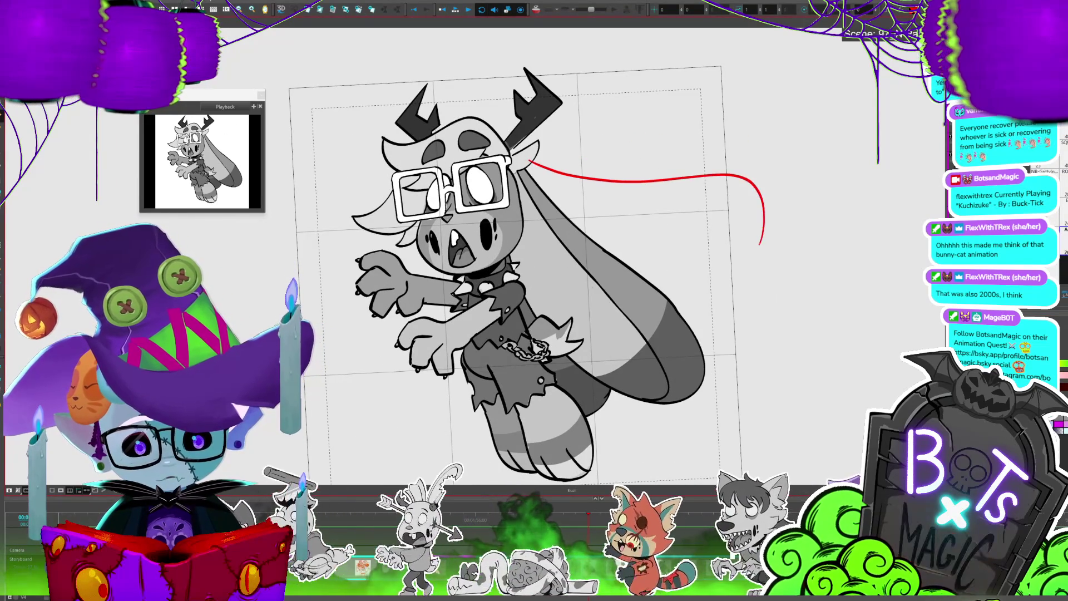
drag(762, 240, 532, 202)
key(alt+s)
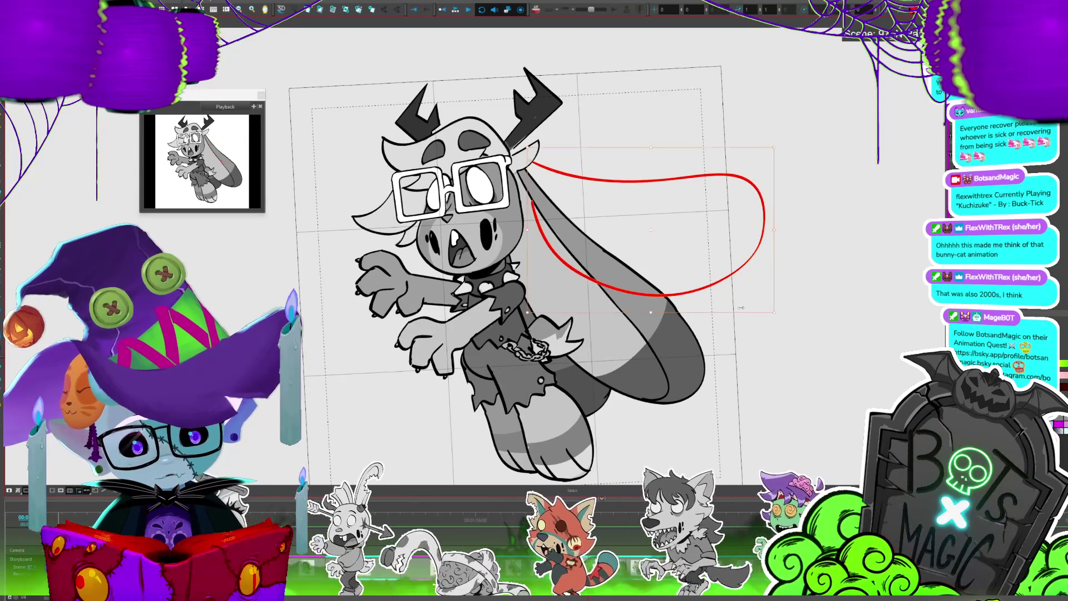
key(Delete)
Rotate the long ear to point right, then swing it down toward the lower right
key(ctrl+a)
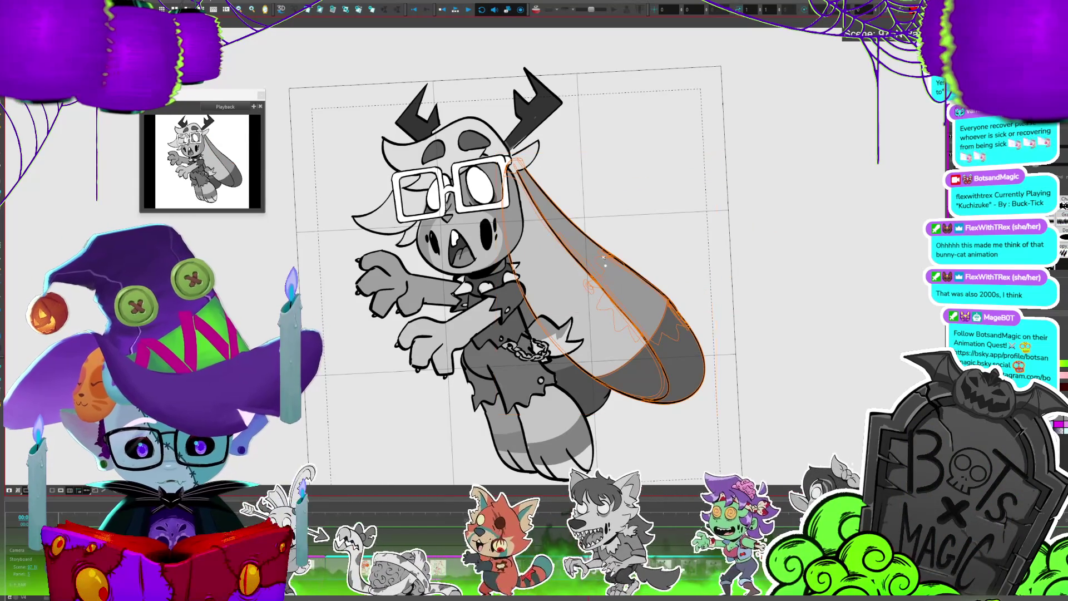
drag(726, 150, 673, 56)
click(556, 334)
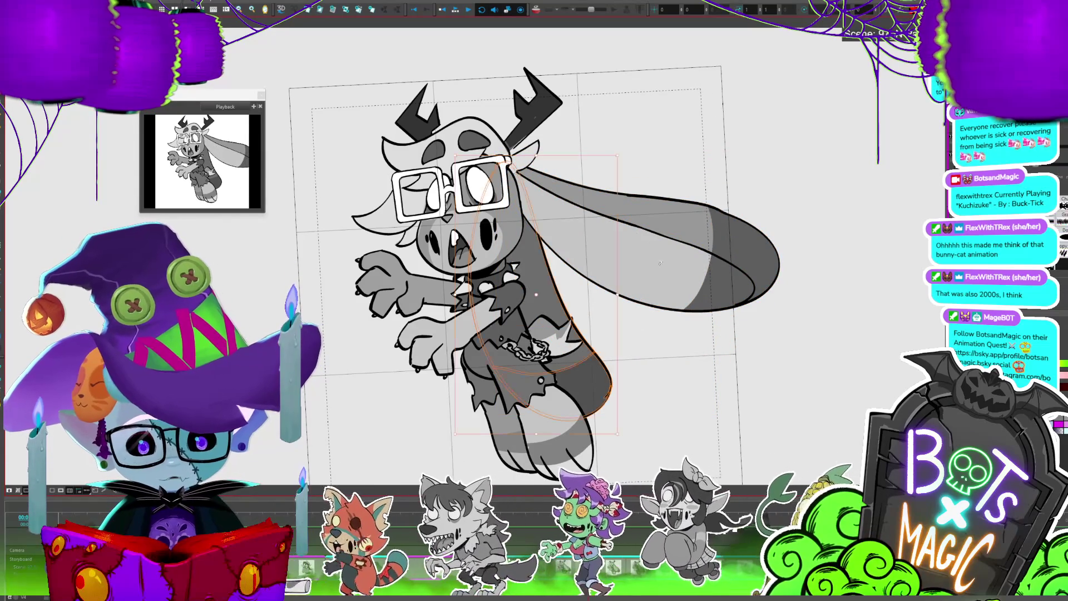
click(519, 196)
drag(625, 155, 594, 92)
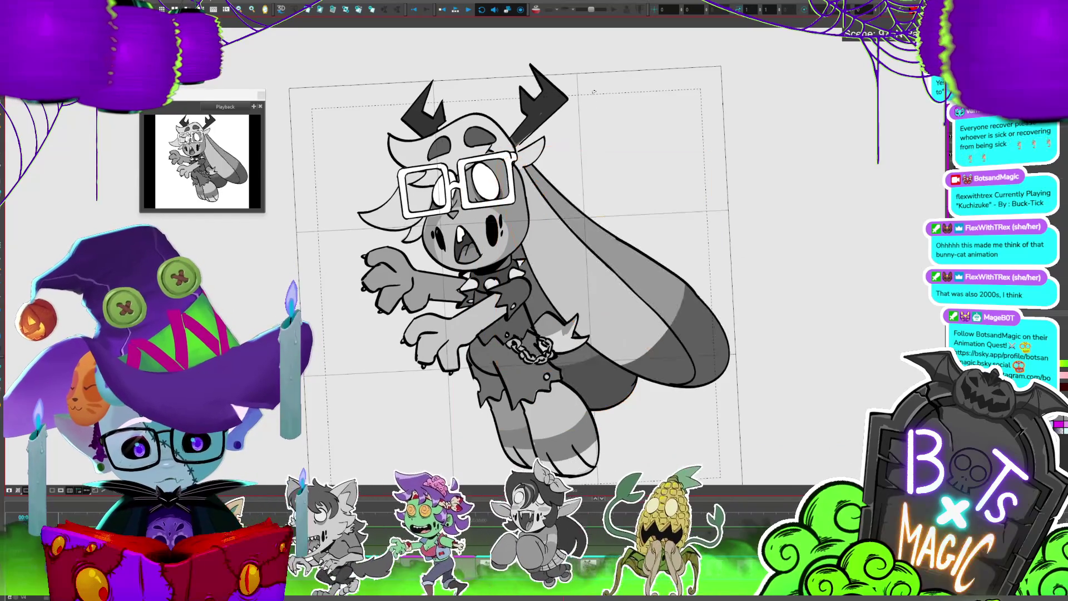
Compare the ear-down and ear-raised drawings and add the raised ear to the selection
key(comma)
key(period)
key(comma)
key(period)
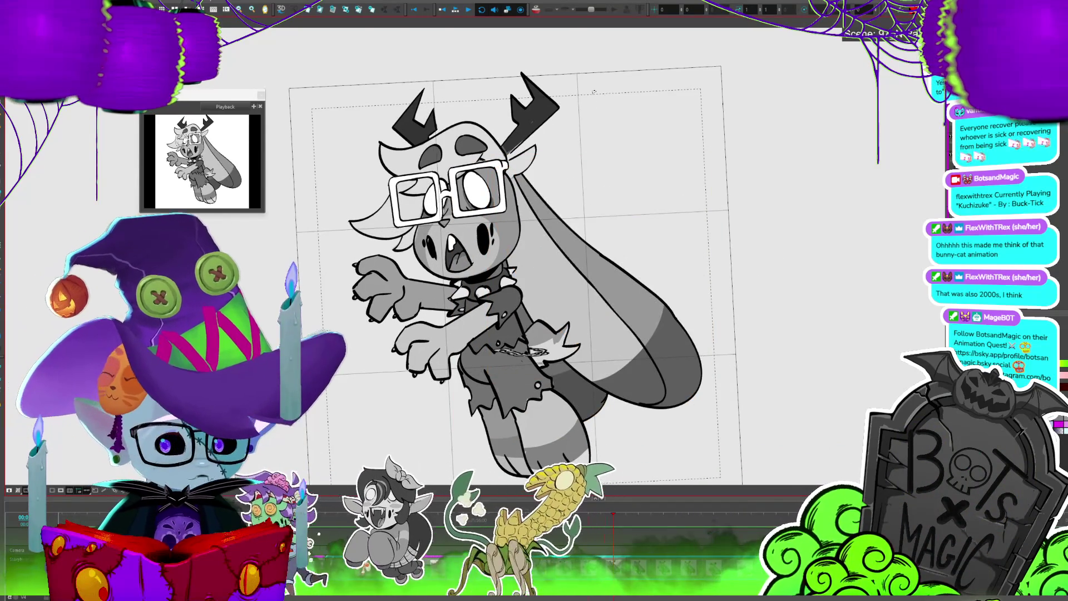
key(period)
key(comma)
key(comma)
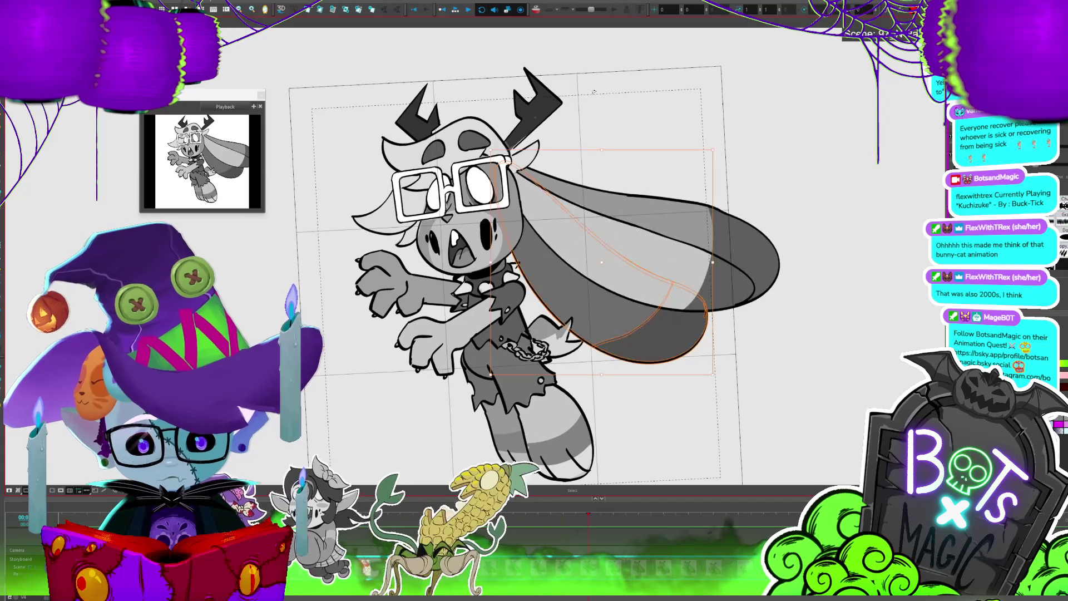
click(527, 154)
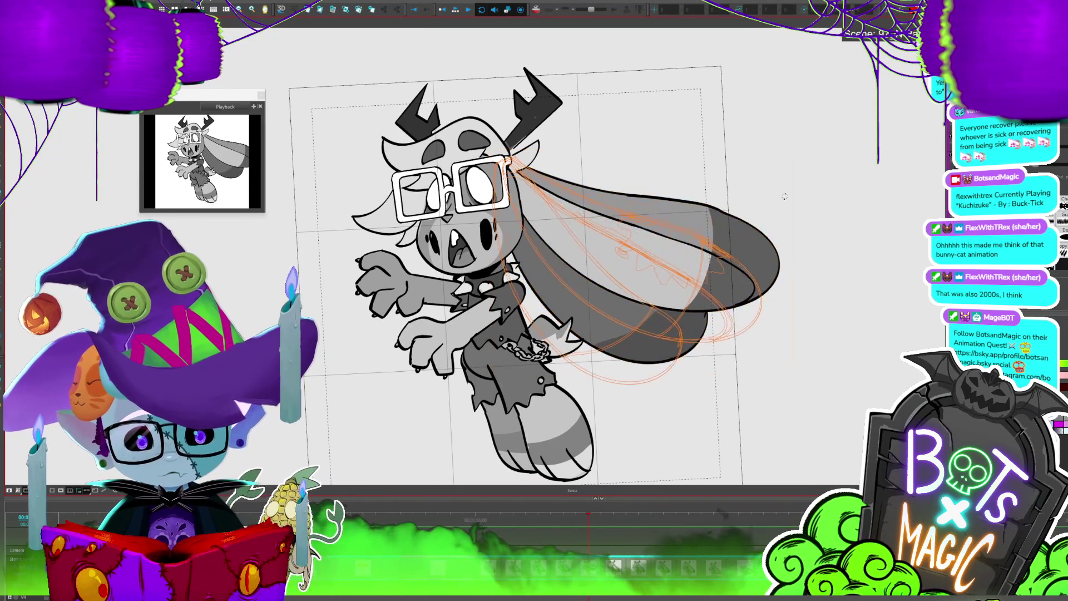
Step through the next drawings, then select the upper ear strokes on the ear-raised drawing
key(comma)
key(comma)
key(comma)
key(period)
key(period)
key(period)
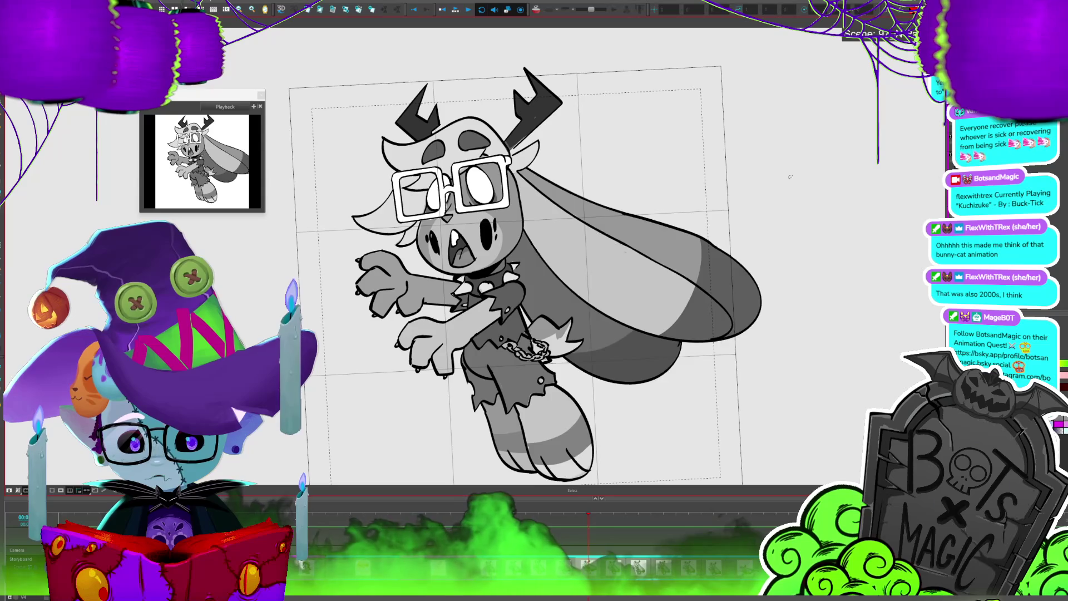
key(period)
key(comma)
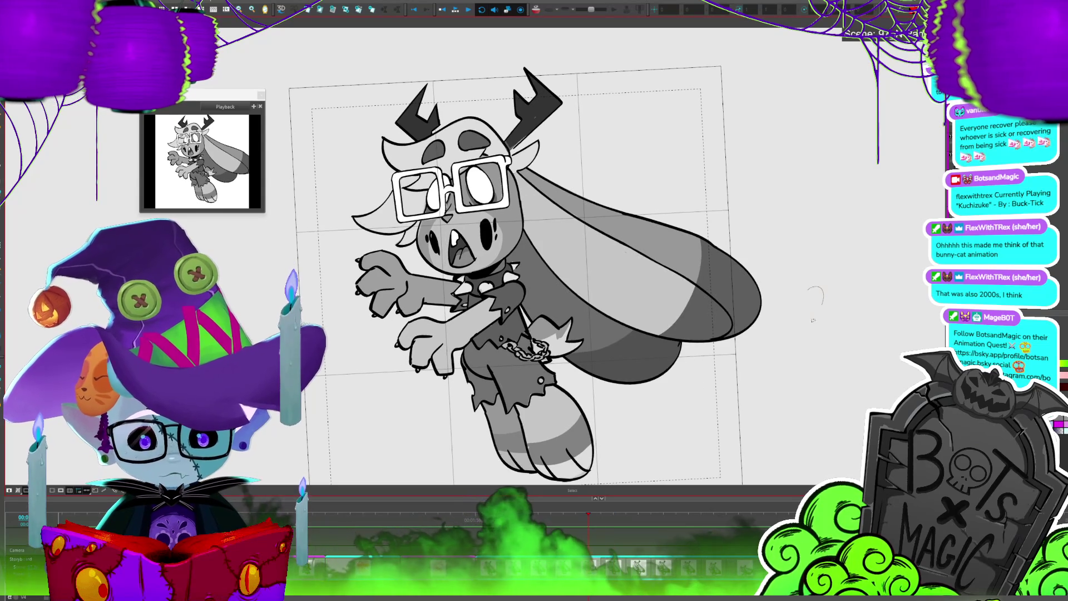
drag(823, 299, 461, 384)
click(640, 245)
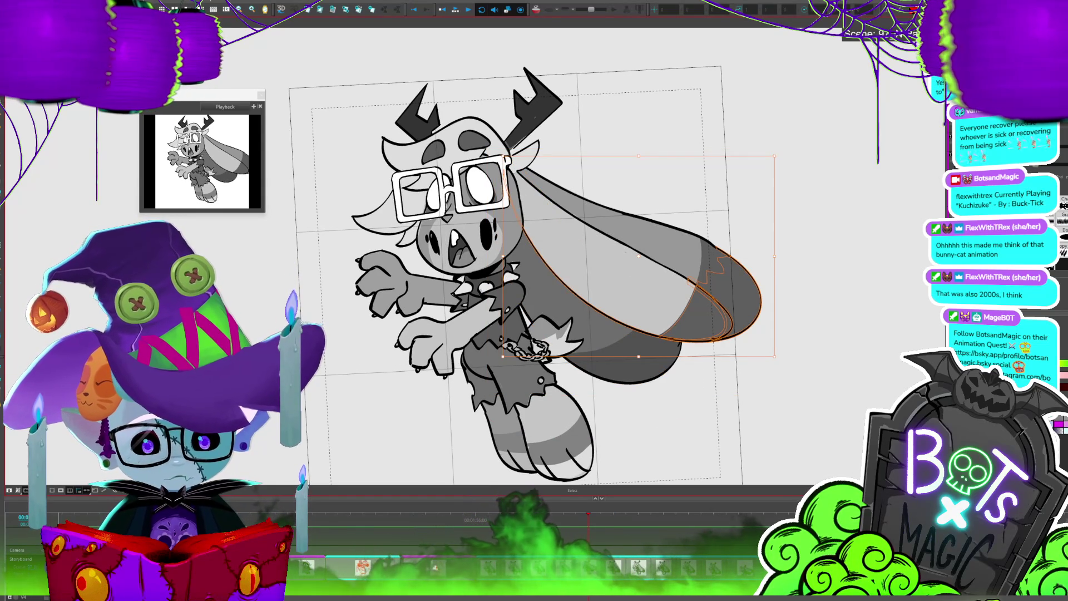
Advance through the following drawings and select both the lower and upper ear shapes
key(period)
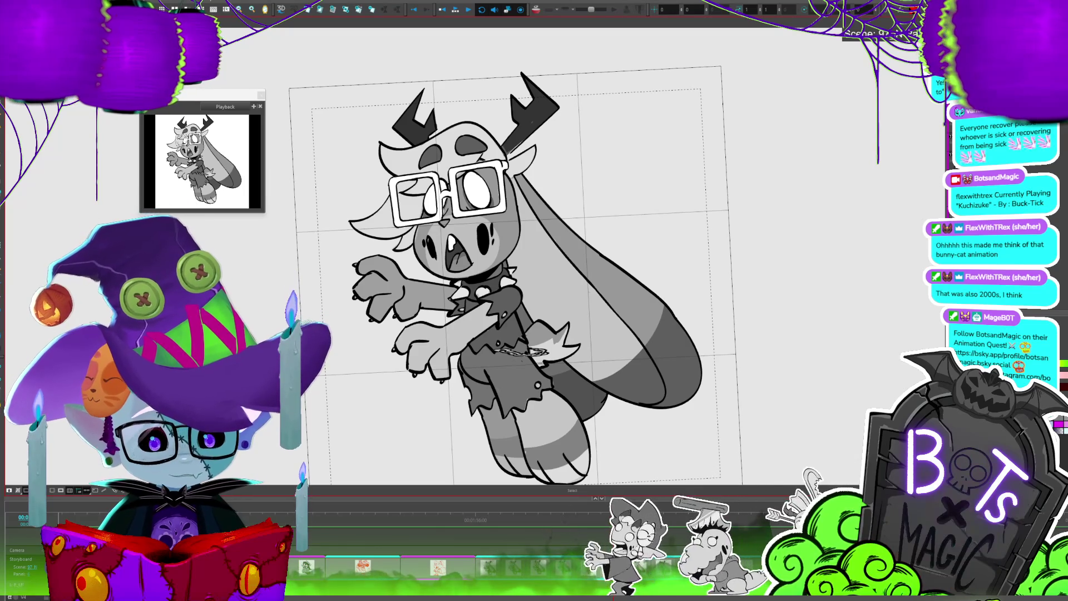
key(period)
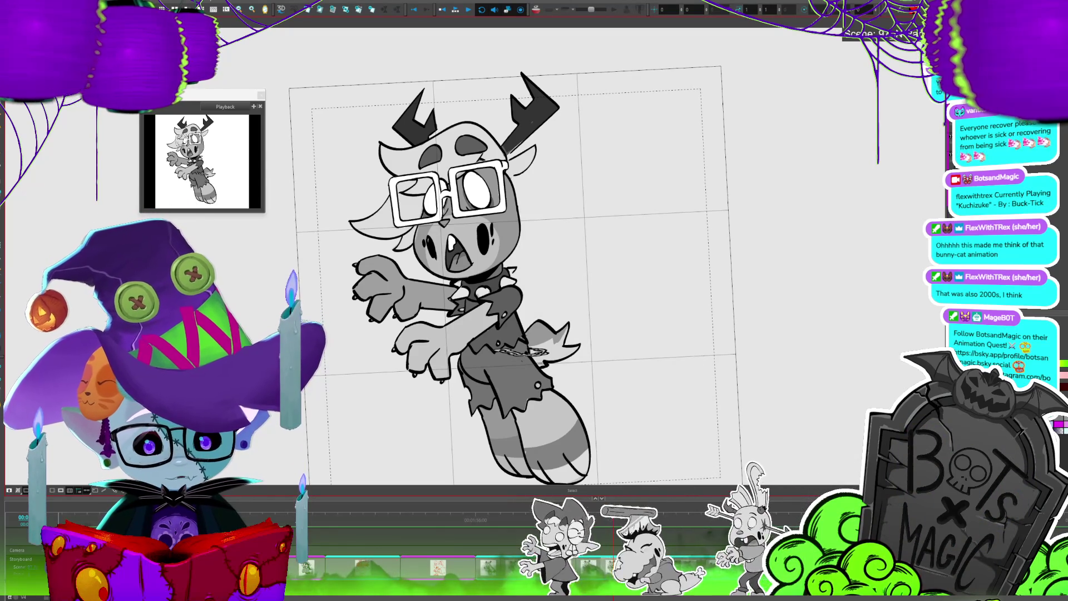
key(period)
click(649, 319)
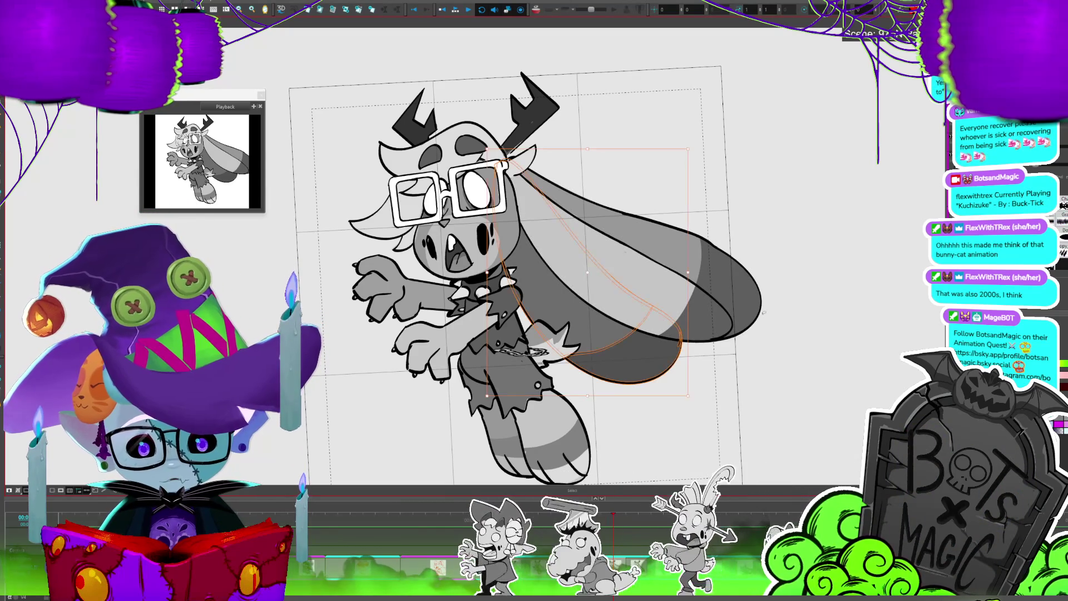
shift+click(703, 285)
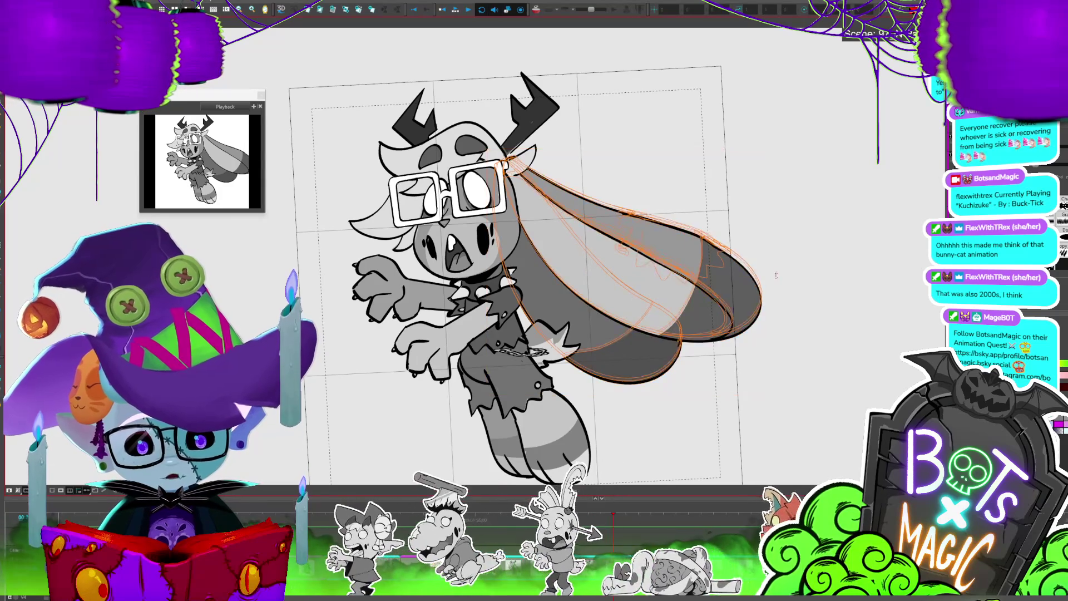
key(.)
key(.)
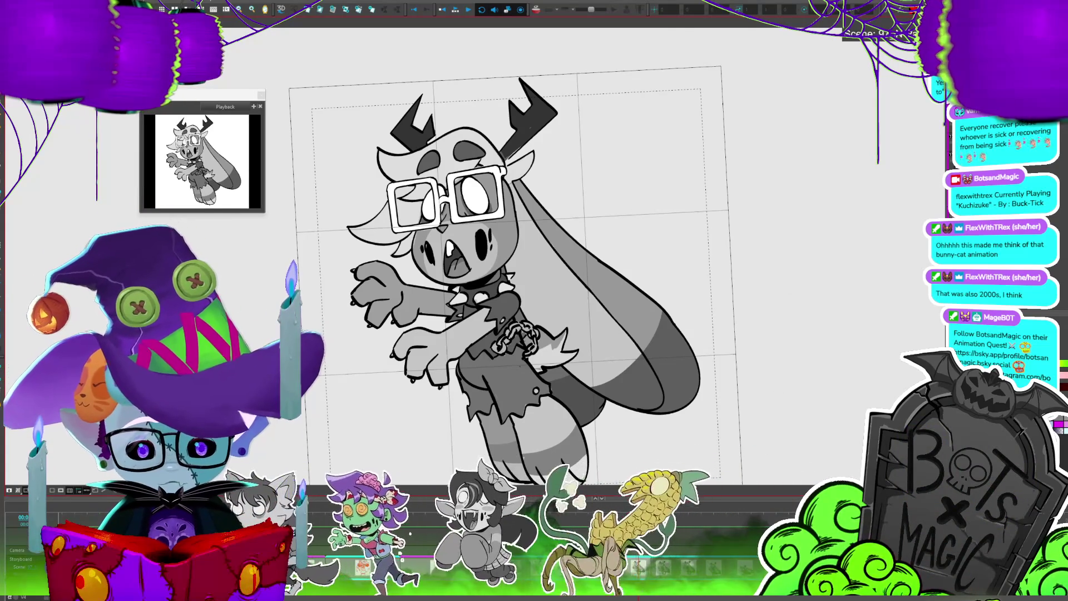
Review the earlier and later poses, then select the right ear lobe
scroll(514, 272, down, 3)
scroll(534, 261, up, 3)
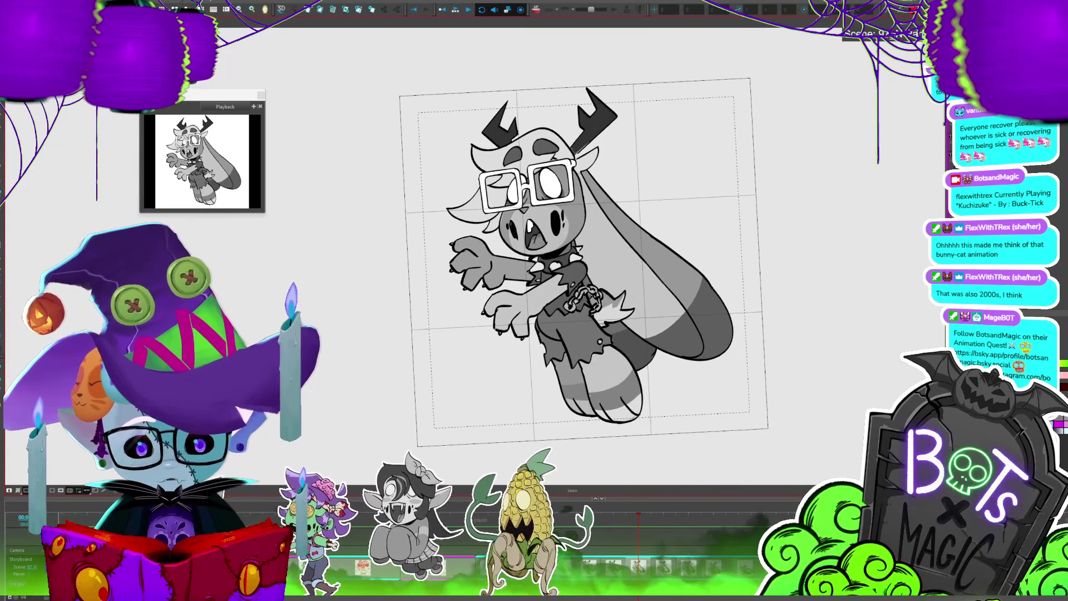
key(comma)
key(comma)
key(comma)
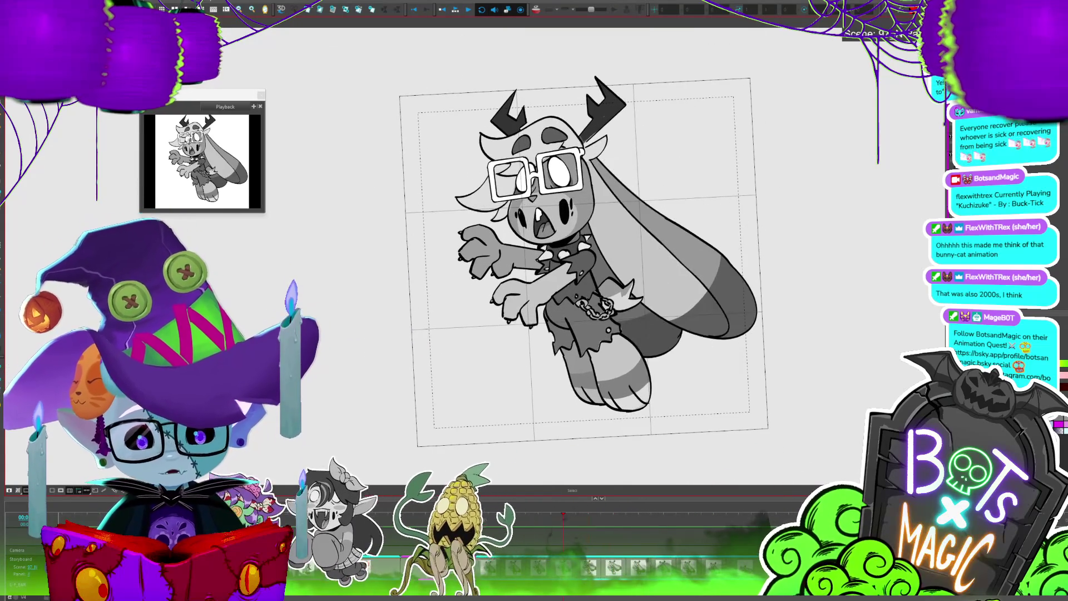
key(period)
key(period)
key(period)
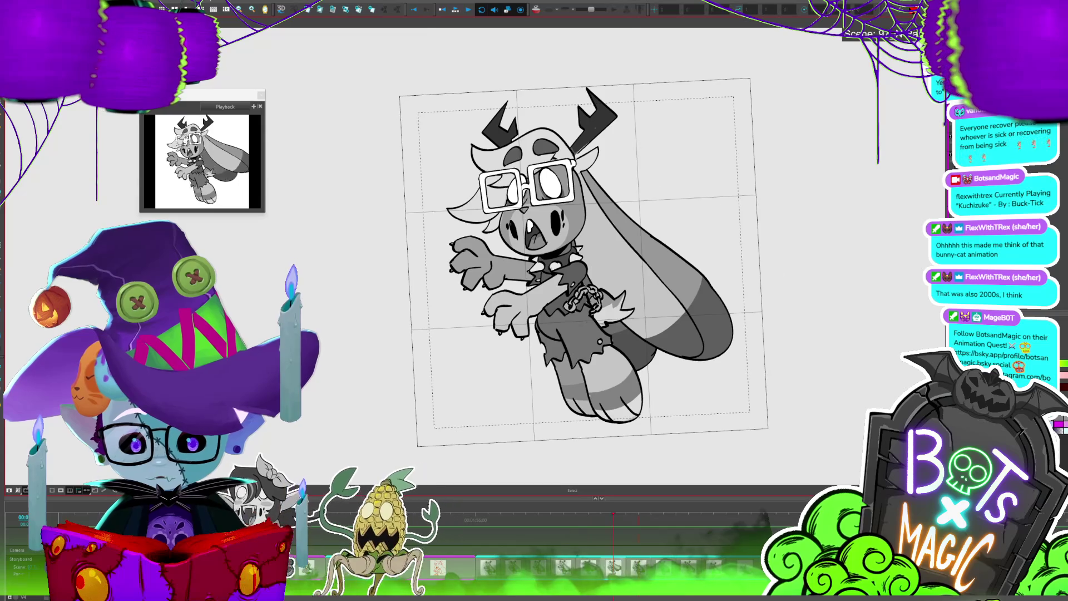
key(comma)
key(comma)
key(comma)
key(period)
key(period)
key(period)
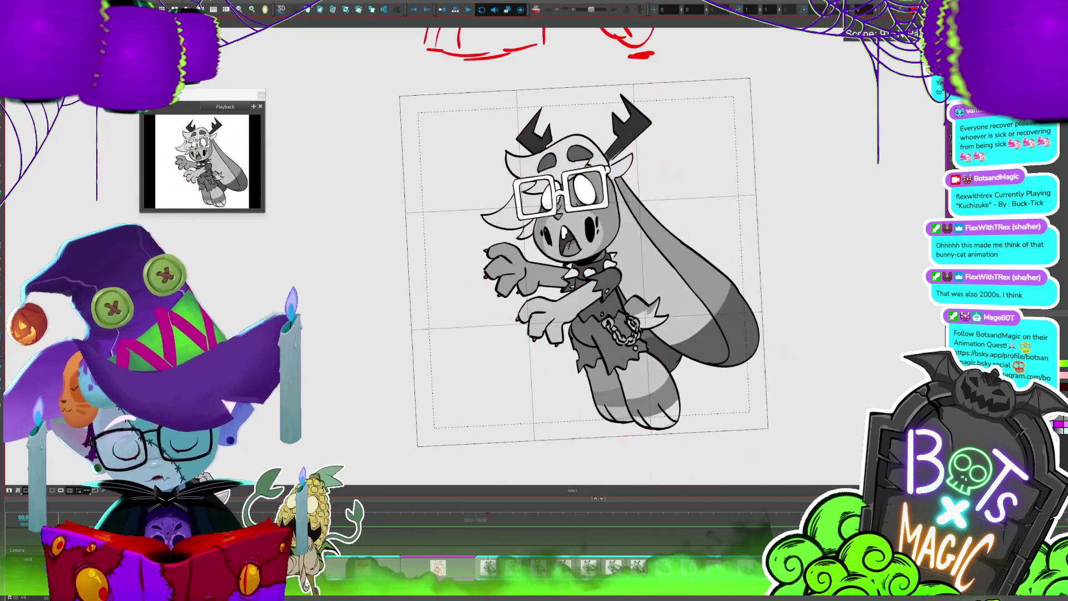
key(period)
key(period)
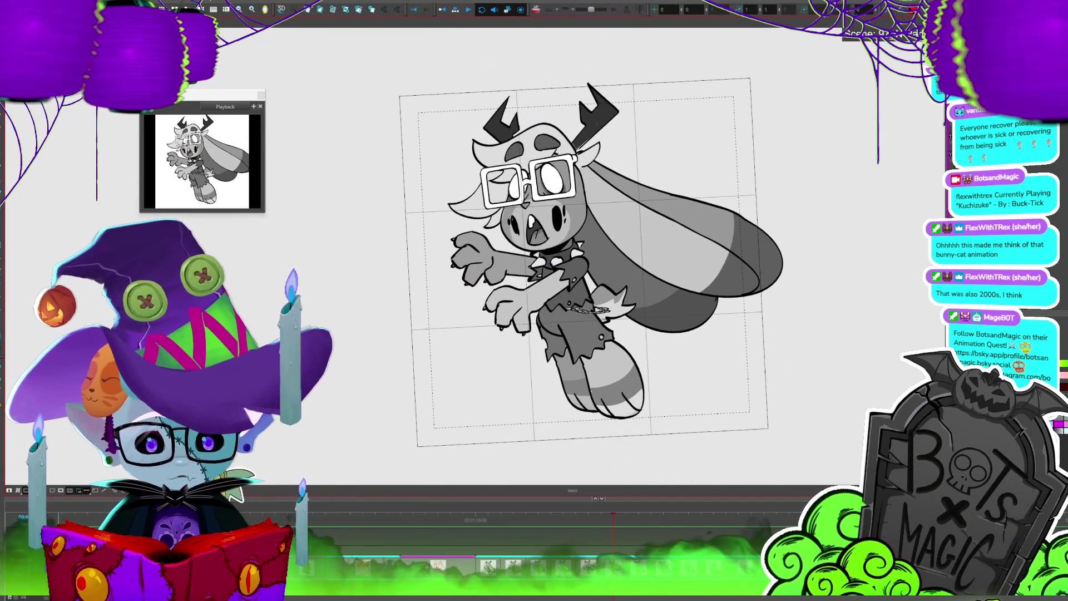
click(723, 334)
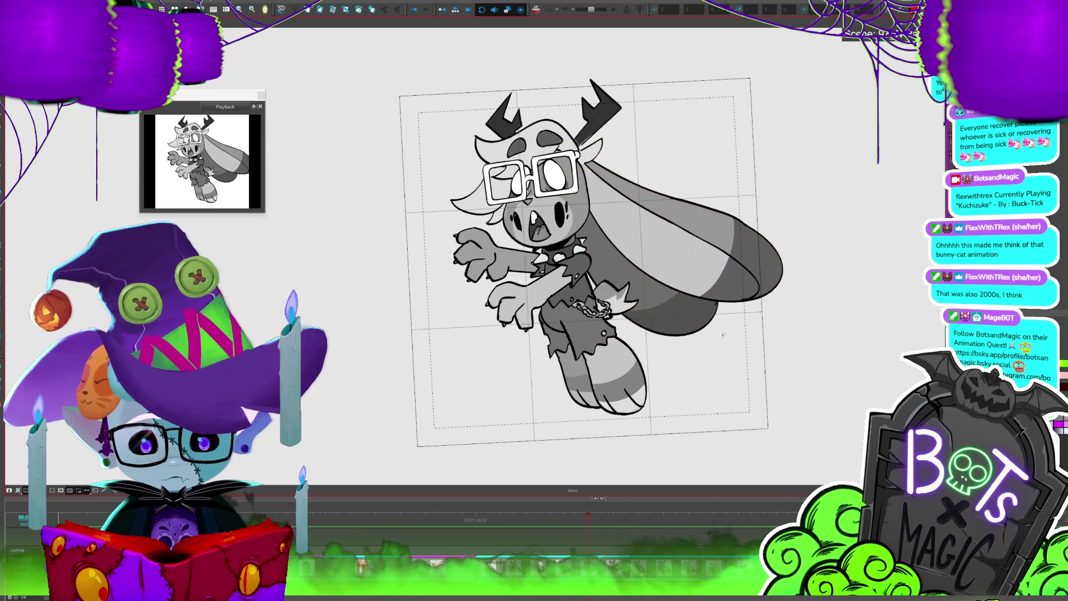
Select the right ear lobe on the following poses while flipping frames to preview the swing
key(period)
key(period)
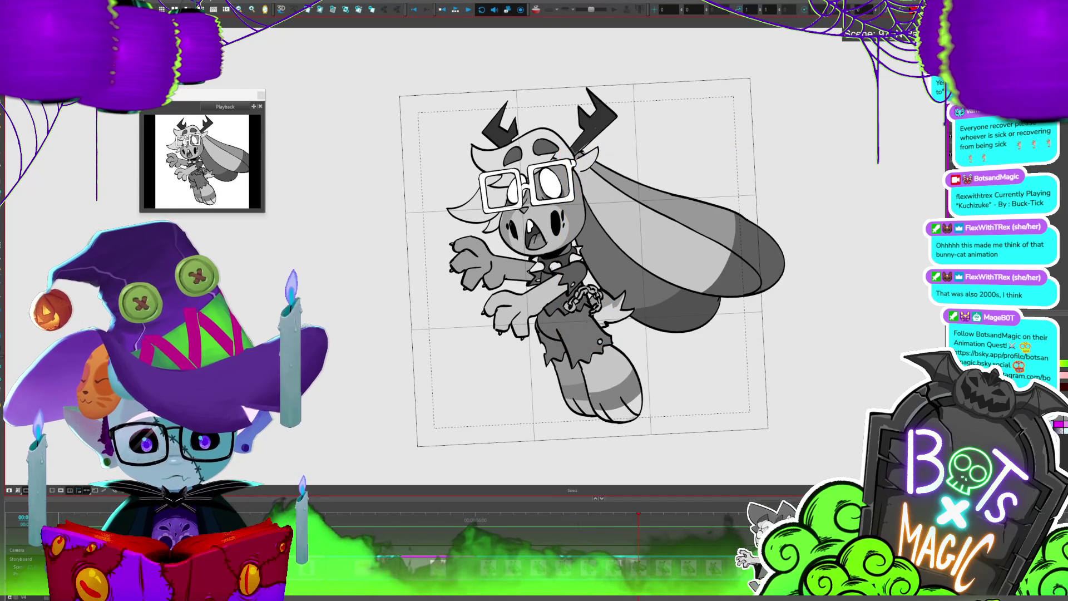
click(723, 328)
key(comma)
key(comma)
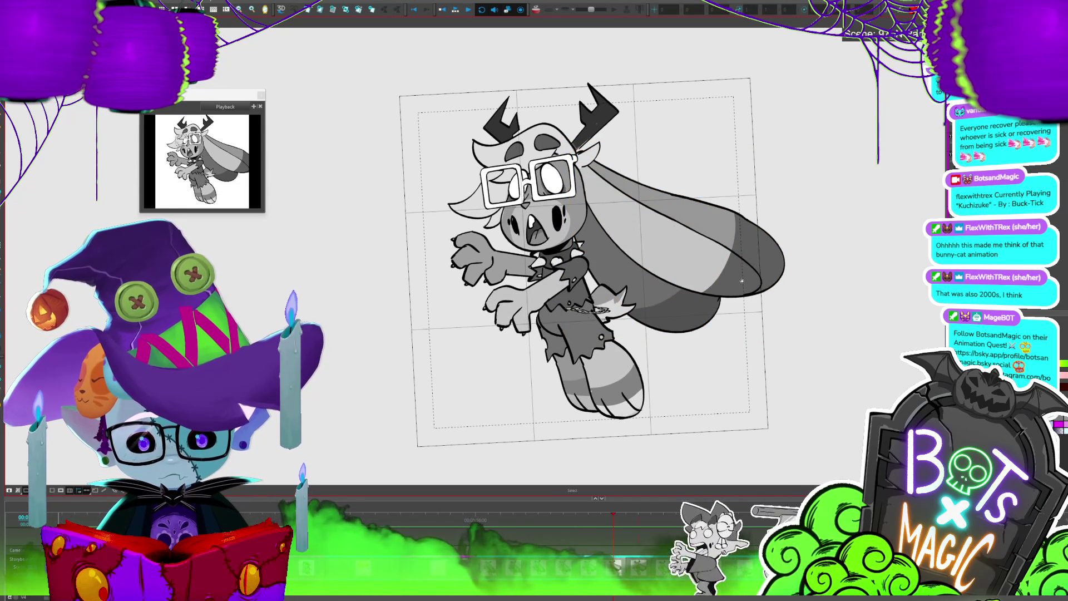
key(period)
key(period)
click(741, 280)
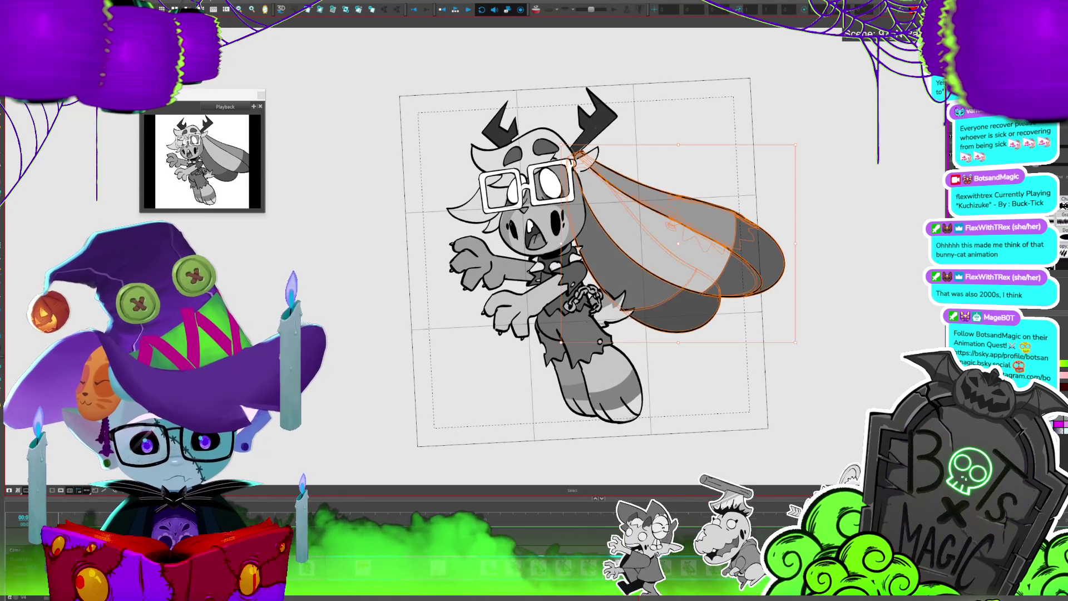
key(period)
Stretch the ear lobe slightly to the right and review the swing across frames
key(period)
key(comma)
key(comma)
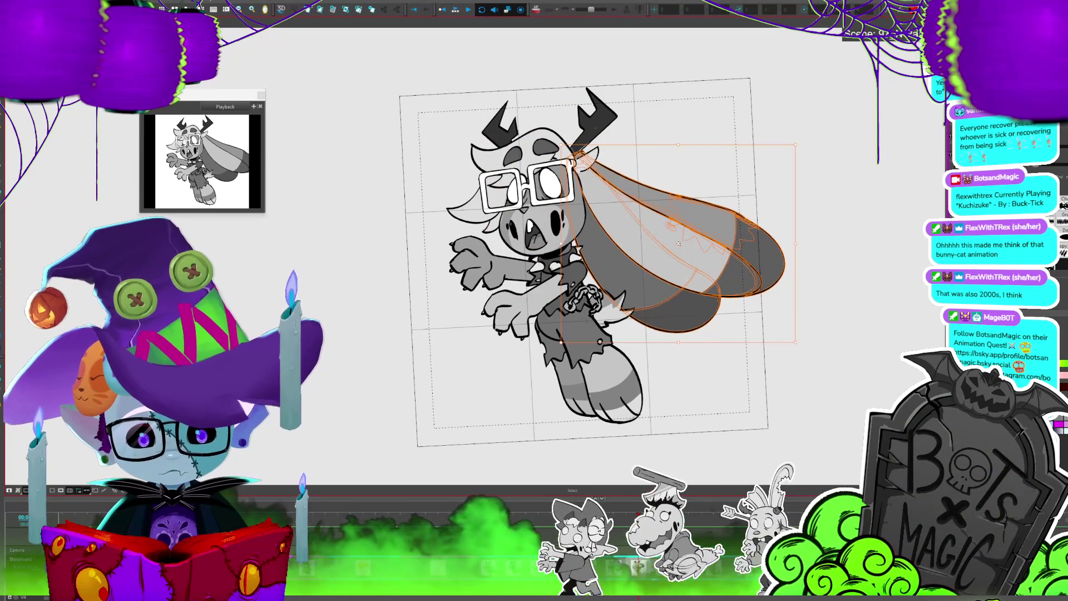
drag(795, 243, 806, 207)
key(period)
key(comma)
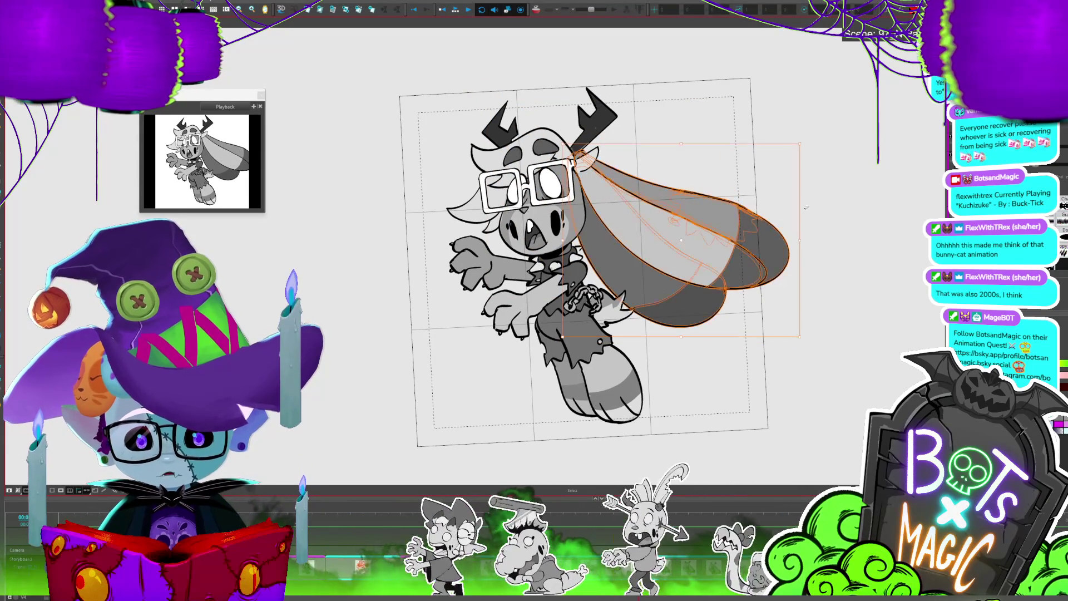
key(period)
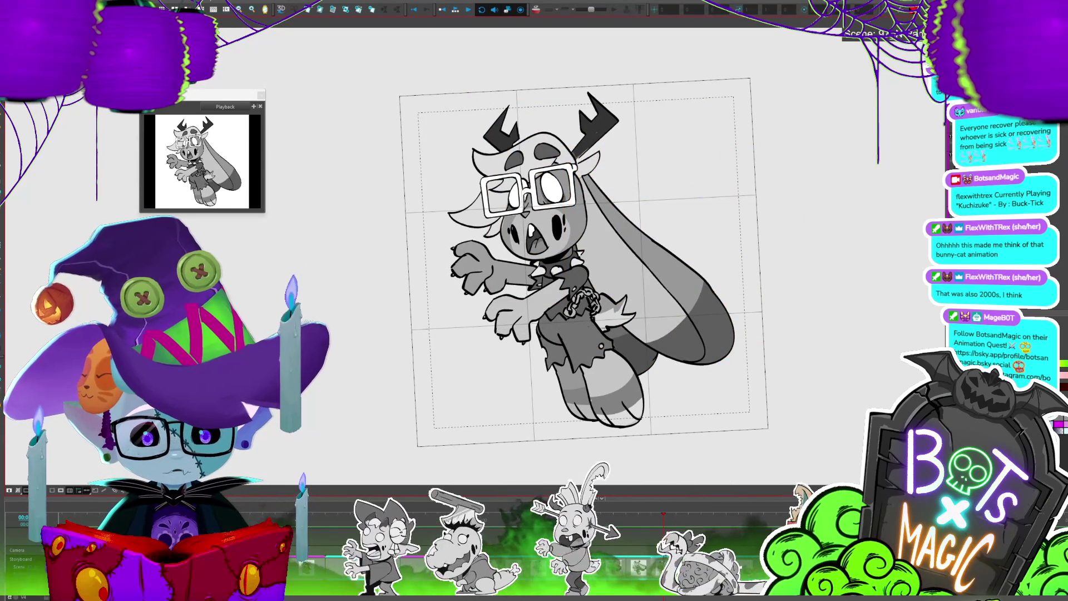
key(period)
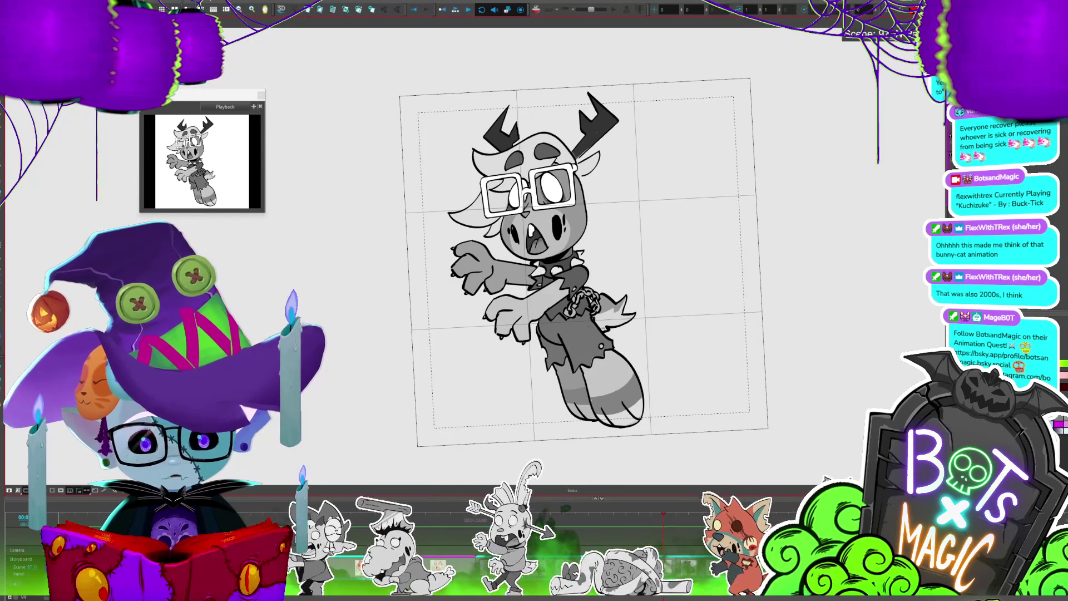
key(period)
key(period)
key(period)
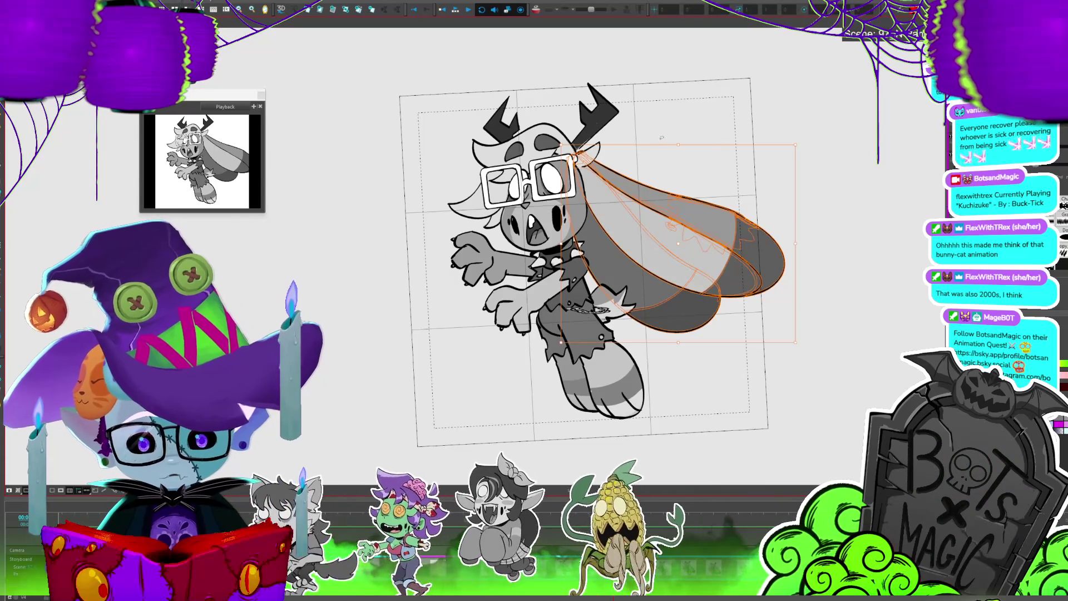
Try deleting the long ear shape twice, restoring it each time with undo
click(713, 210)
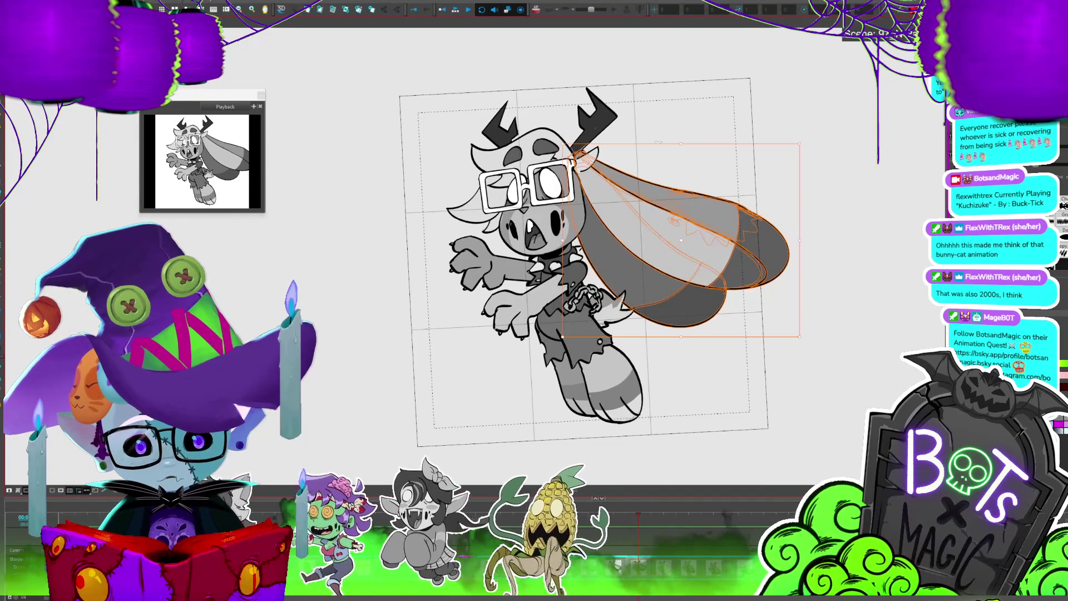
key(Delete)
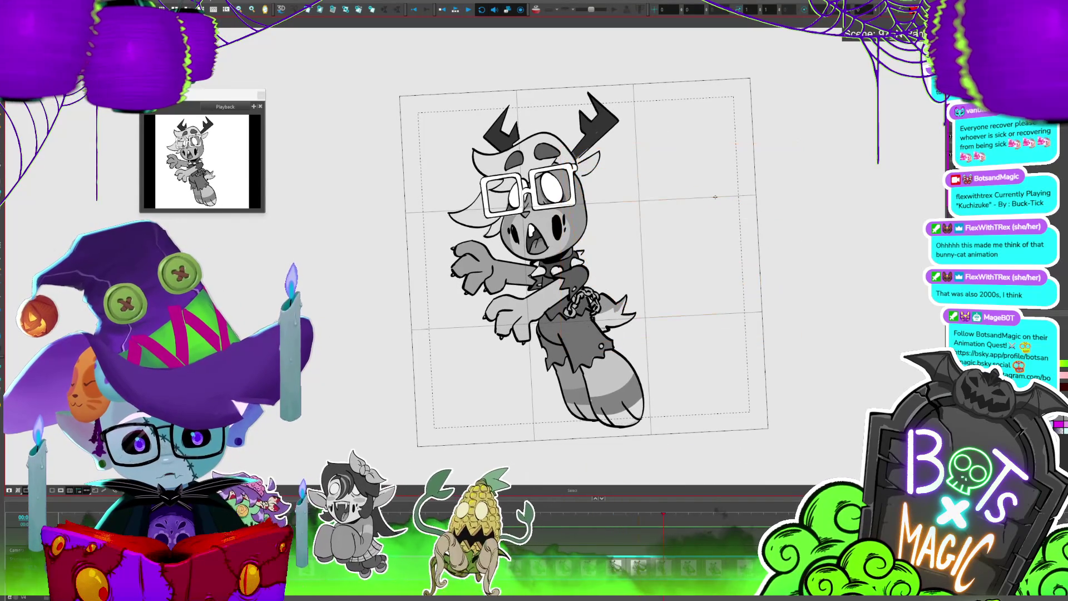
key(ctrl+z)
click(695, 250)
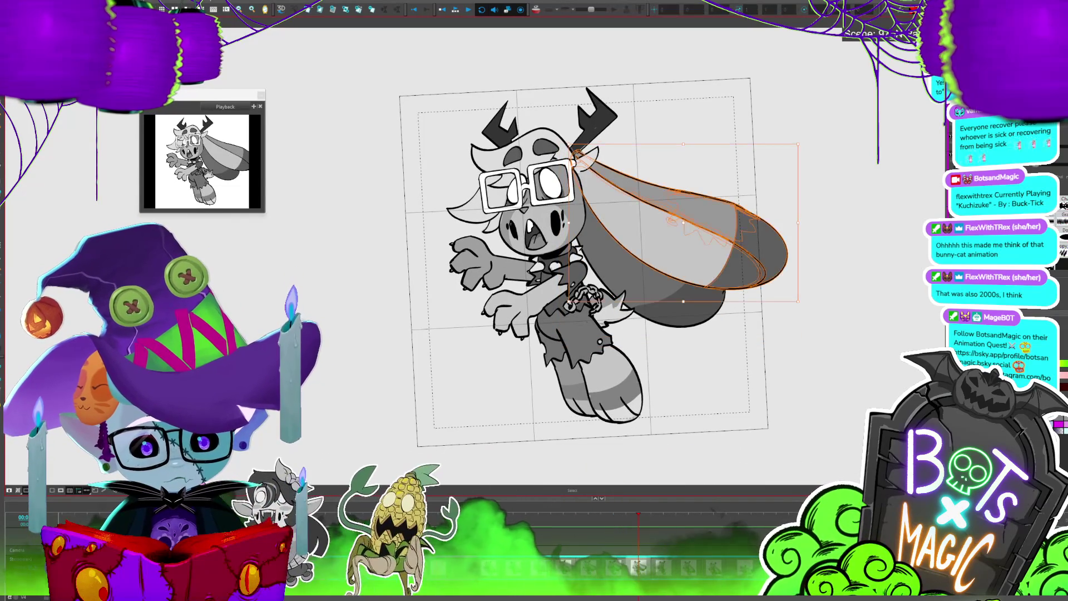
key(Delete)
key(ctrl+z)
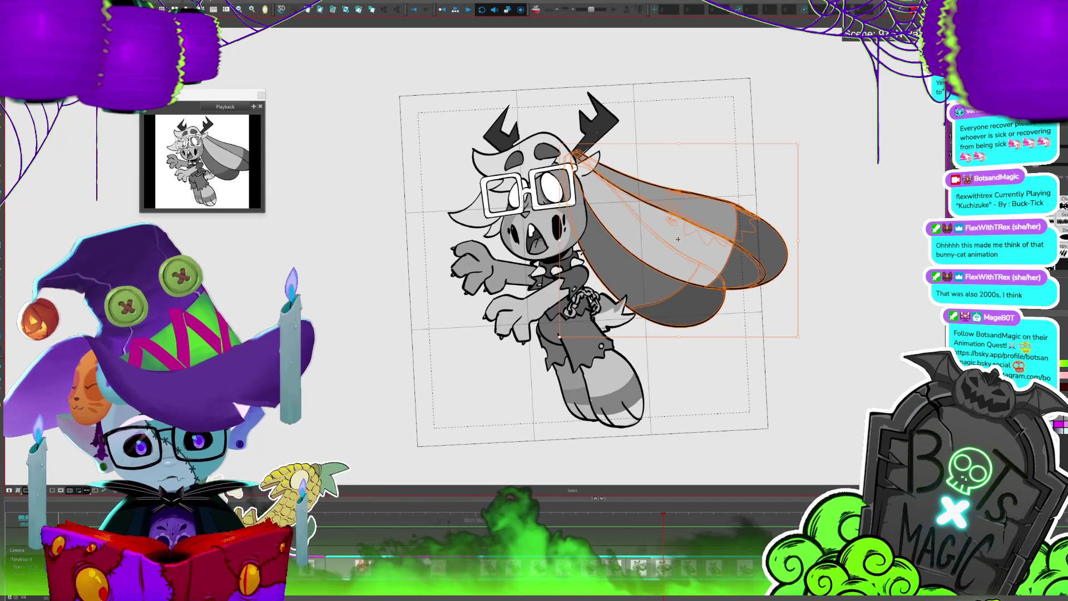
Deselect the trailing ear and undo back to the earlier ear version, redoing one step
click(804, 138)
key(ctrl+z)
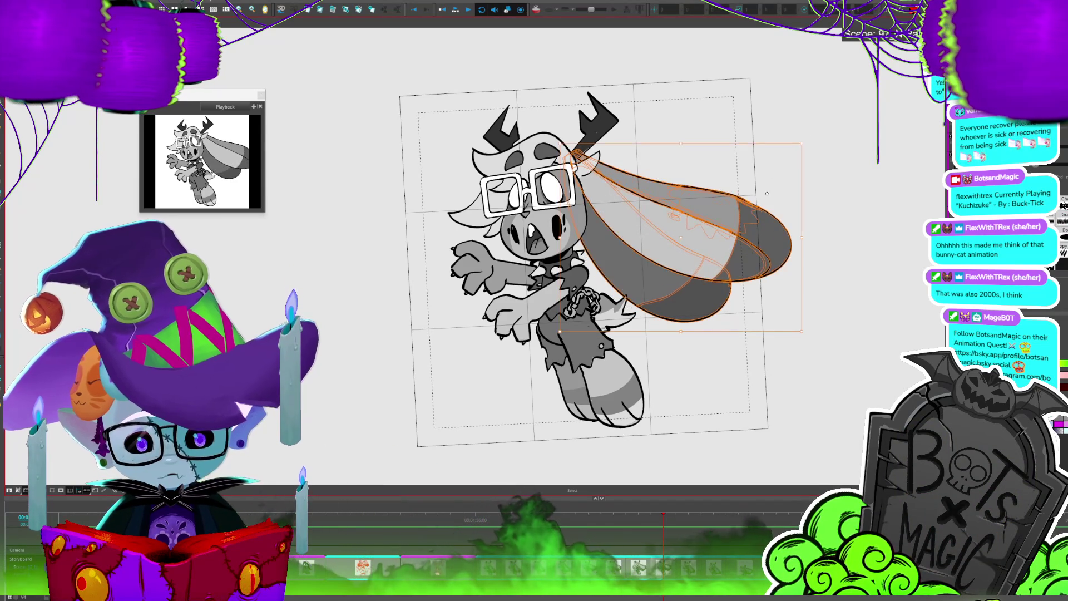
key(ctrl+z)
key(ctrl+z)
key(ctrl+z)
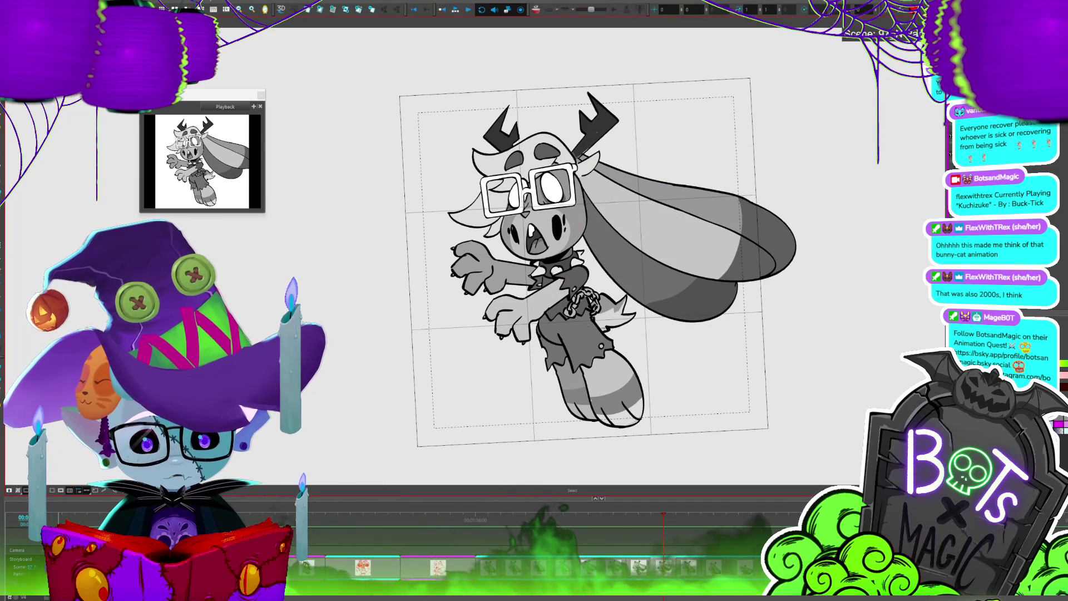
key(ctrl+z)
key(ctrl+z)
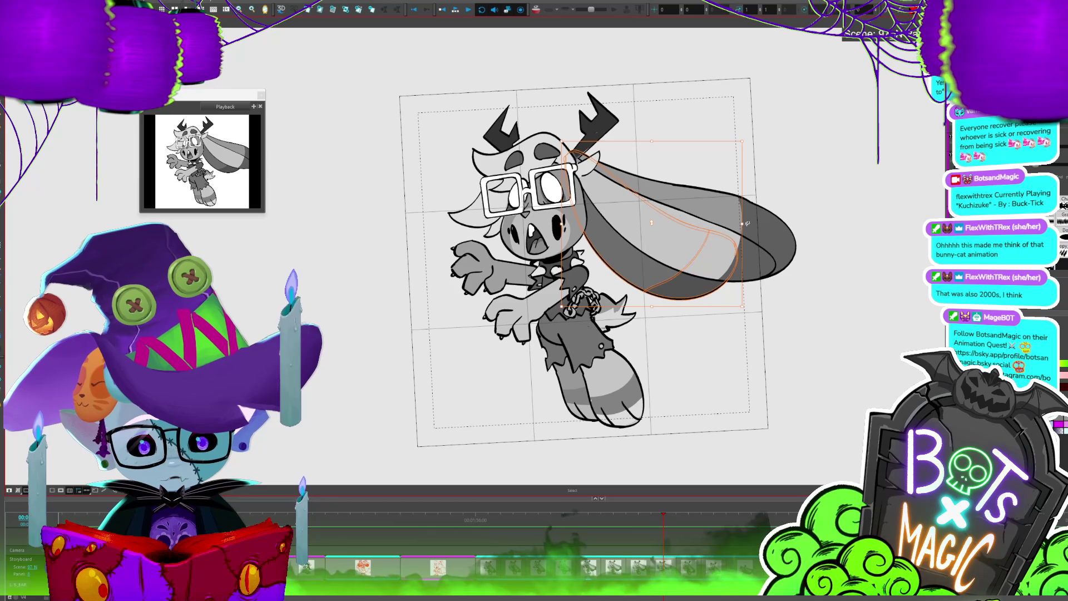
key(ctrl+z)
key(ctrl+z)
key(ctrl+z)
key(ctrl+z)
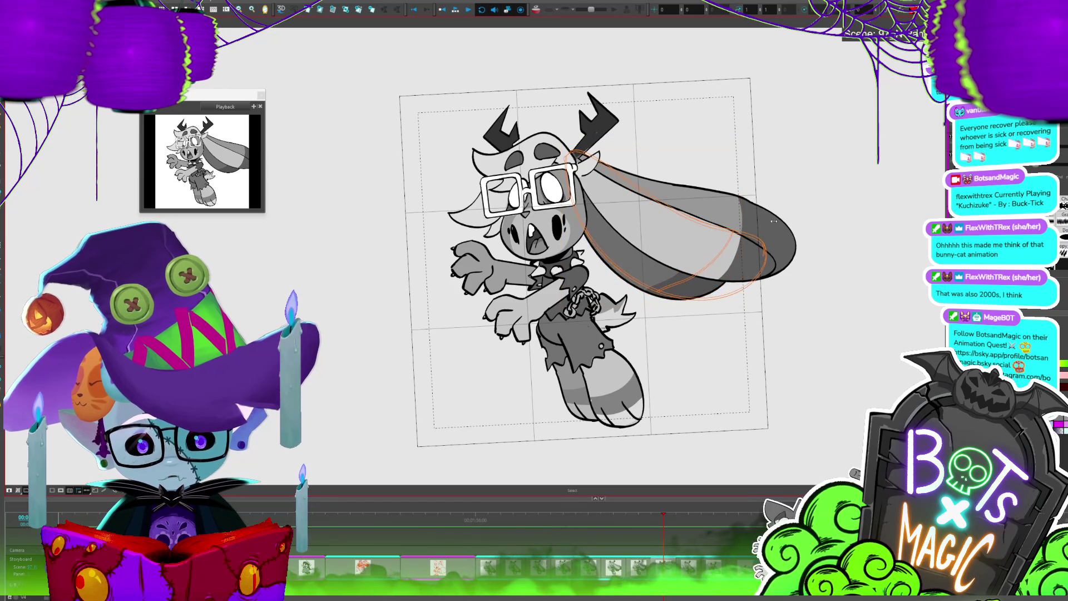
key(ctrl+z)
key(ctrl+z)
key(ctrl+z)
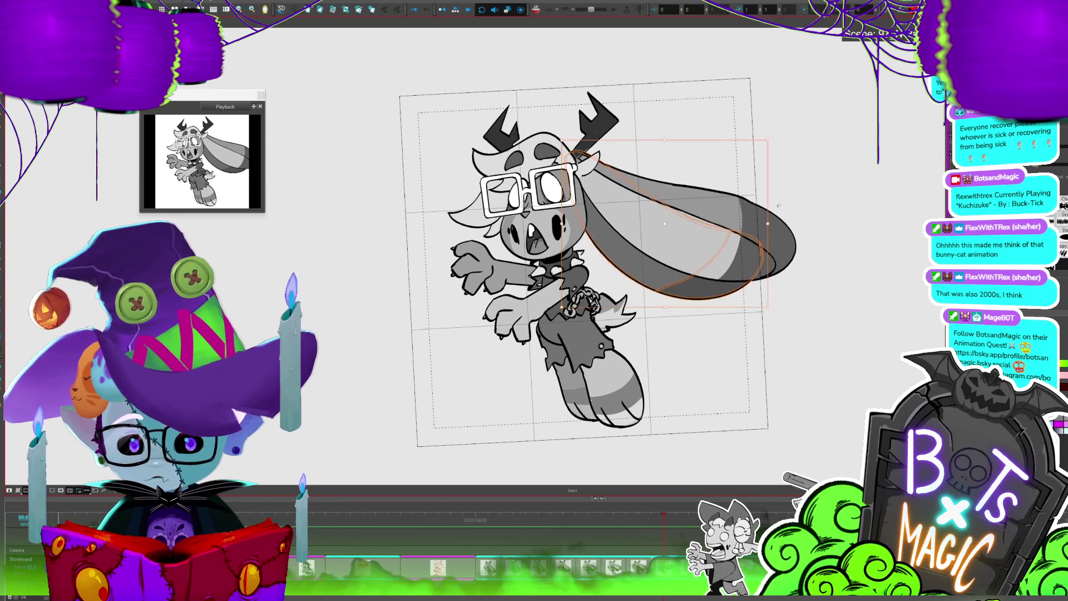
key(ctrl+z)
key(ctrl+z)
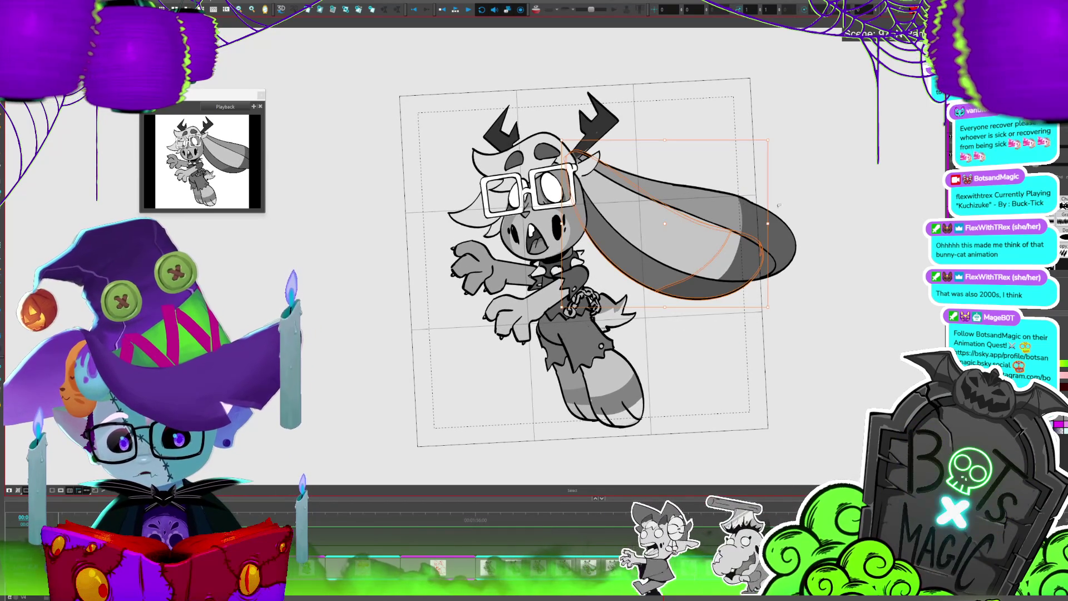
key(ctrl+z)
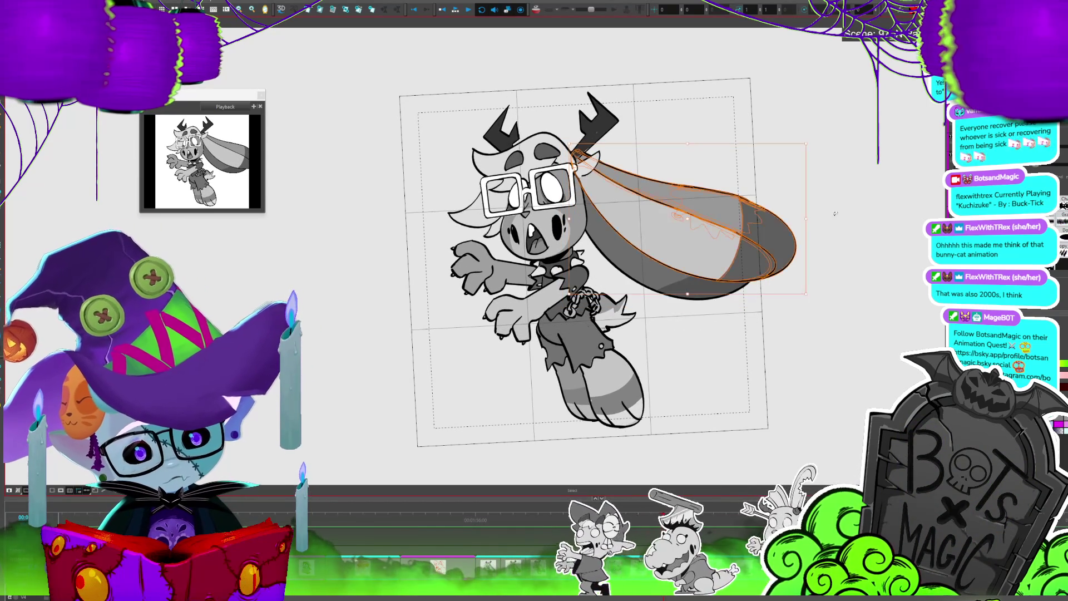
key(ctrl+z)
key(ctrl+z)
key(ctrl+z)
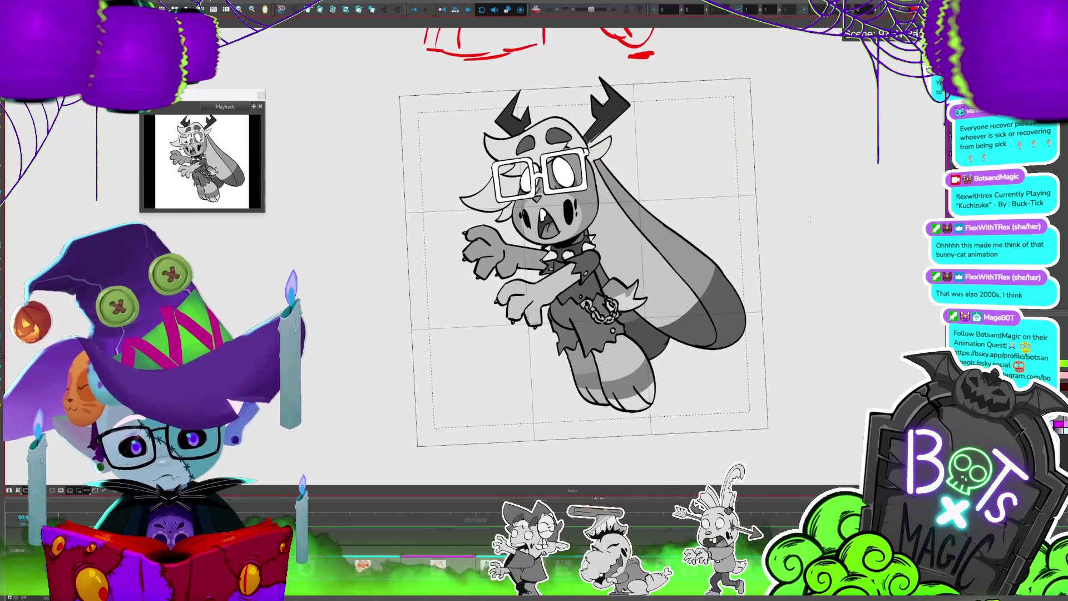
key(ctrl+shift+z)
key(ctrl+shift+z)
key(ctrl+shift+z)
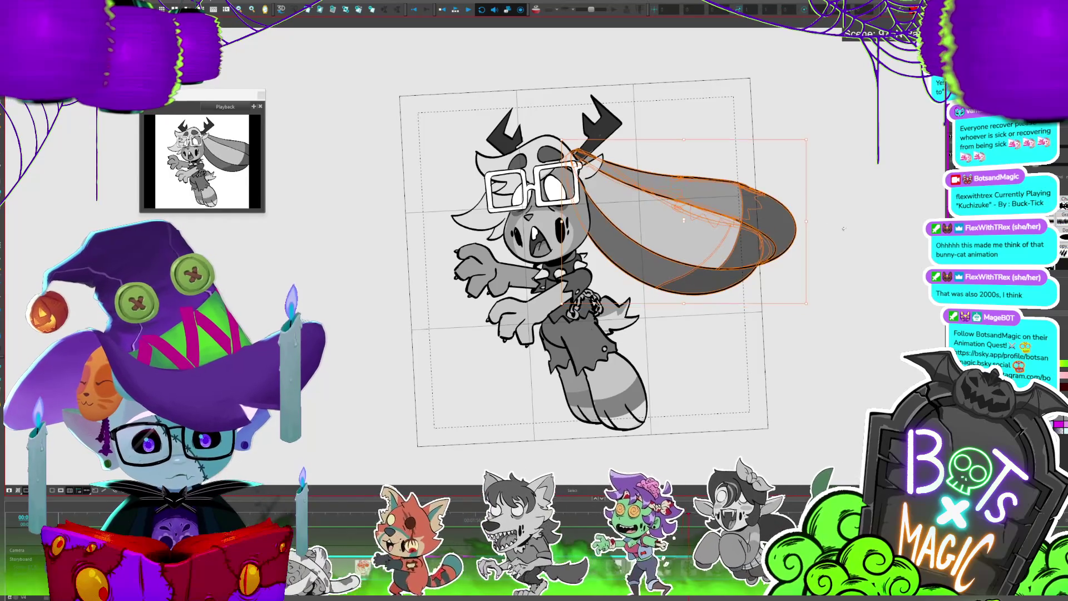
Stretch the ear shape slightly wider to the right and check the neighbouring drawings
mouse_move(770, 221)
mouse_down()
mouse_move(768, 233)
mouse_move(776, 221)
mouse_up()
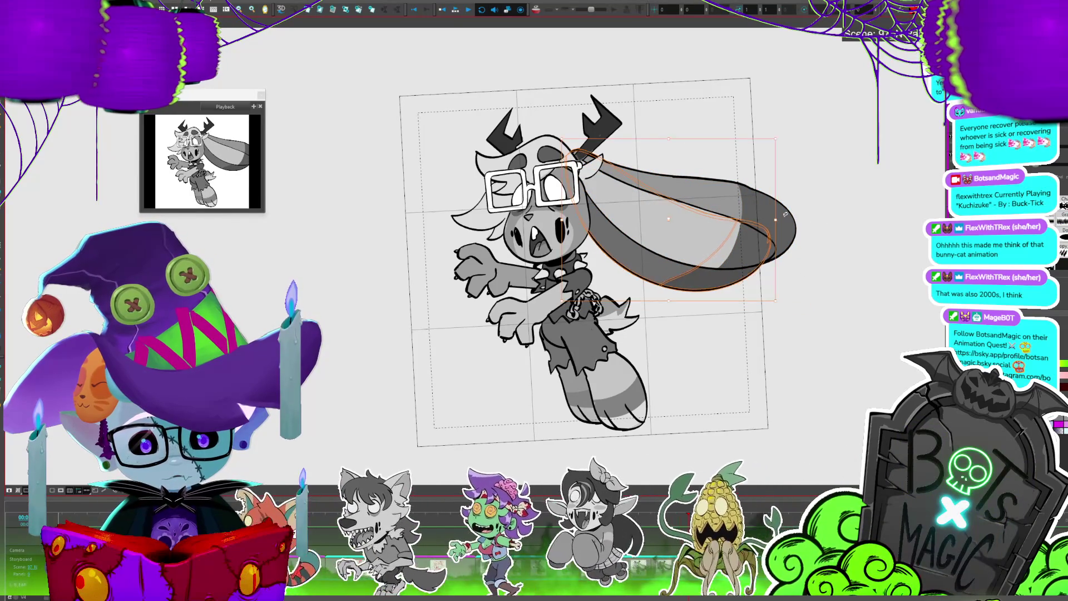
click(678, 208)
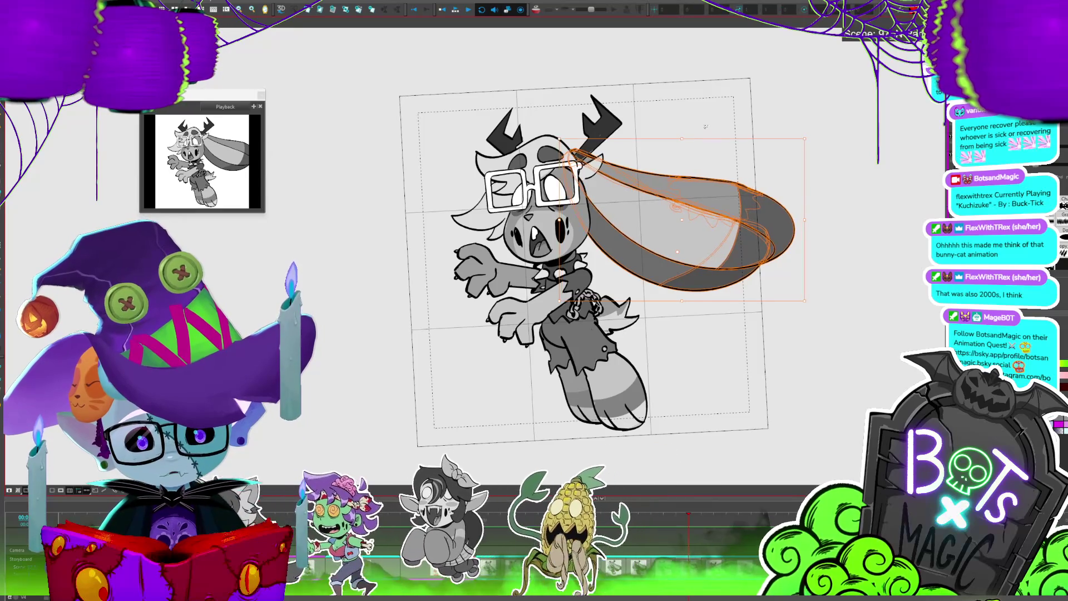
key(comma)
key(period)
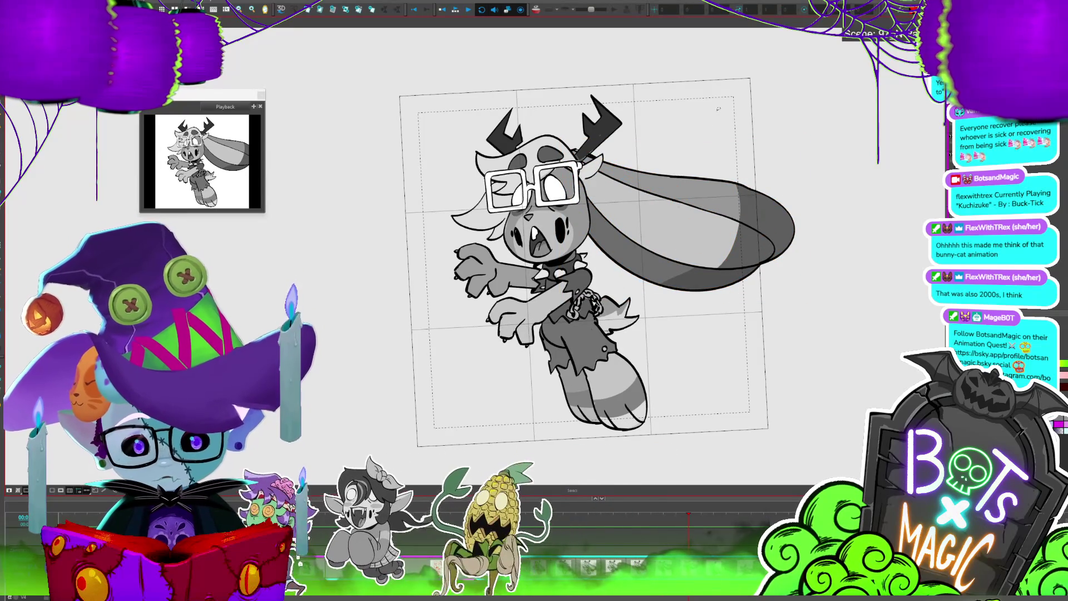
key(period)
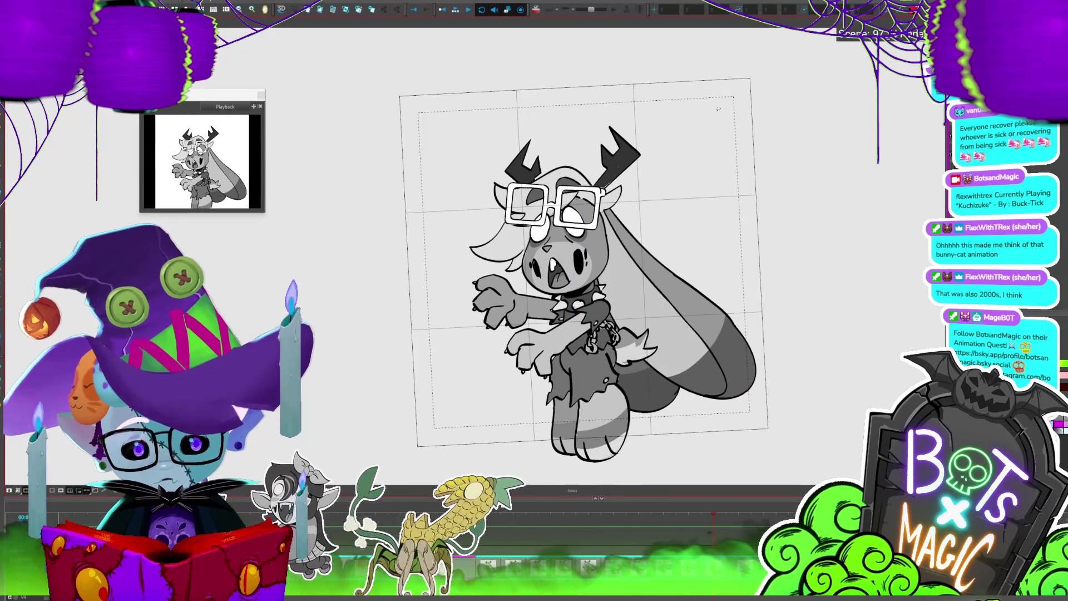
Compare neighbouring poses, then brush a short stroke beside the glasses near the ear
key(period)
key(comma)
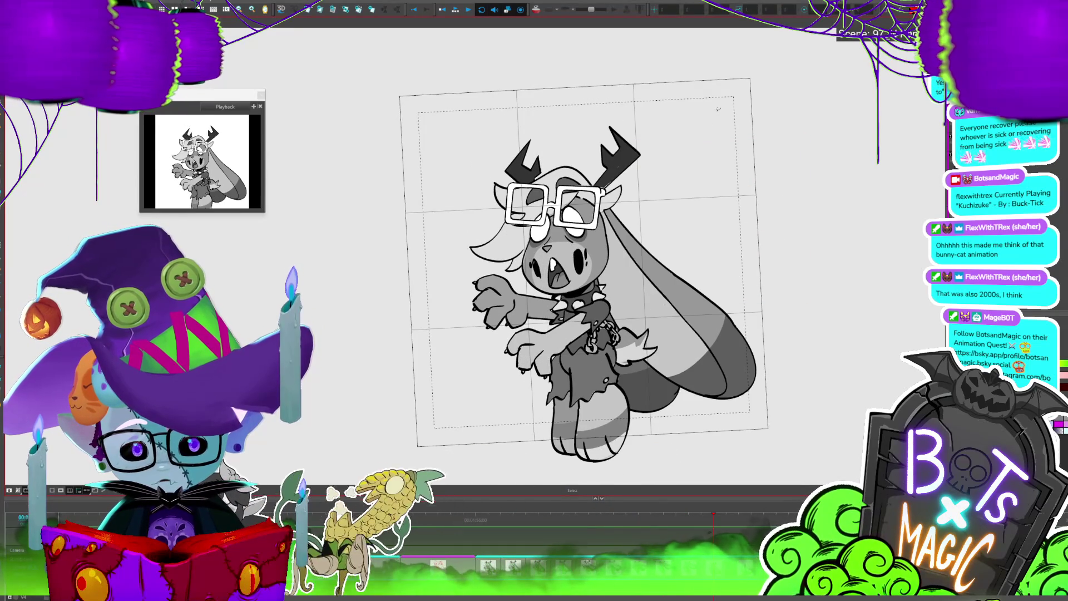
key(alt+i)
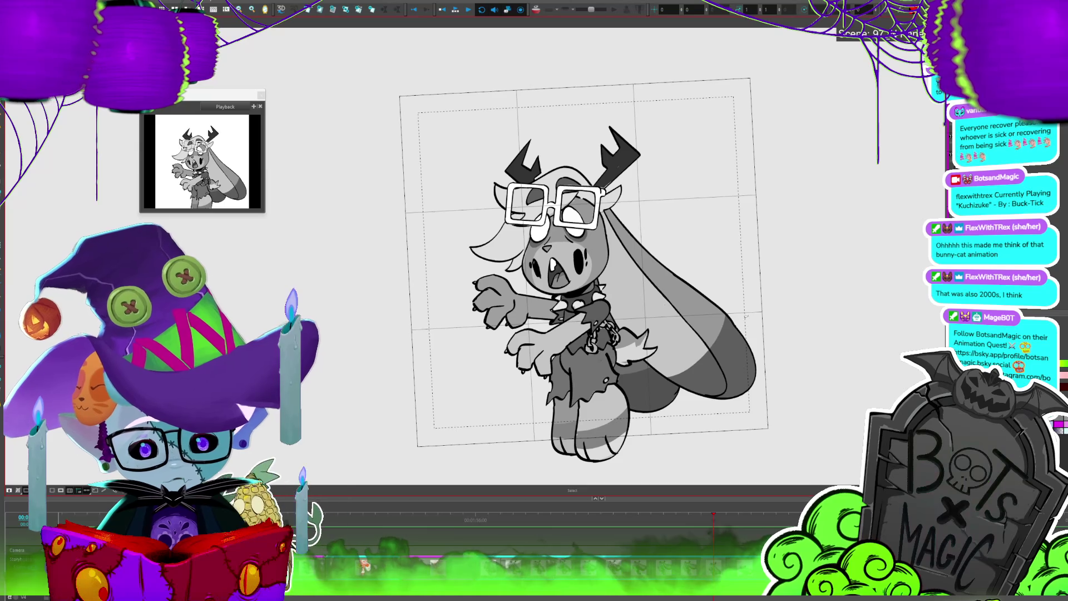
key(alt+b)
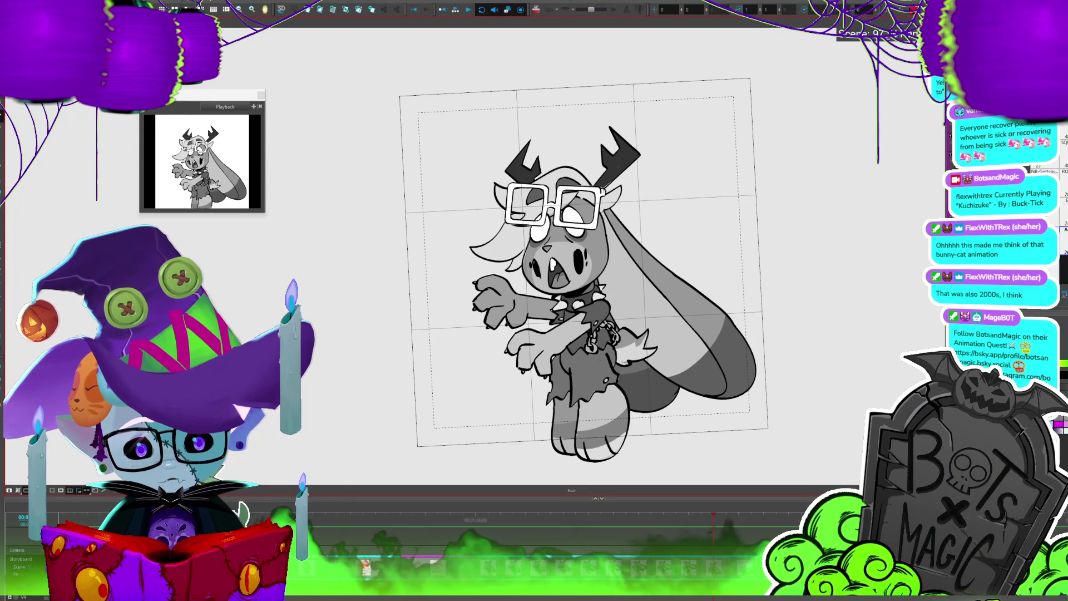
drag(604, 193, 724, 197)
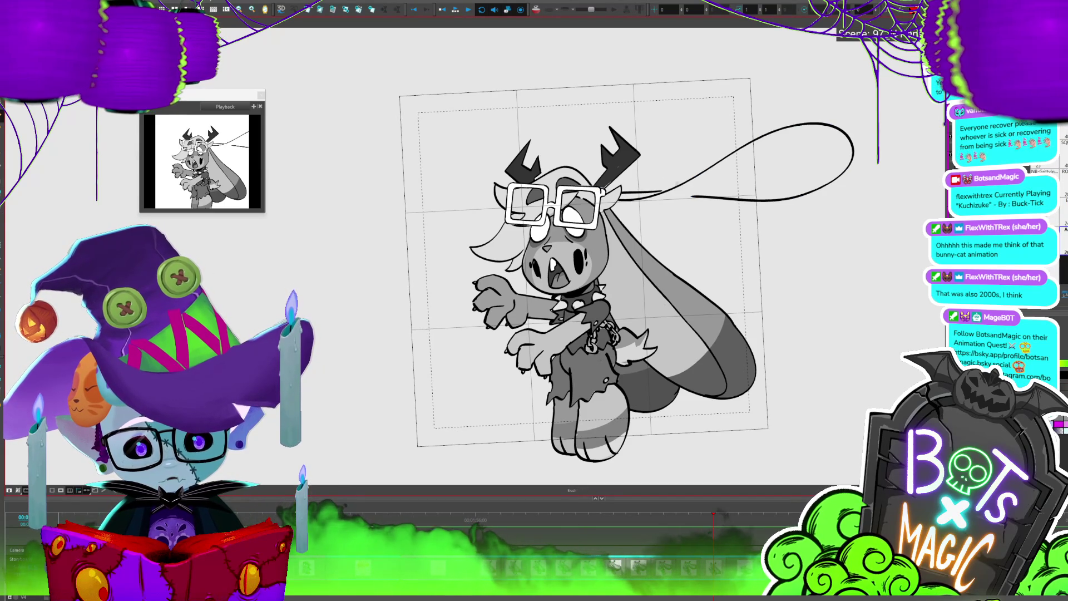
Select the thin ear streaks to the right of the head and reposition the view
key(alt+s)
click(689, 201)
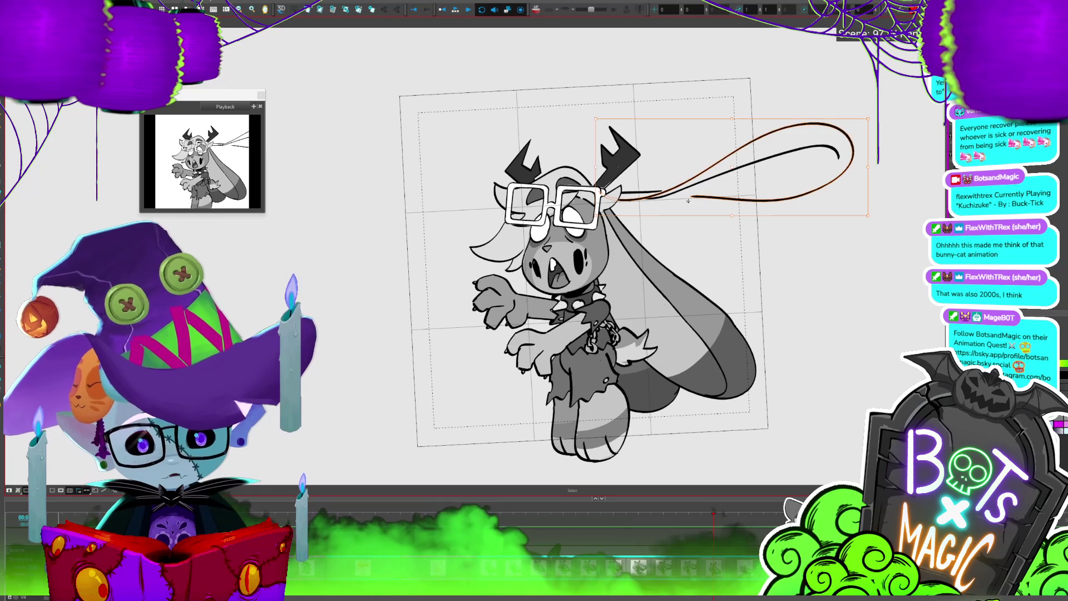
key(alt+t)
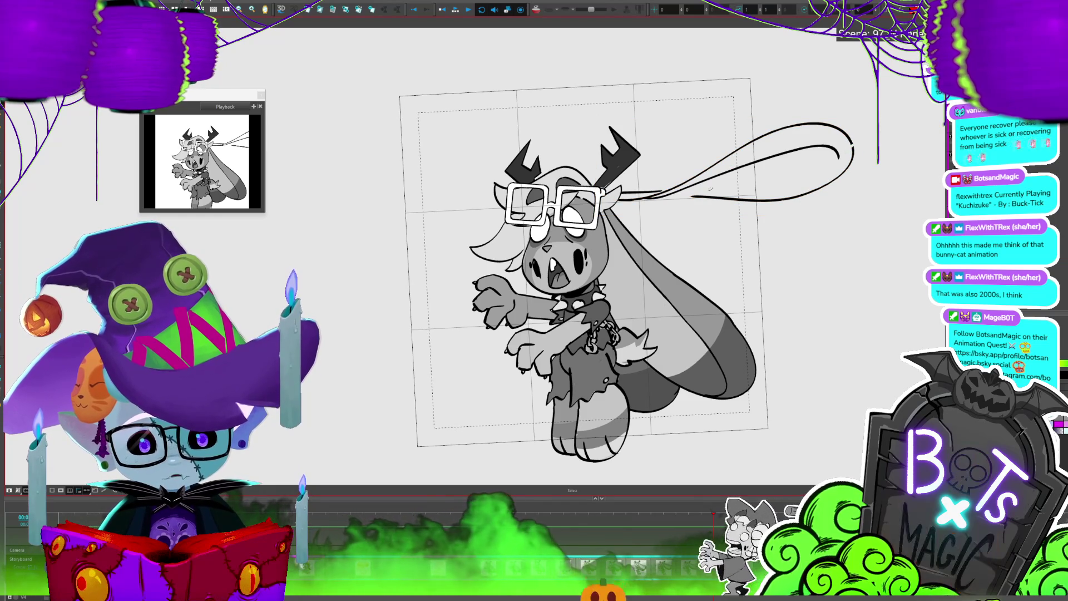
click(706, 195)
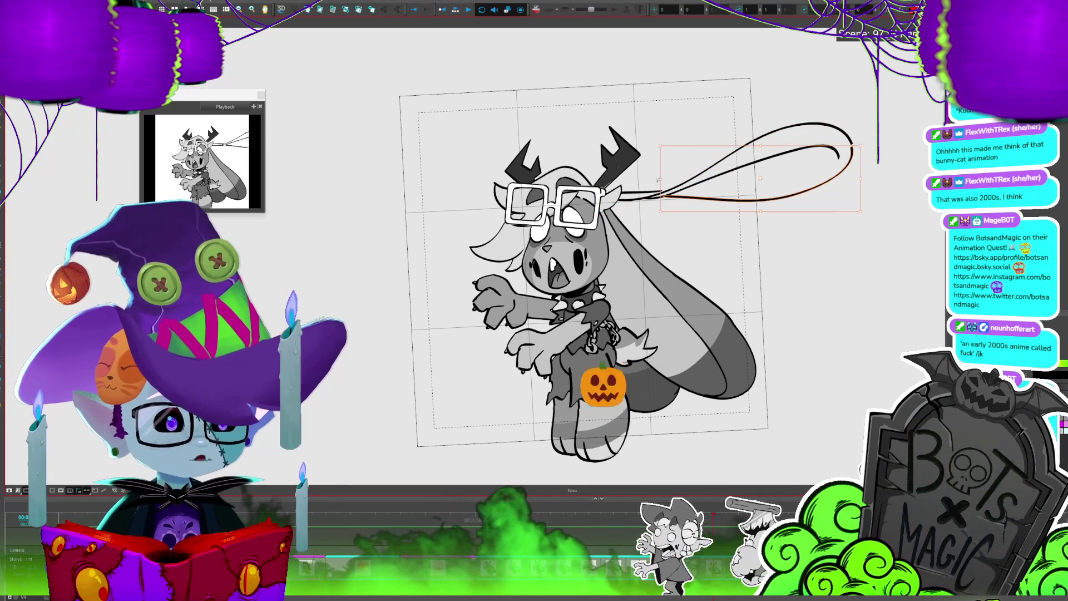
drag(658, 179, 623, 196)
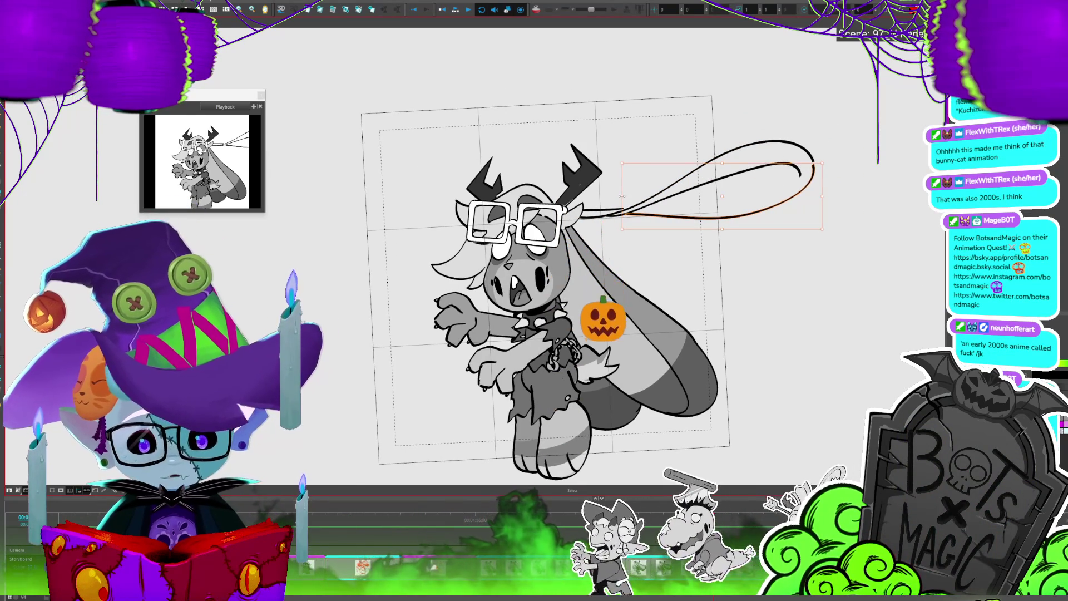
Draw a stroke joining the head to the streaks, then lasso the trailing streaks and preview frames
key(alt+b)
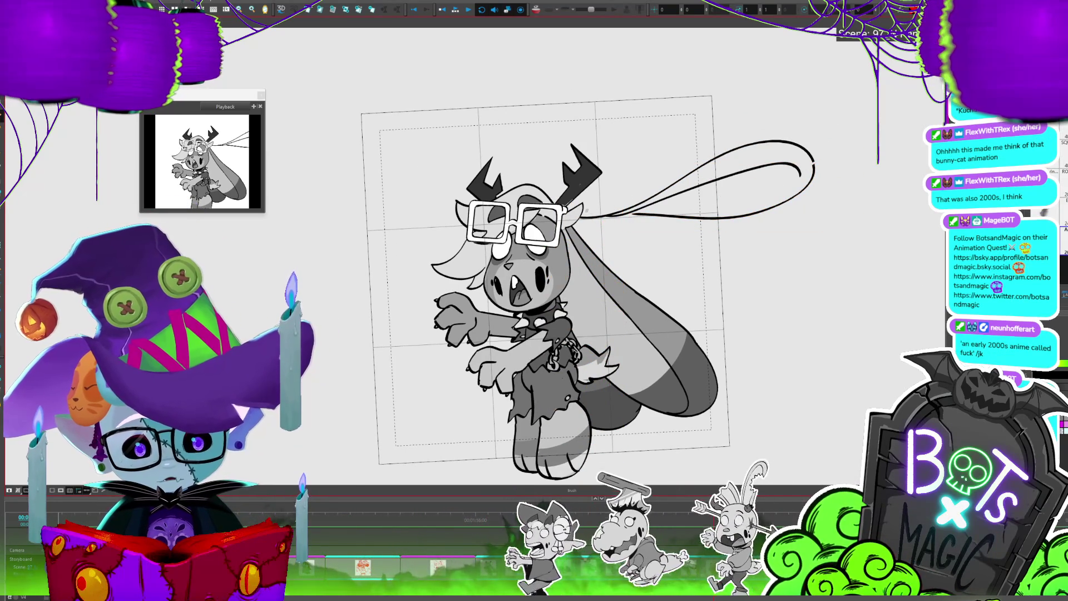
drag(584, 211, 616, 209)
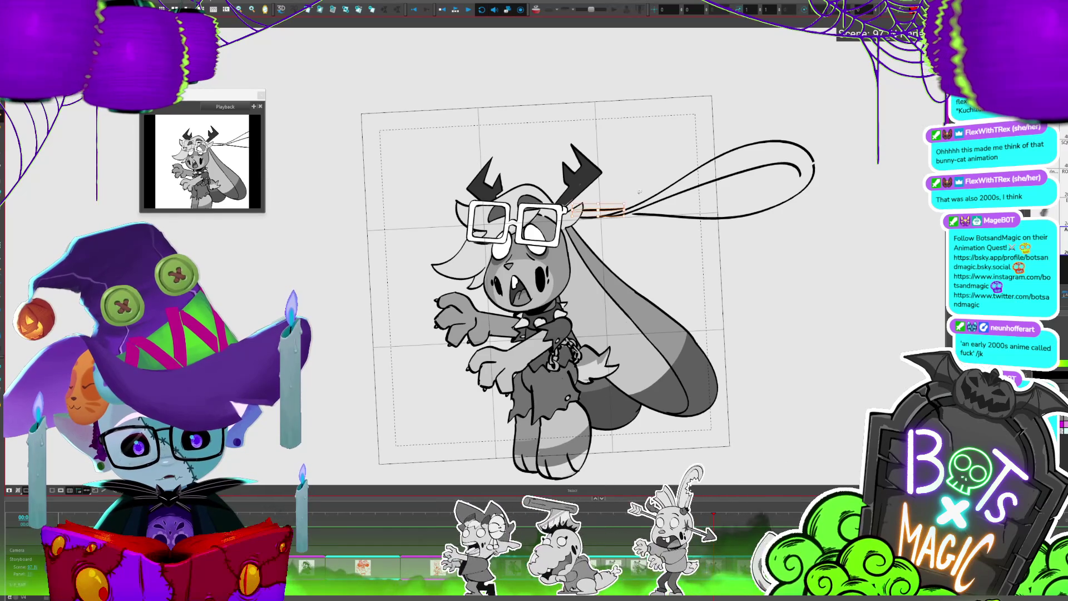
mouse_move(814, 129)
mouse_down()
mouse_move(617, 184)
mouse_move(717, 239)
mouse_up()
key(period)
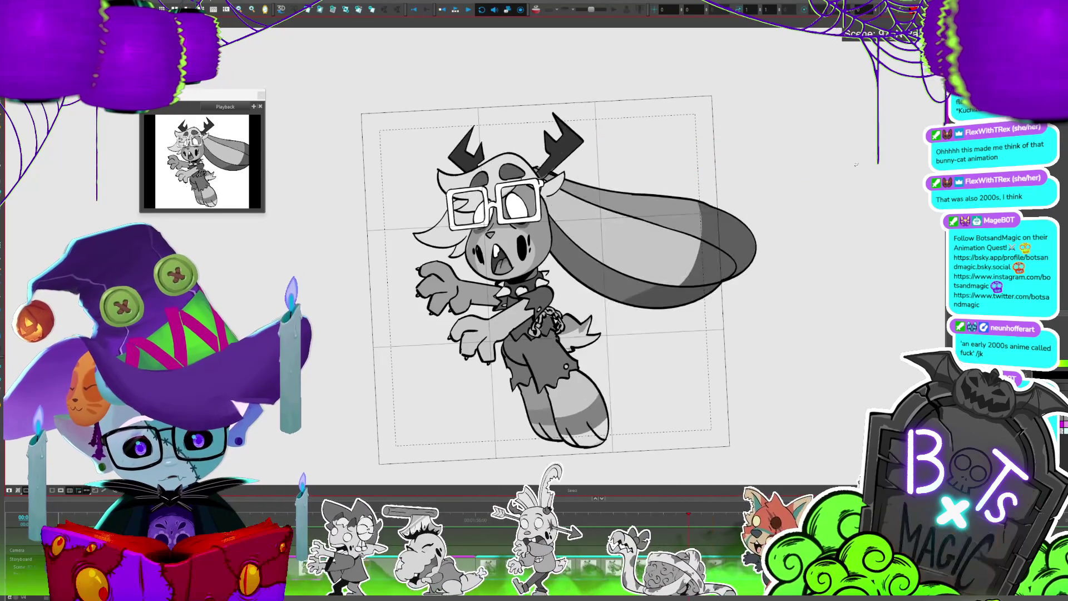
key(comma)
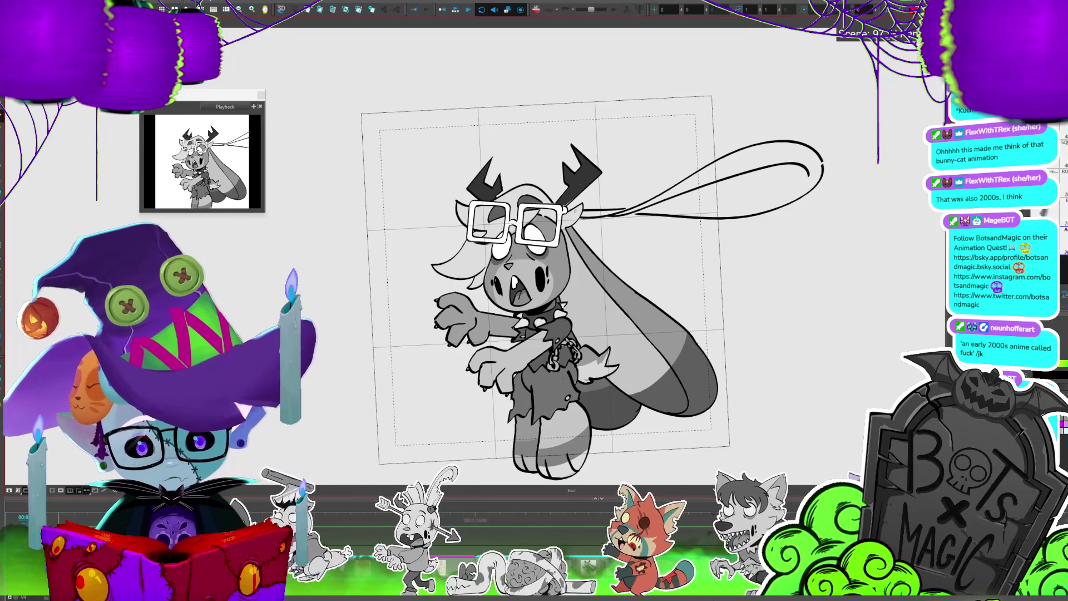
key(period)
Zoom in on the character and cut a piece off the base of the ear
key(2)
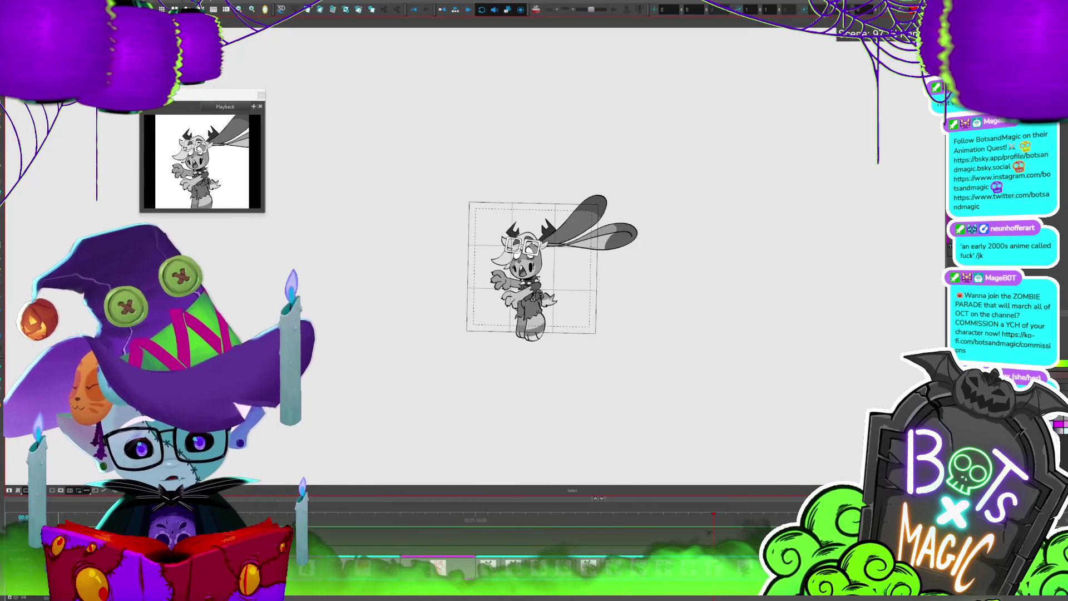
key(2)
key(2)
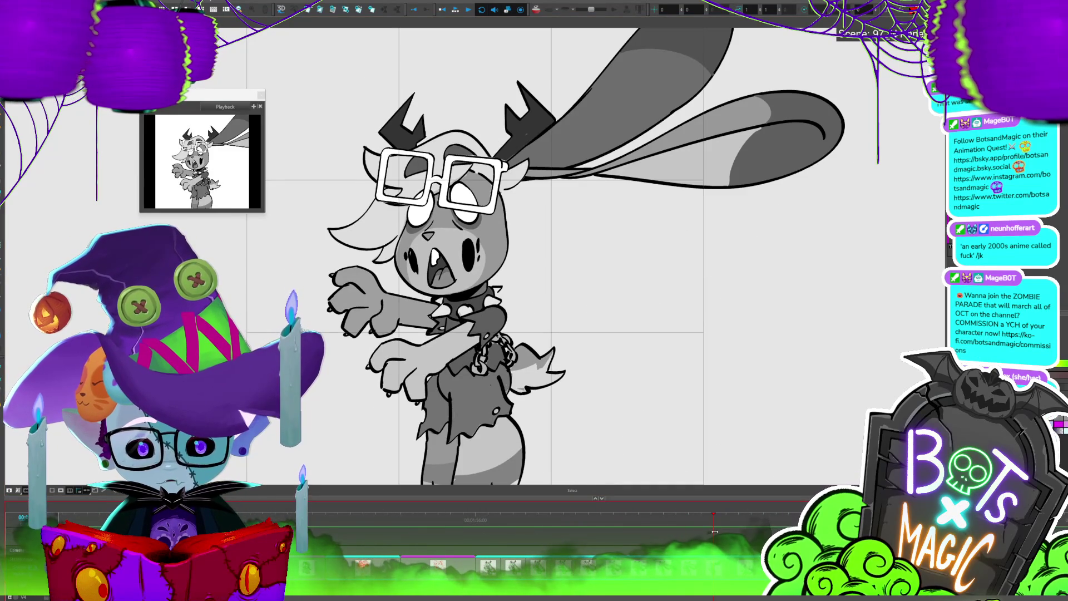
key(1)
key(1)
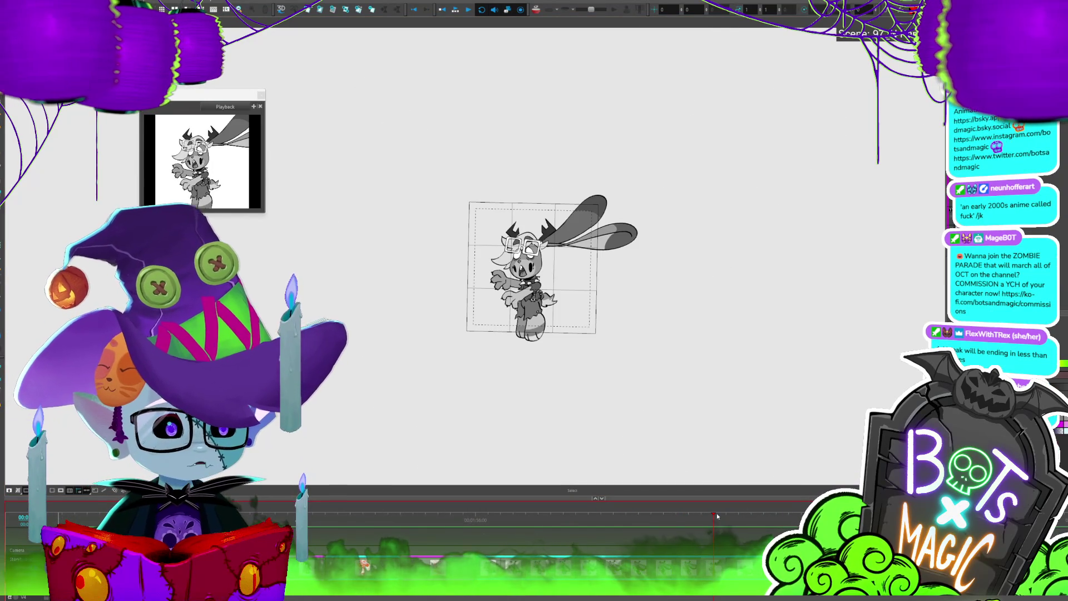
key(2)
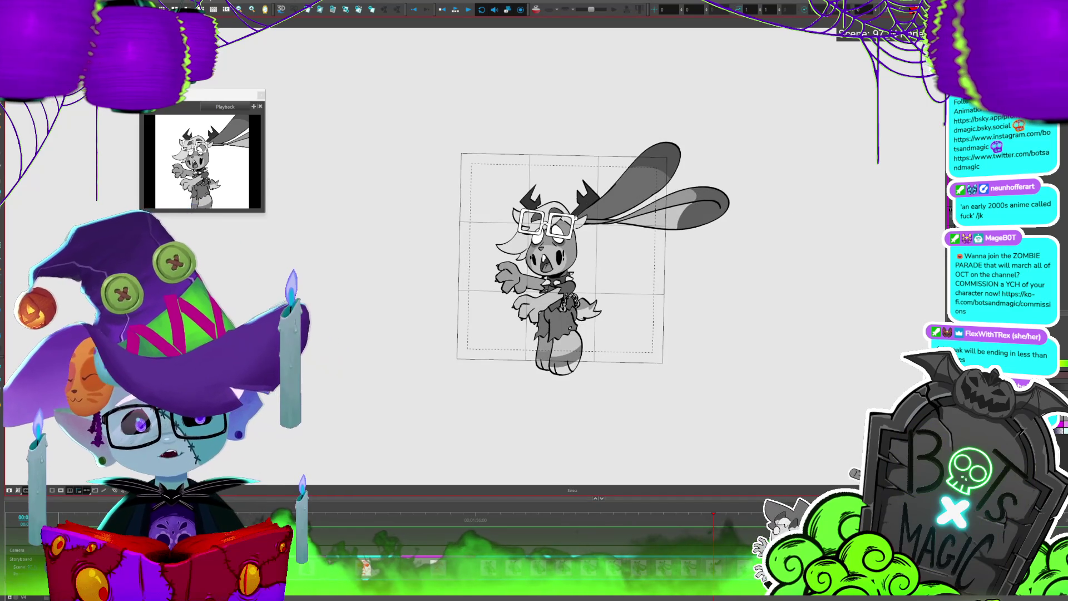
key(2)
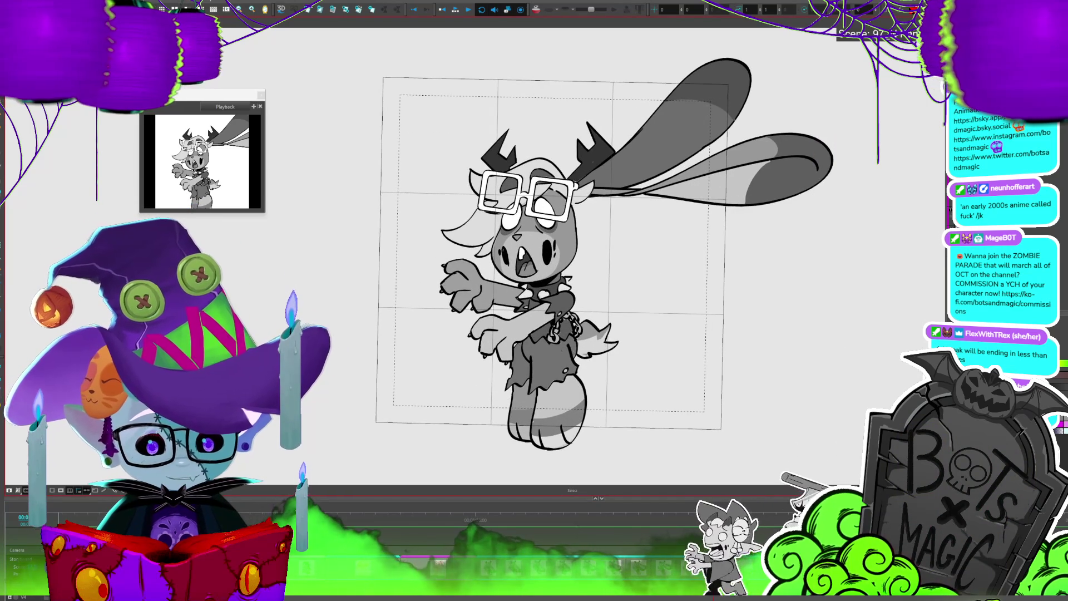
key(alt+t)
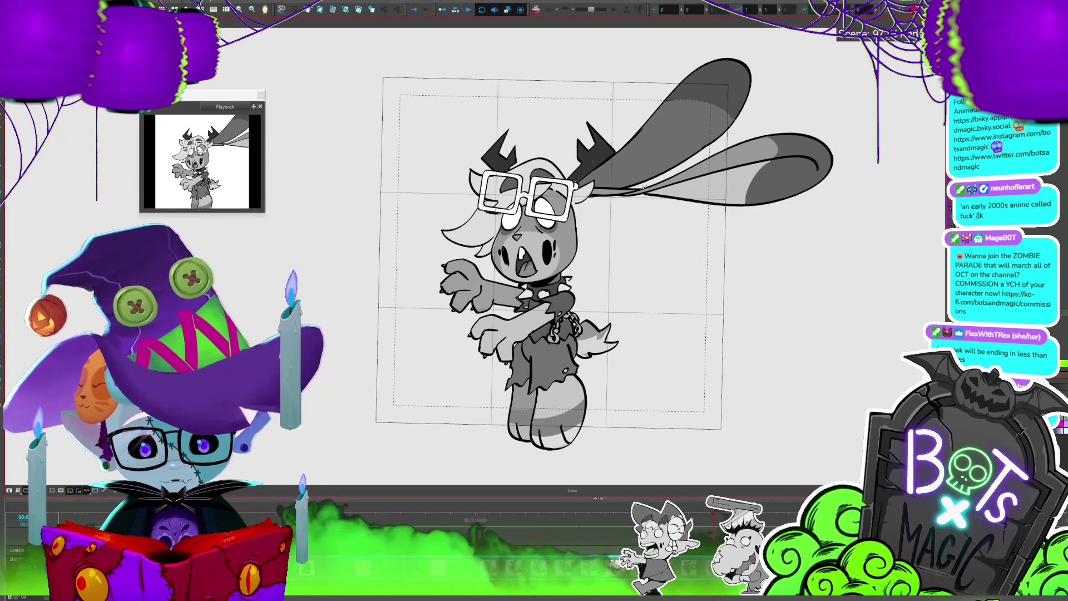
drag(598, 197, 603, 170)
Shrink and tilt the lower right ear, rotate the upper ear, and compare neighbouring frames
mouse_move(833, 137)
mouse_down()
mouse_move(794, 142)
mouse_move(805, 125)
mouse_move(806, 162)
mouse_up()
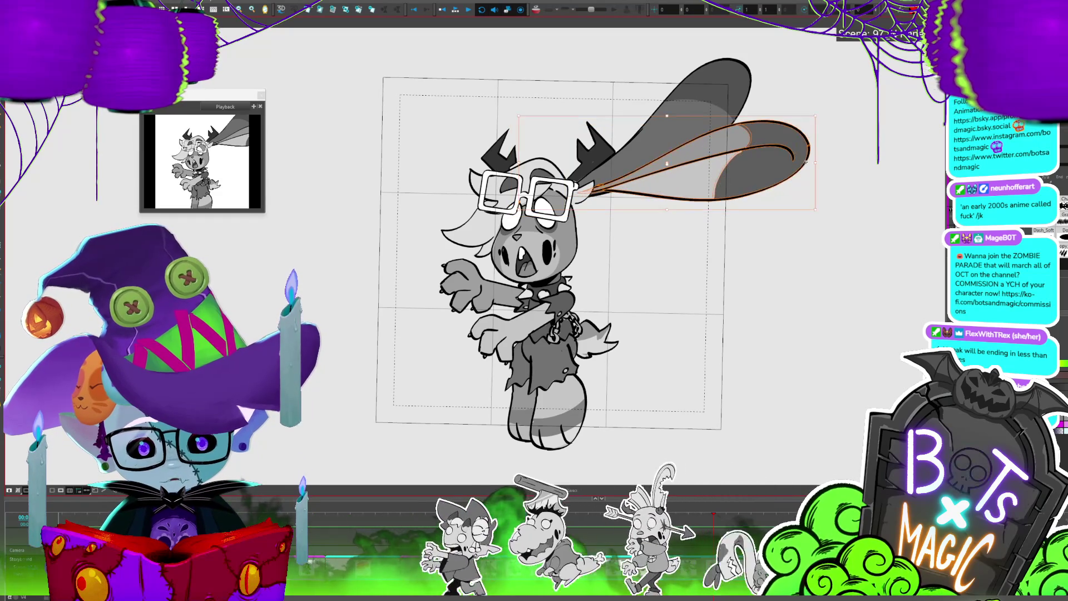
click(742, 73)
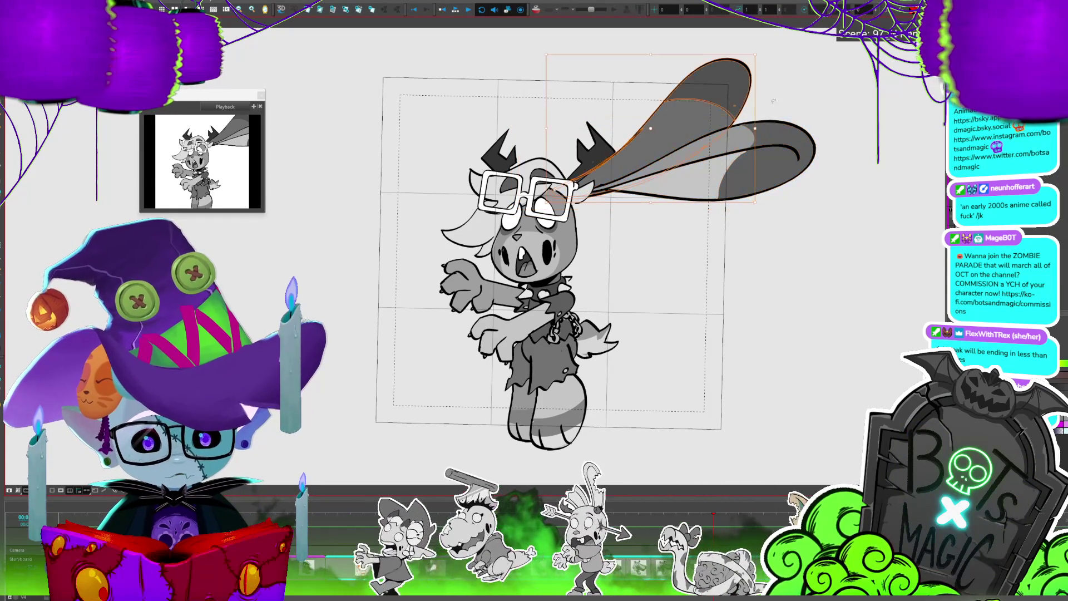
drag(757, 54, 750, 60)
key(comma)
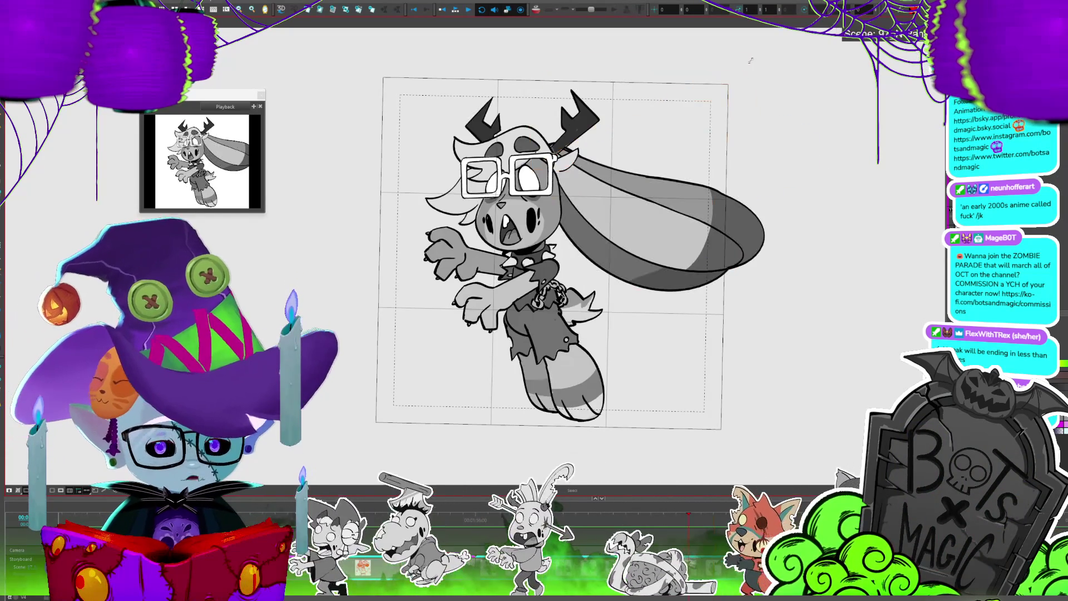
key(period)
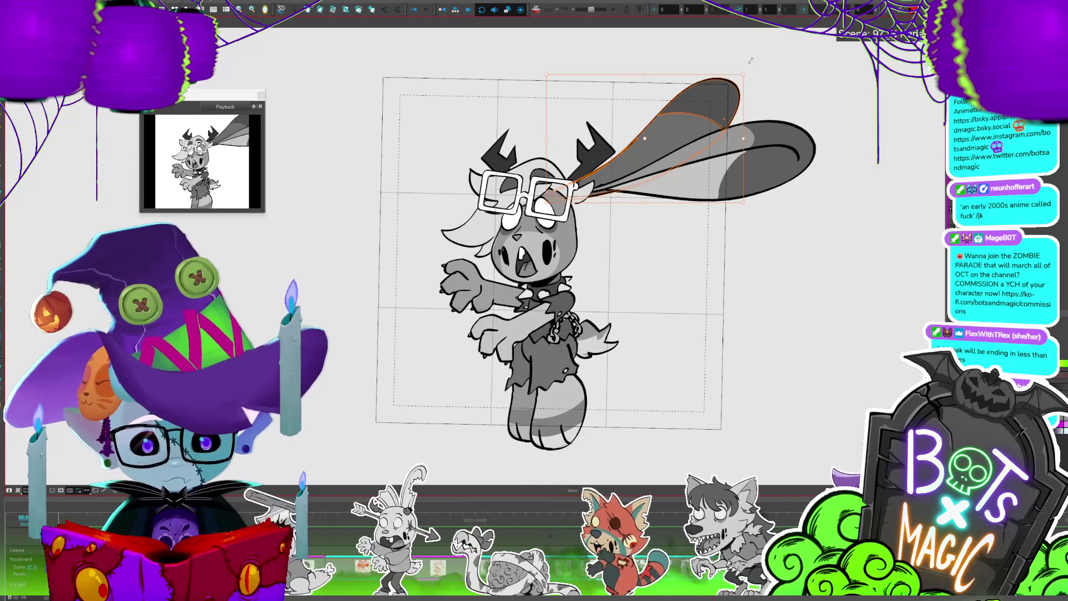
key(Return)
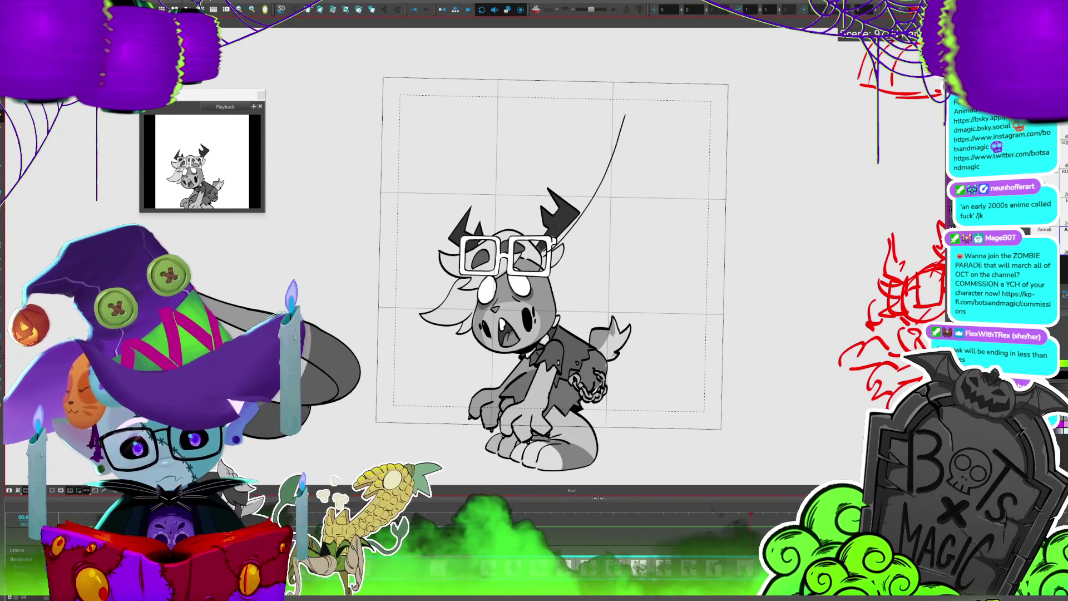
Close the new ear outline into a loop and adjust its size and height
drag(735, 119, 556, 248)
key(alt+s)
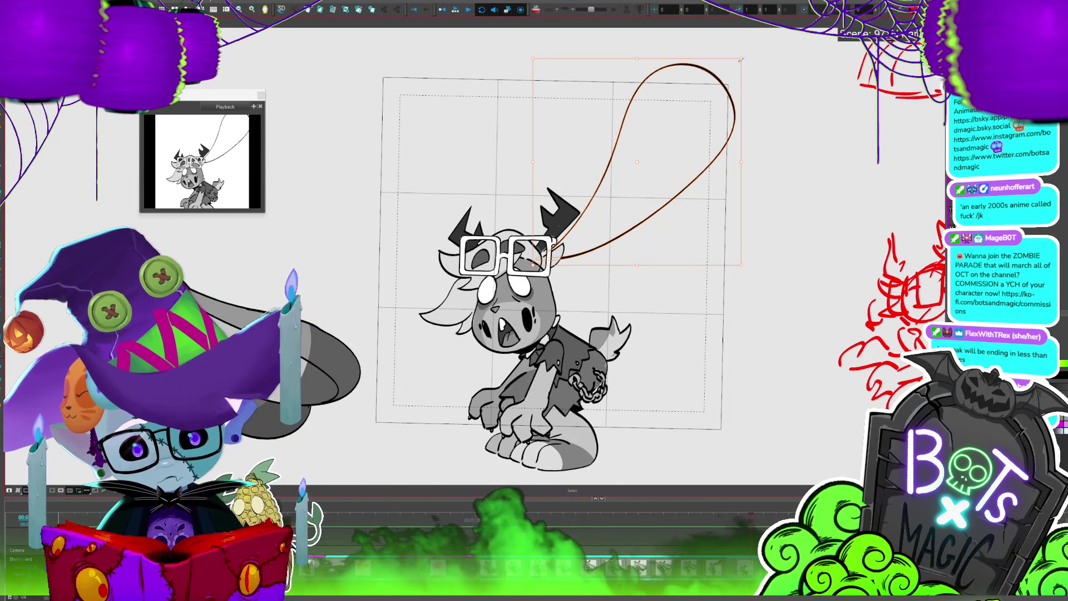
drag(727, 58, 733, 99)
drag(631, 73, 627, 101)
drag(695, 173, 692, 179)
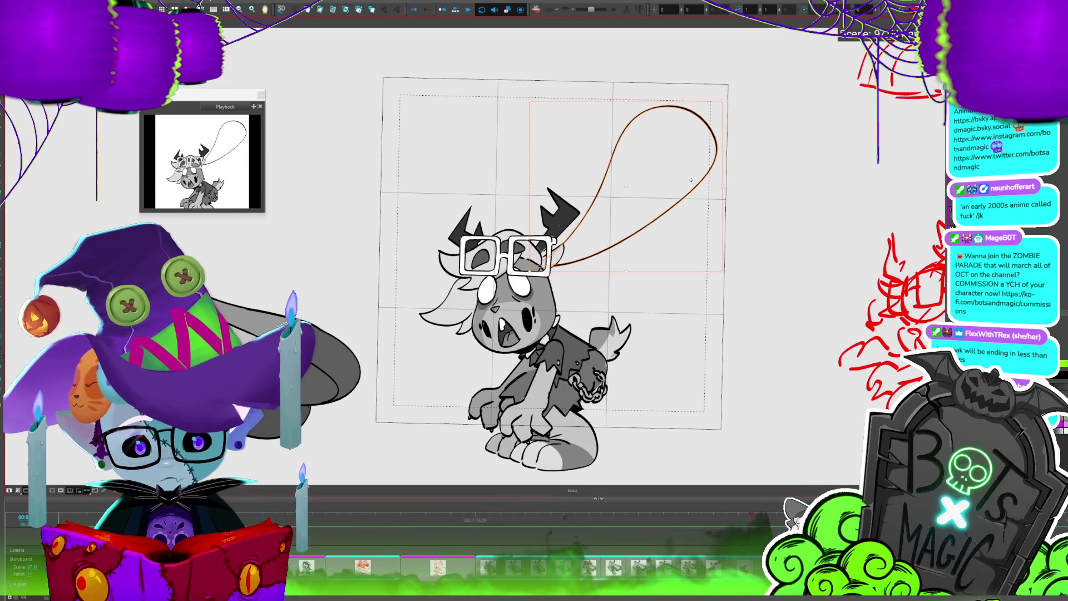
Fill the ear loop grey, paint the tip darker above the shading line, and preview
key(alt+b)
key(d)
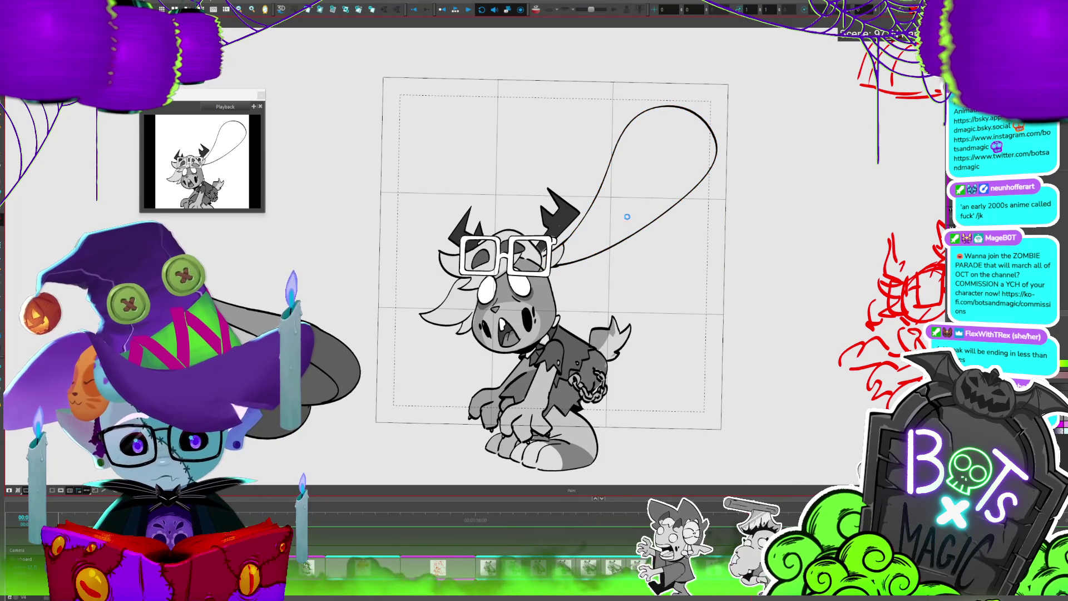
click(628, 217)
key(alt+b)
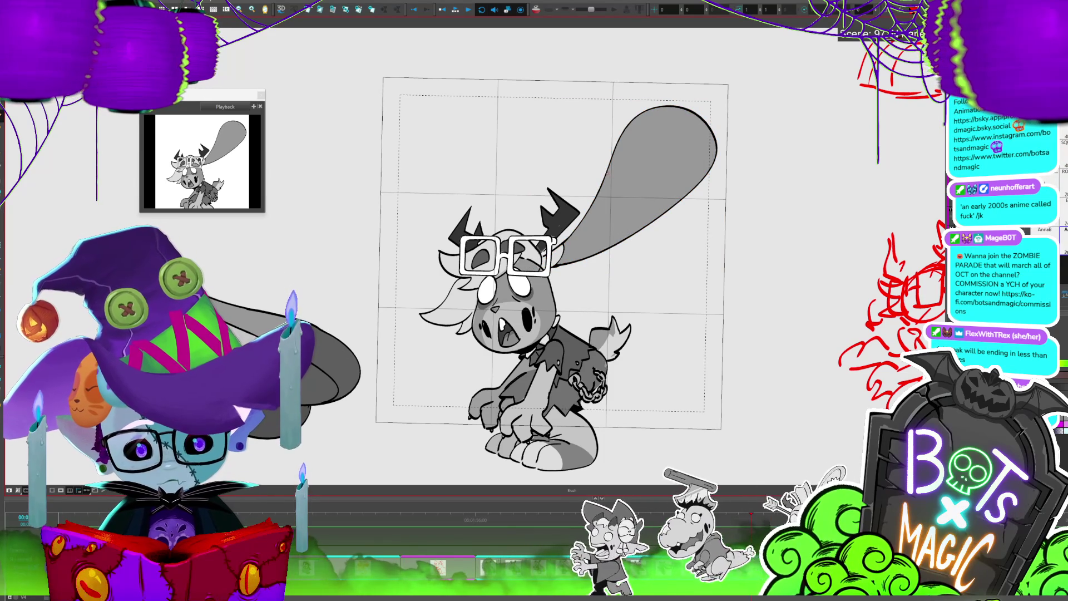
key(alt+s)
click(662, 167)
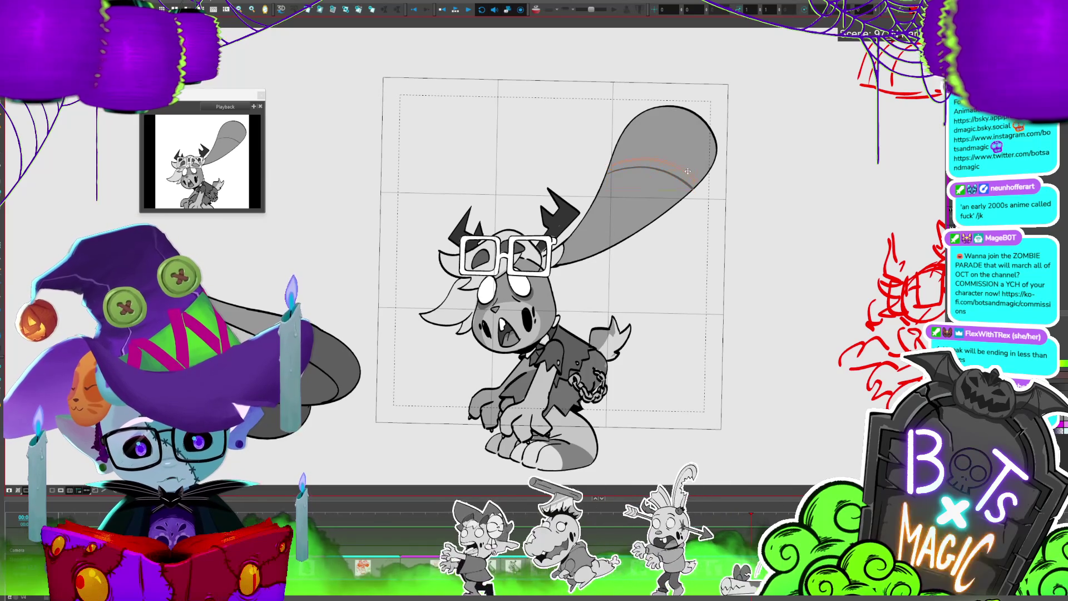
click(688, 171)
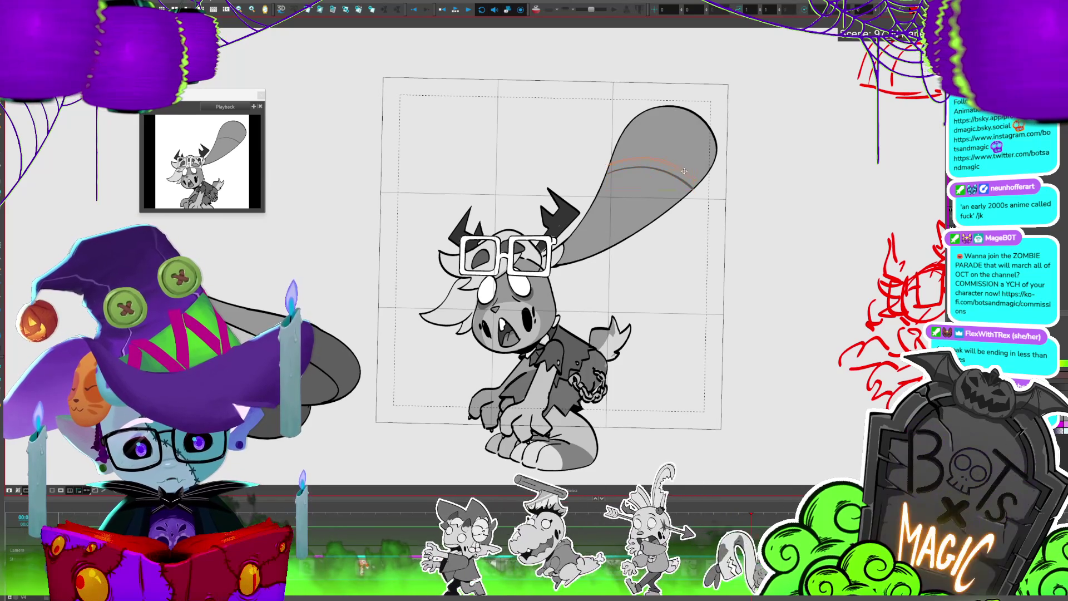
click(709, 149)
key(Return)
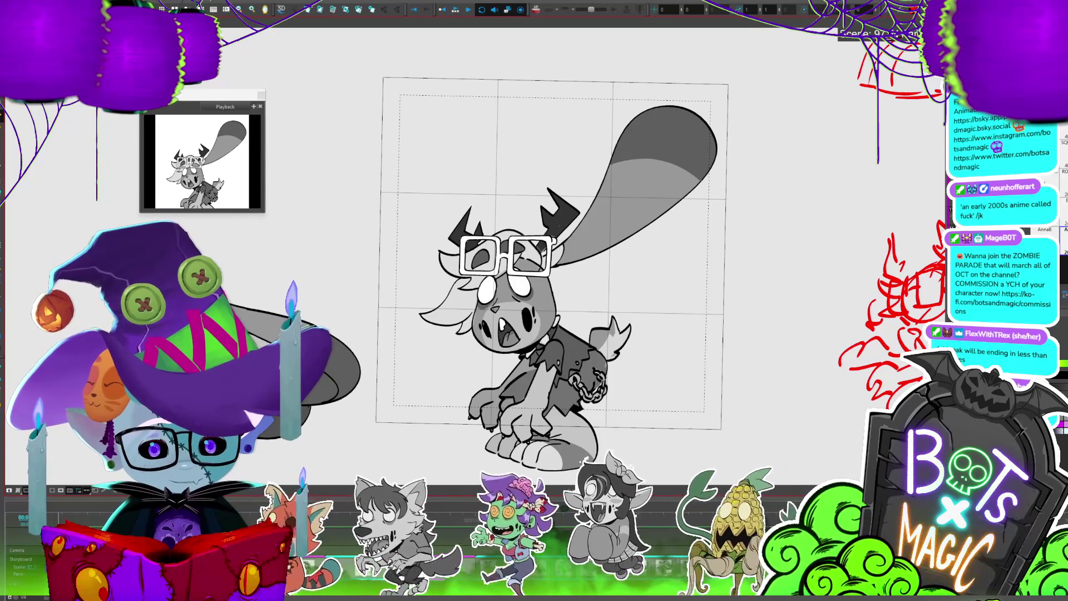
Rotate a copy of the ear upright about its base, move it left, and stretch it taller
mouse_move(751, 320)
mouse_down()
mouse_move(511, 133)
mouse_move(664, 427)
mouse_up()
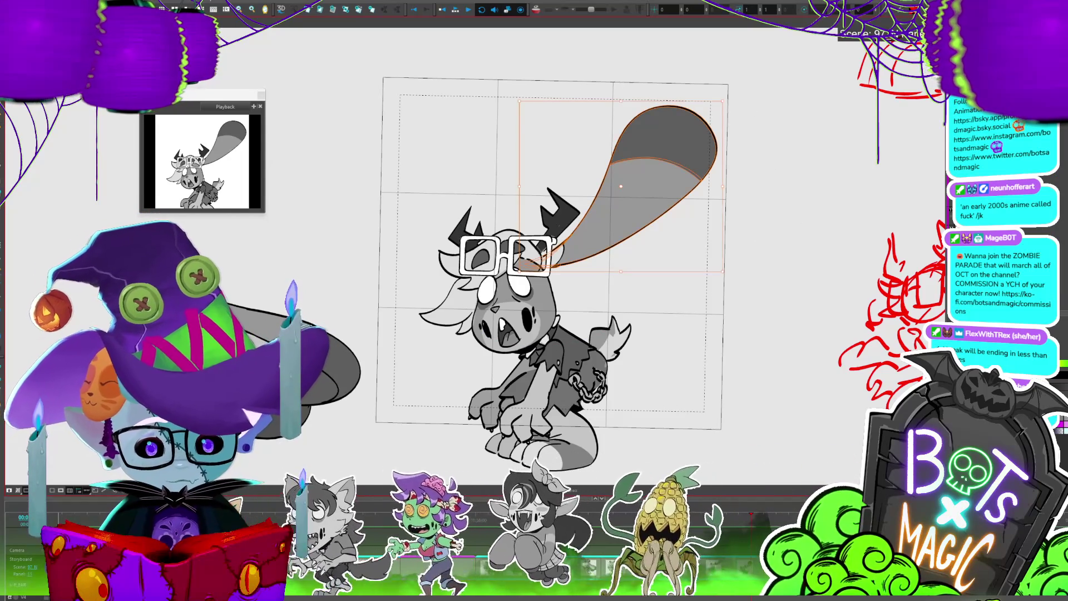
click(619, 189)
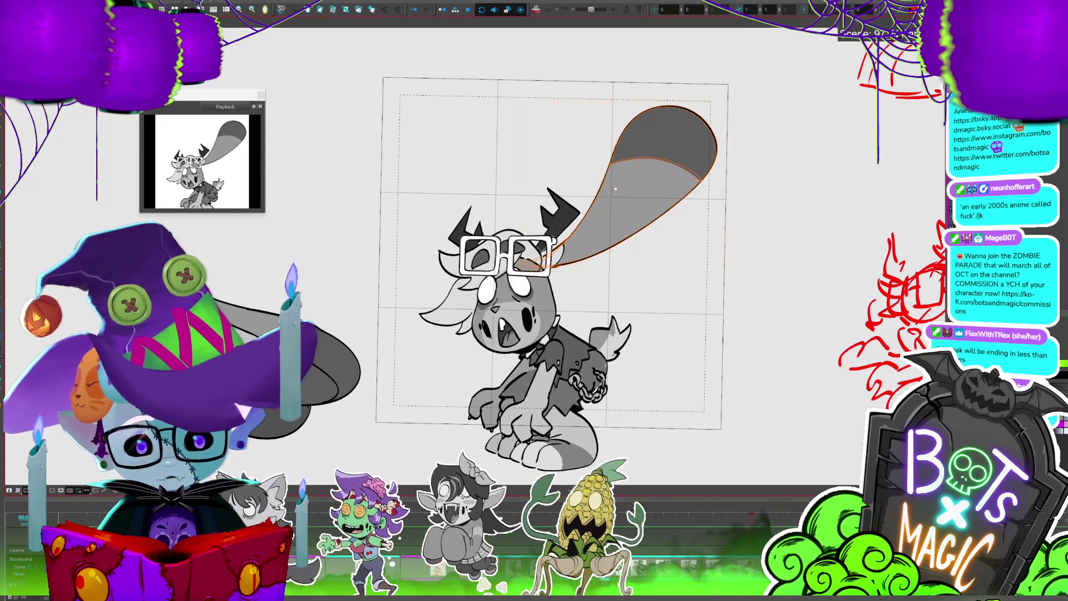
mouse_move(732, 99)
mouse_down()
mouse_move(690, 67)
mouse_move(640, 59)
mouse_move(593, 139)
mouse_up()
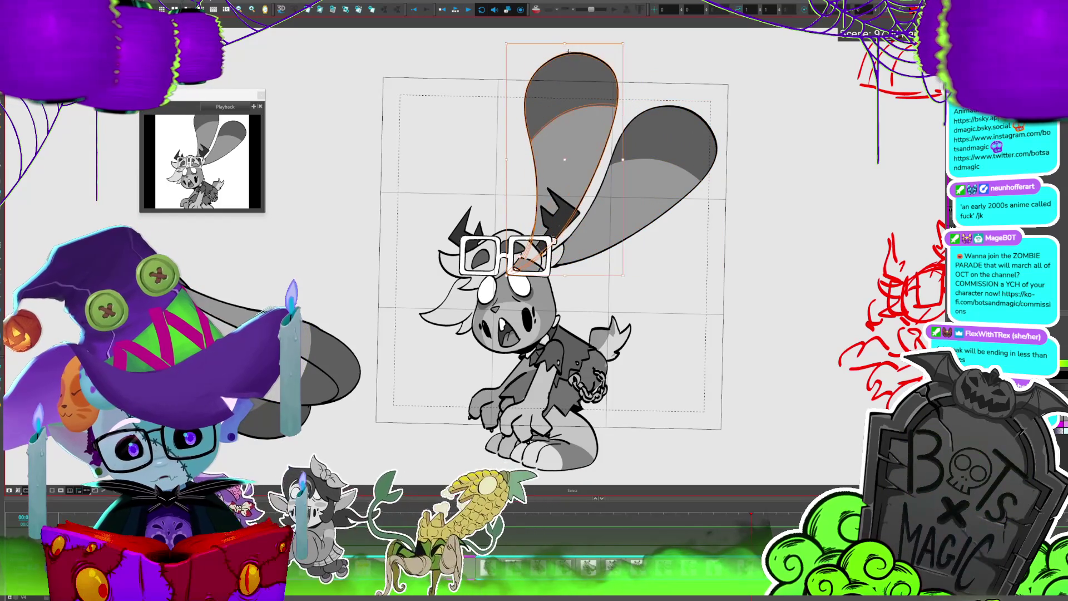
drag(564, 175, 552, 181)
drag(554, 84, 558, 53)
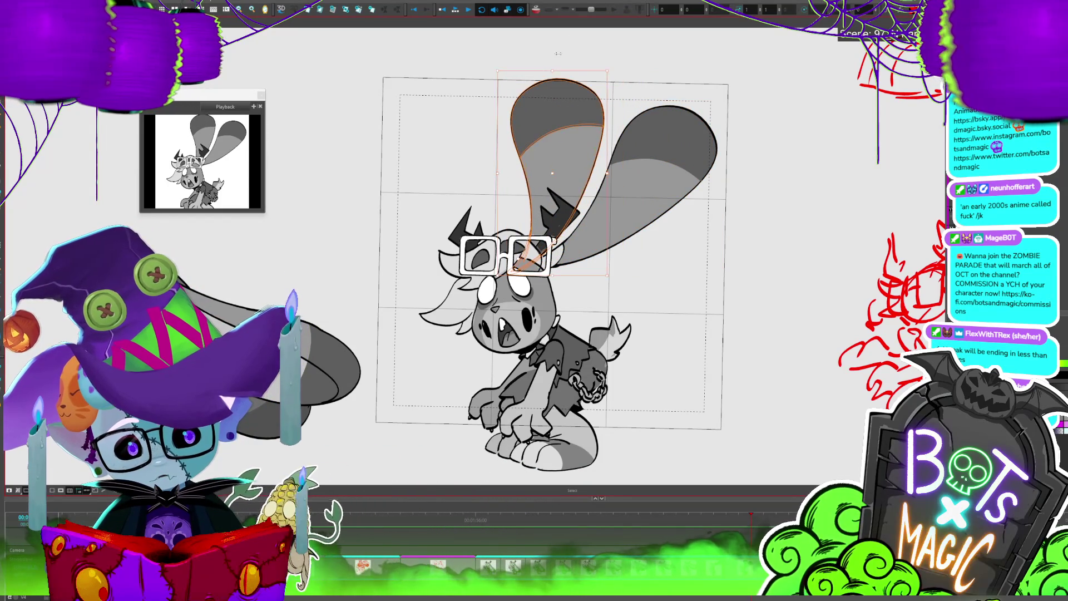
click(773, 188)
key(alt+b)
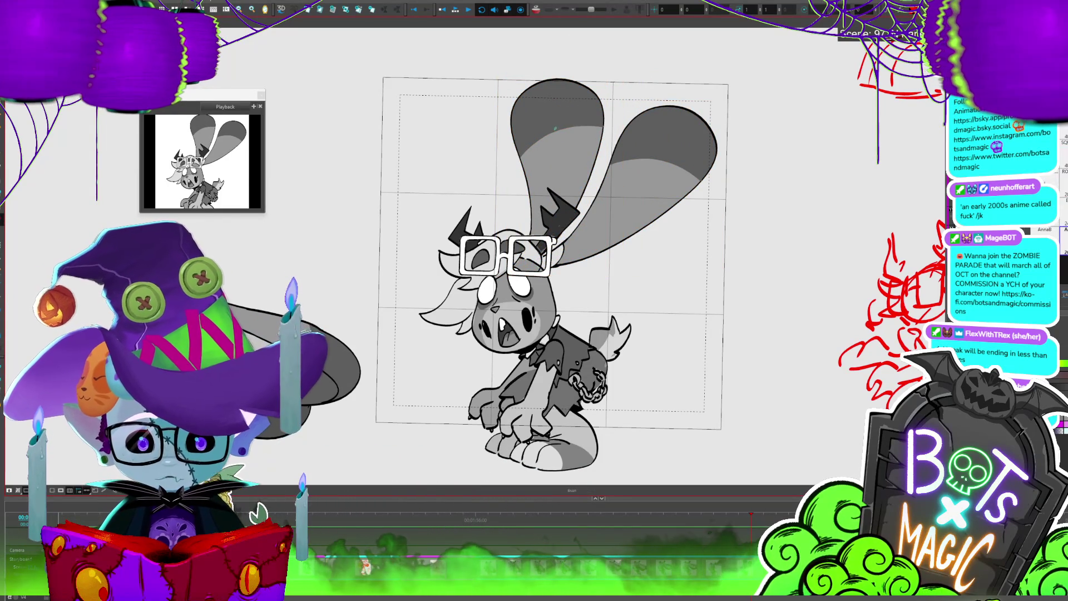
Step through the bunny's drawings to find the big-eared pose
key(alt+i)
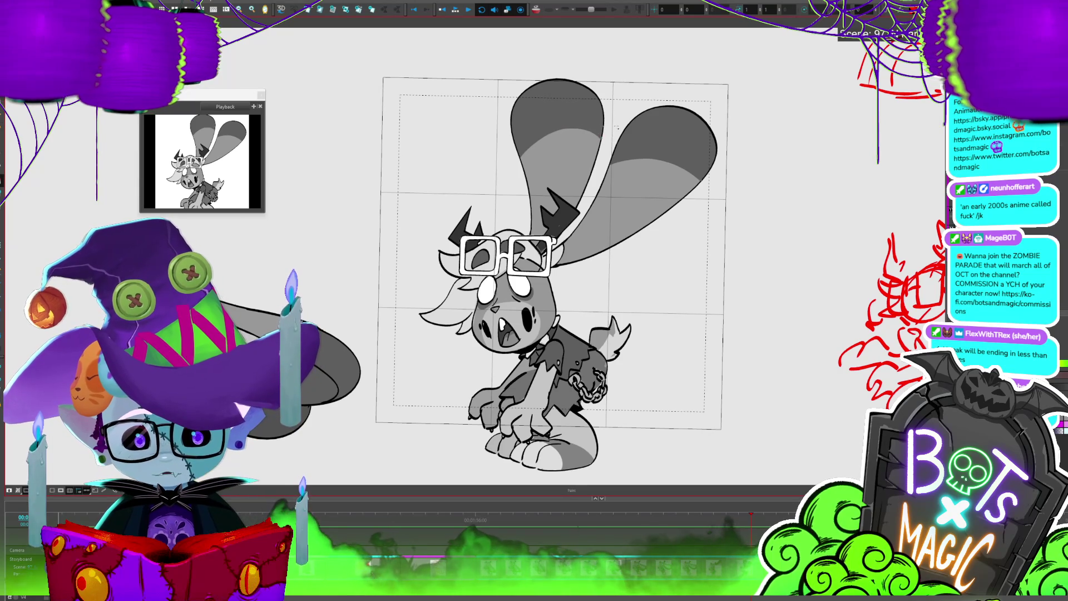
key(period)
key(comma)
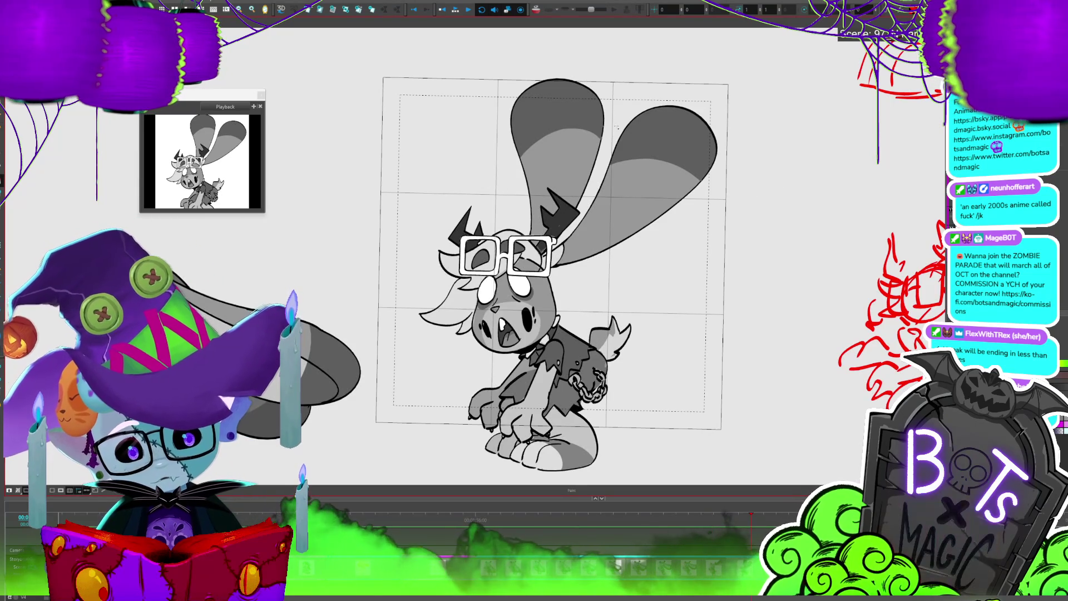
key(comma)
key(period)
key(period)
key(period)
key(period)
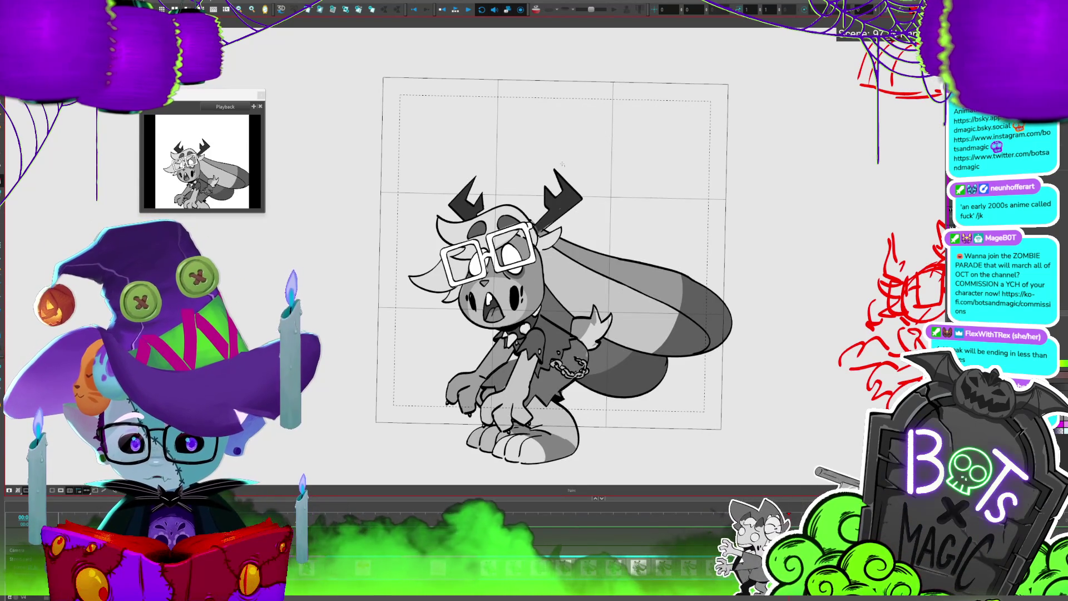
key(period)
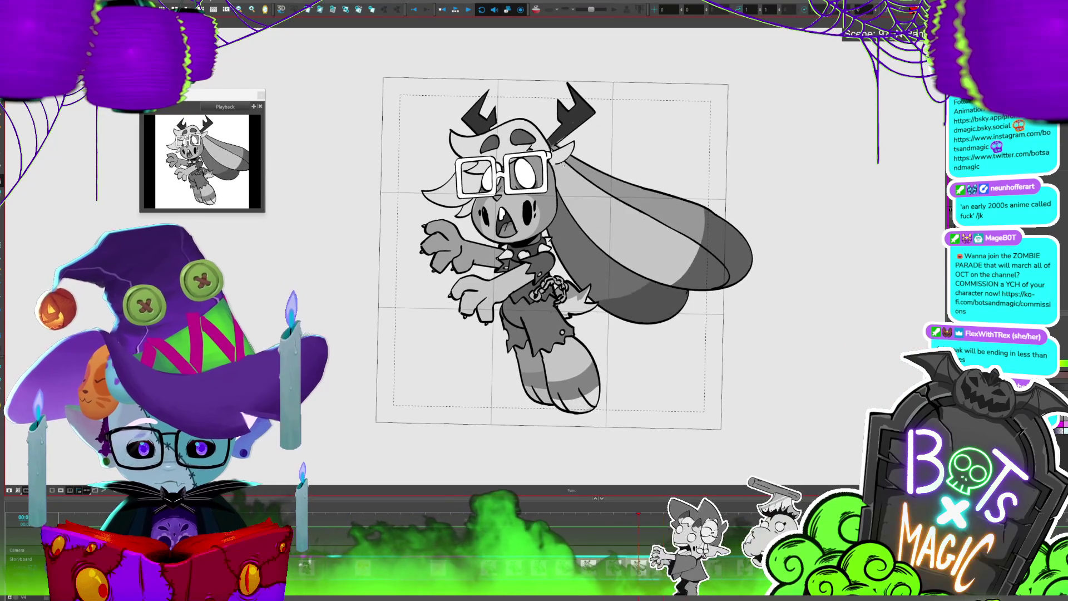
key(period)
key(period)
key(period)
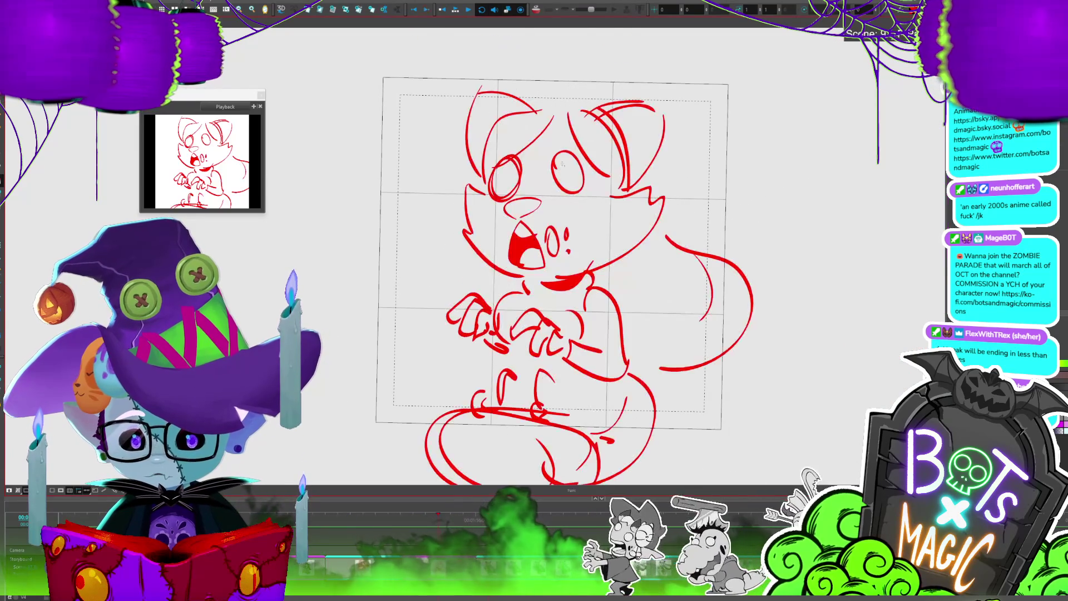
key(period)
key(period)
key(period)
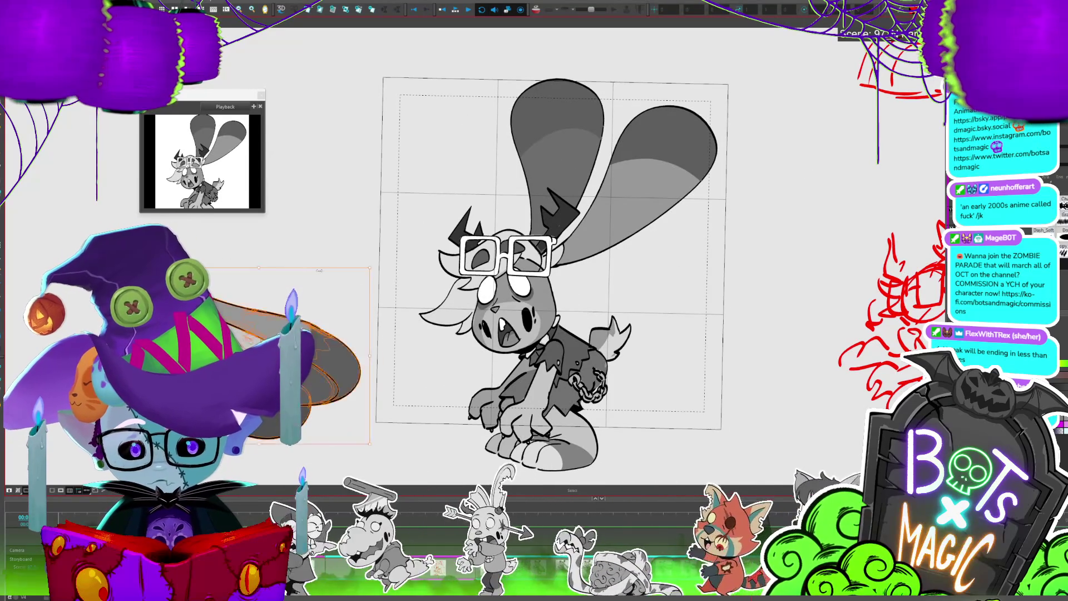
key(period)
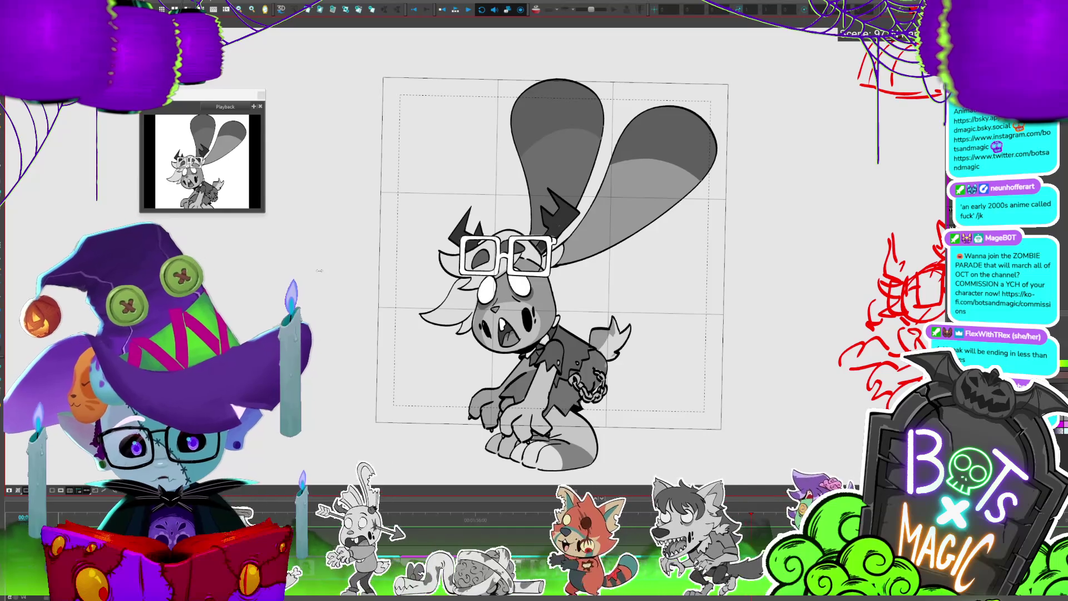
key(period)
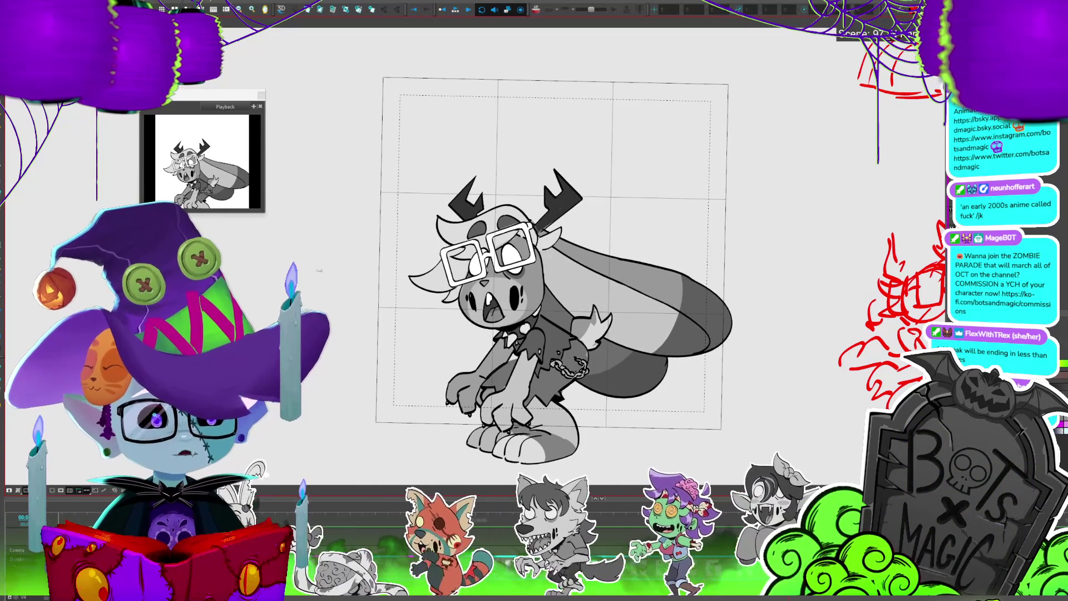
Compare the ears-up and ears-swept-back poses, ending on the tall upright ears
drag(319, 270, 355, 201)
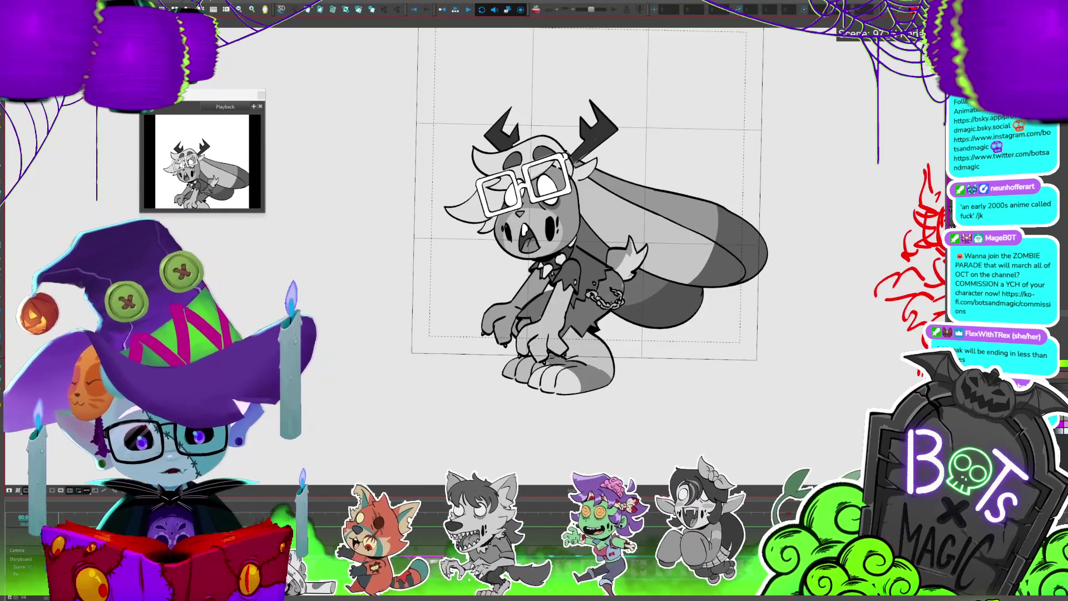
key(comma)
key(period)
key(comma)
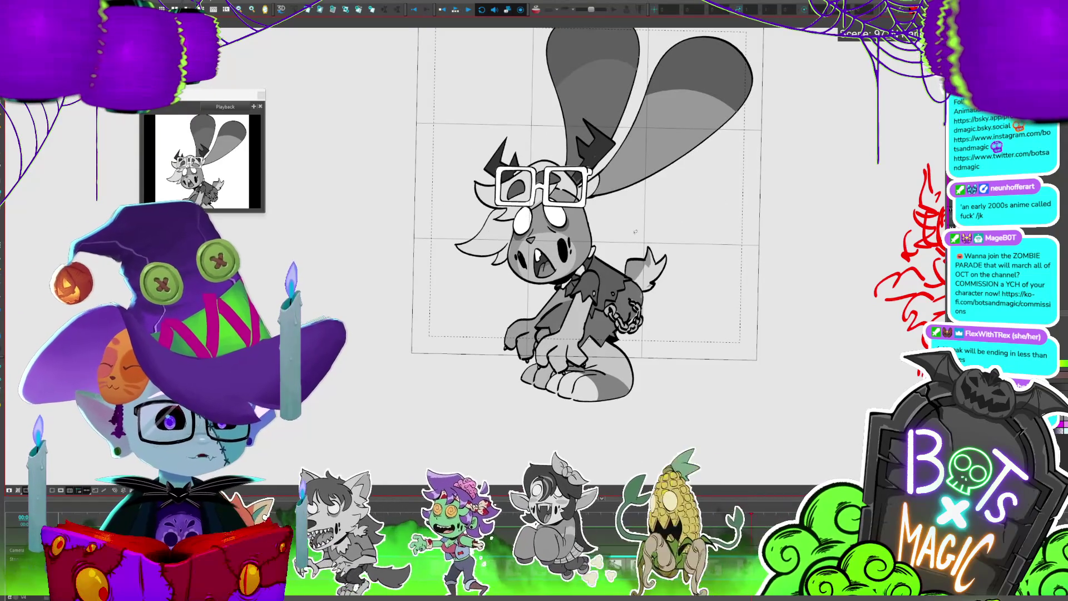
key(period)
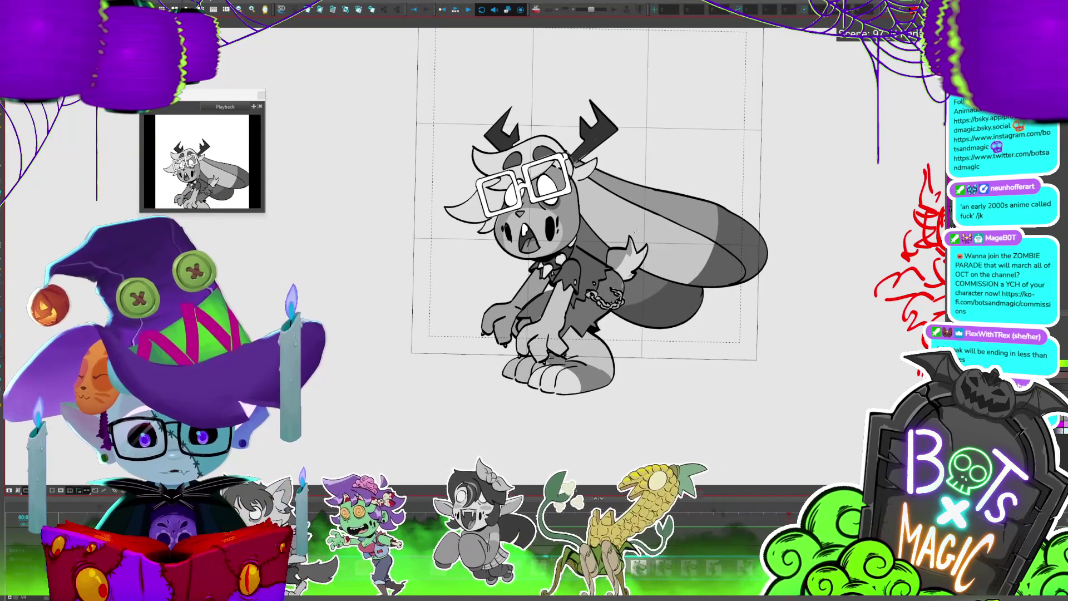
key(comma)
key(period)
key(comma)
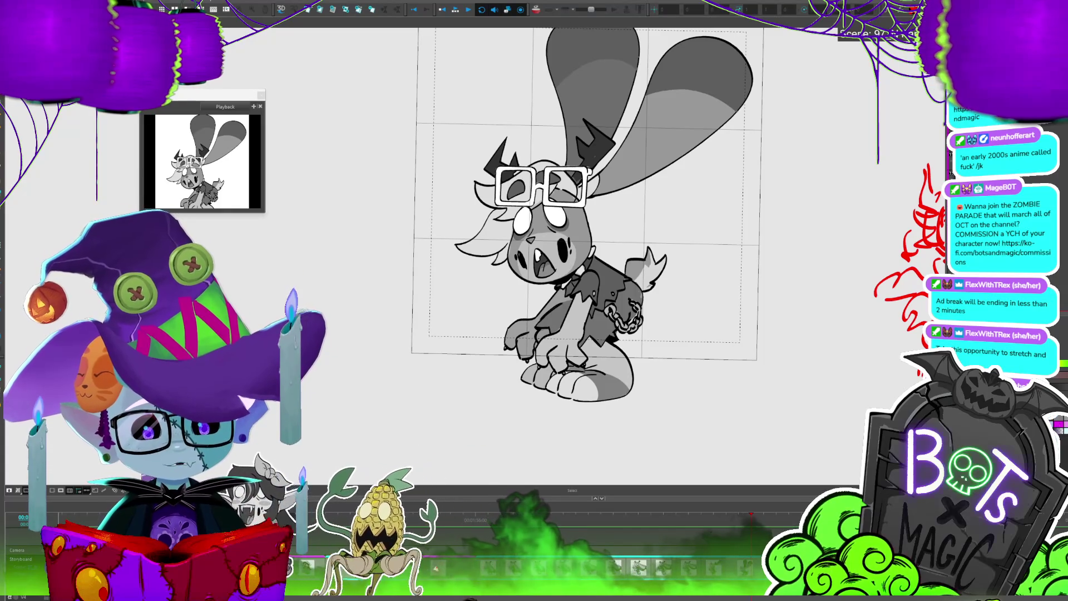
key(period)
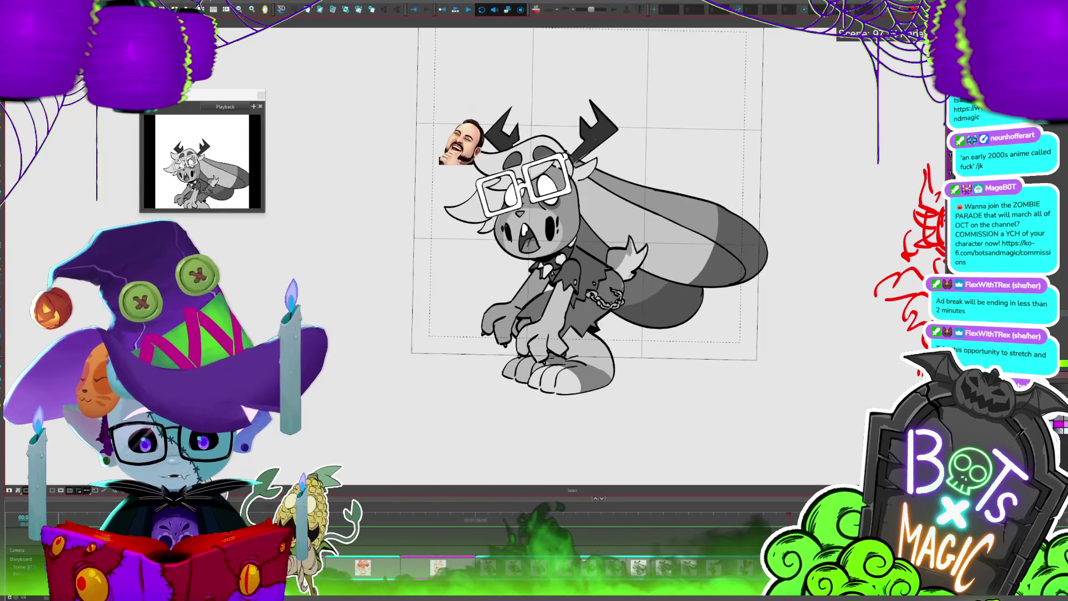
key(period)
key(comma)
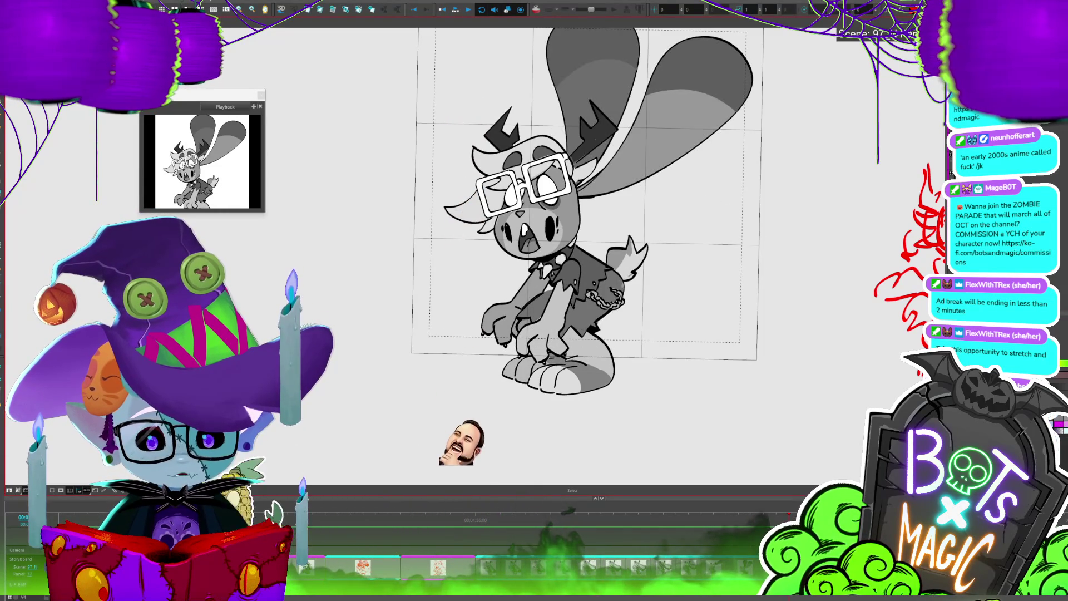
scroll(437, 390, down, 3)
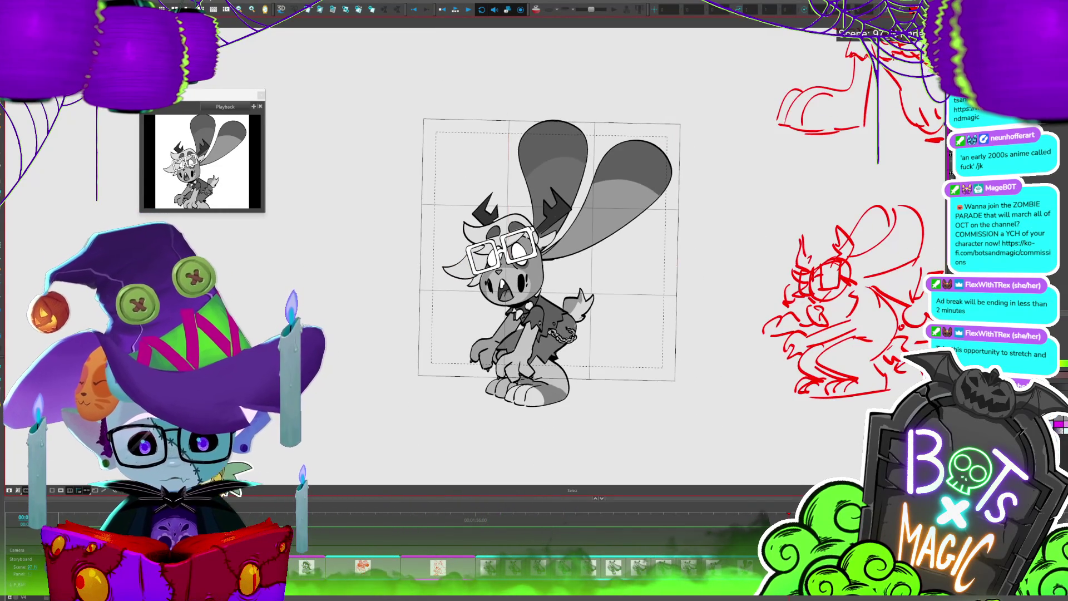
Nudge the ears up and right, then rotate and narrow the left ear
click(670, 177)
drag(670, 177, 678, 173)
key(Escape)
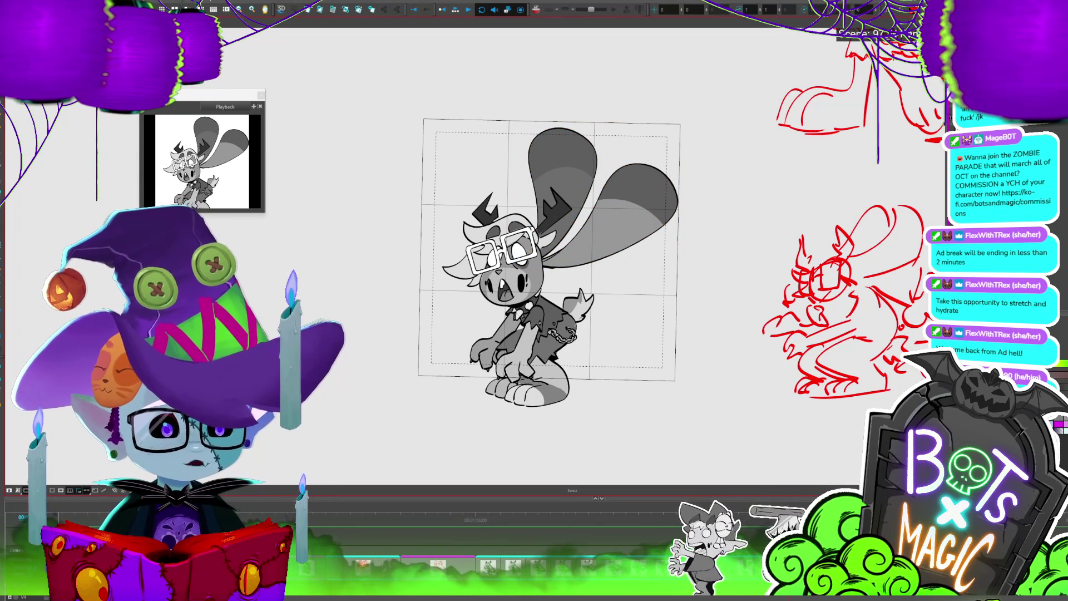
click(562, 167)
mouse_move(632, 121)
mouse_down()
mouse_move(623, 129)
mouse_move(645, 140)
mouse_up()
click(660, 204)
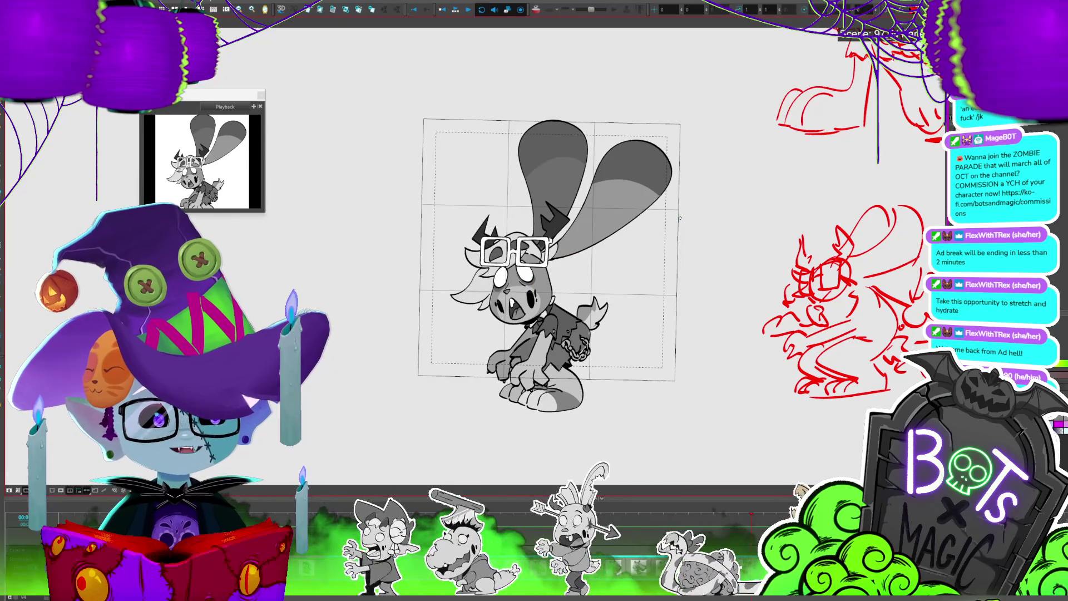
On the folded-ear antler pose, rotate the big ear back and down behind the head
key(.)
click(542, 252)
click(542, 252)
drag(691, 154, 720, 143)
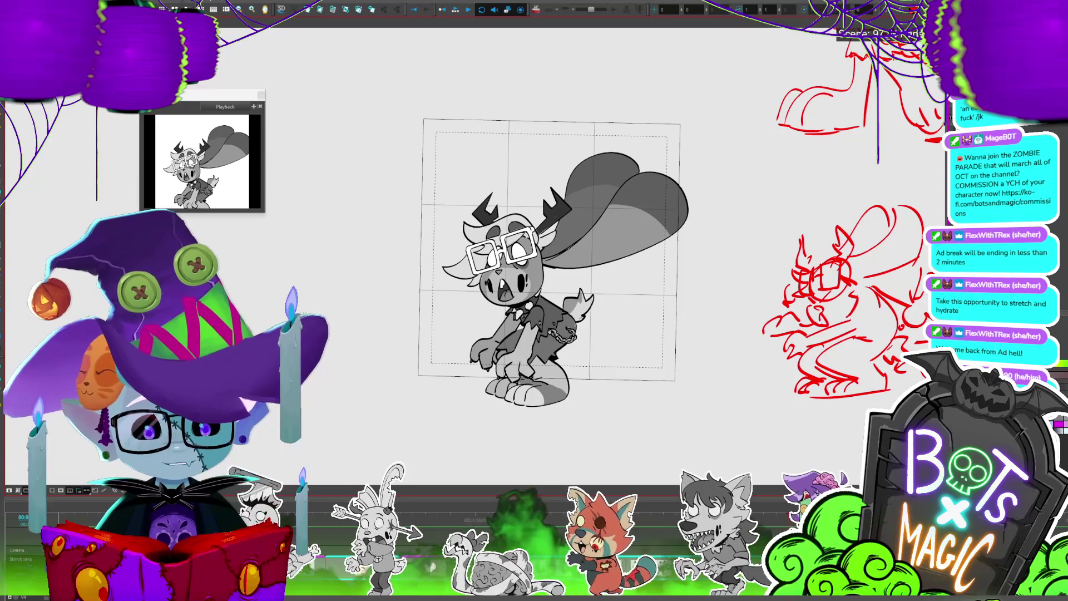
click(656, 161)
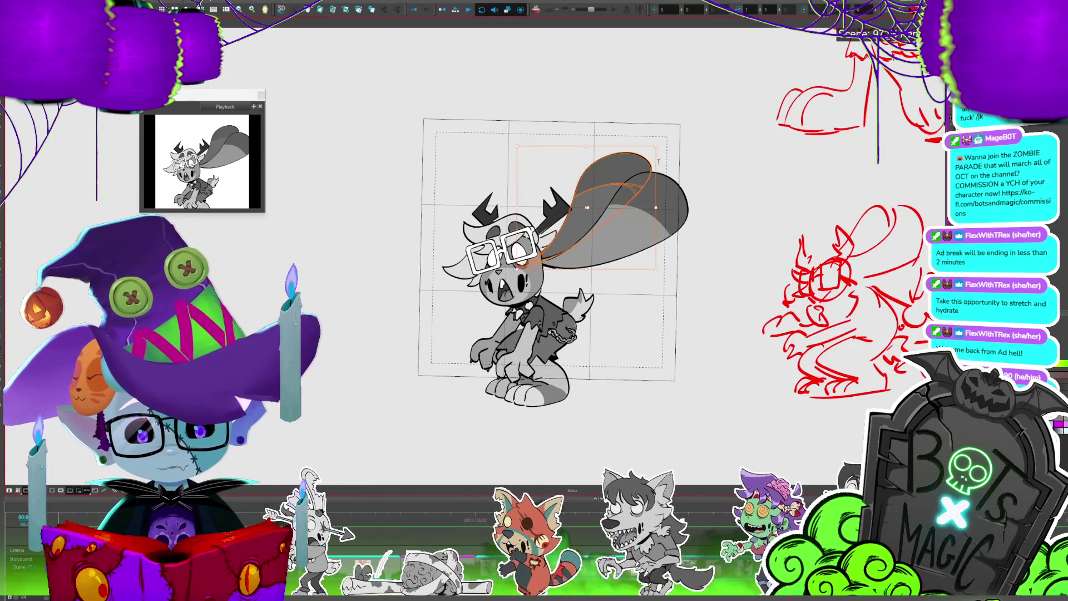
drag(657, 161, 676, 150)
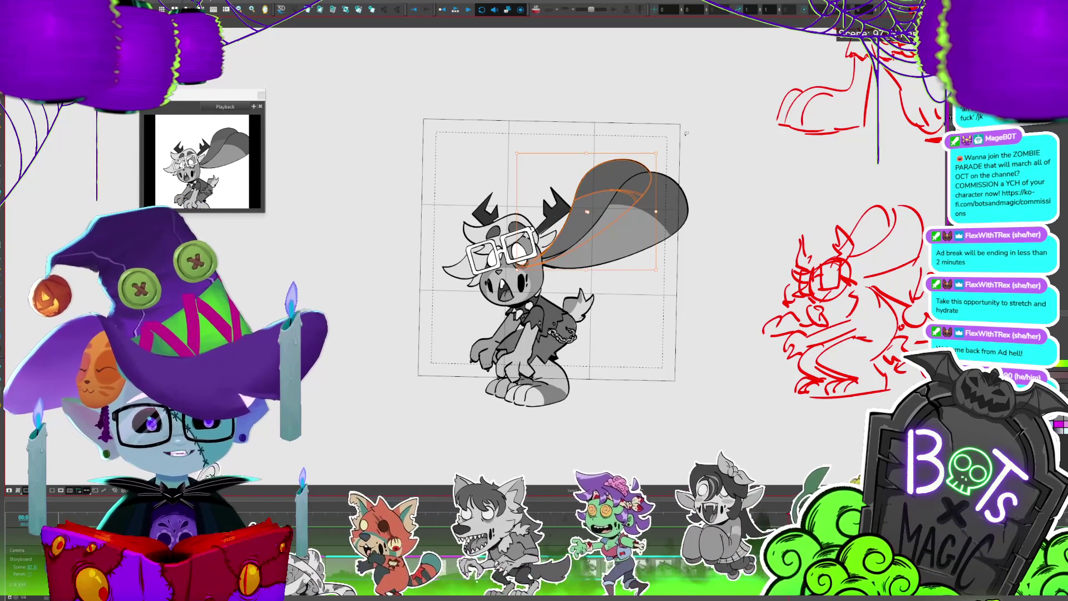
key(period)
key(comma)
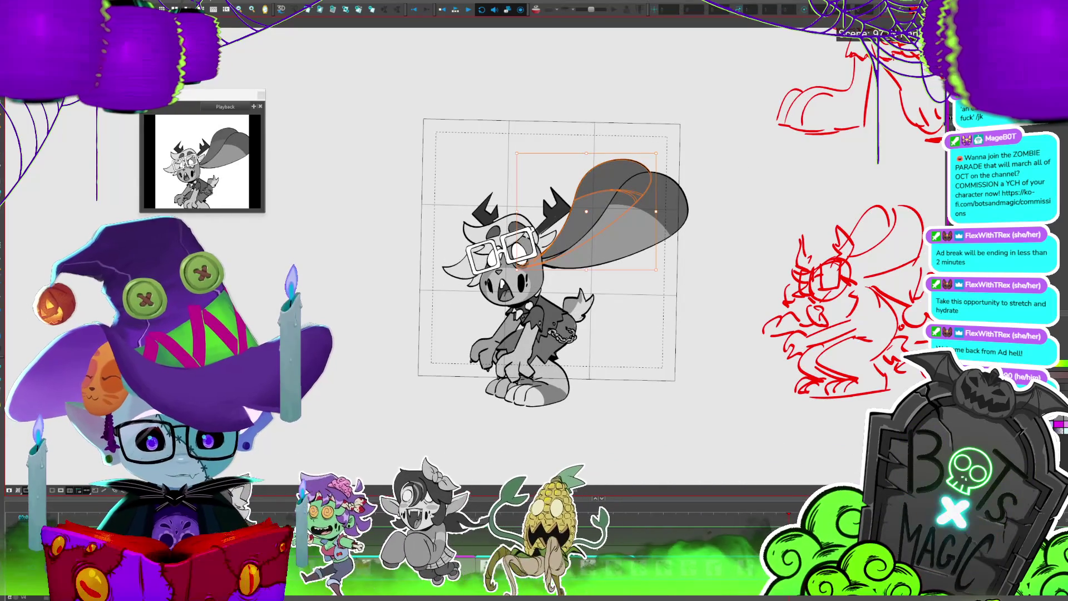
drag(694, 150, 666, 260)
Fill the big ear's tip with dark grey
key(alt+b)
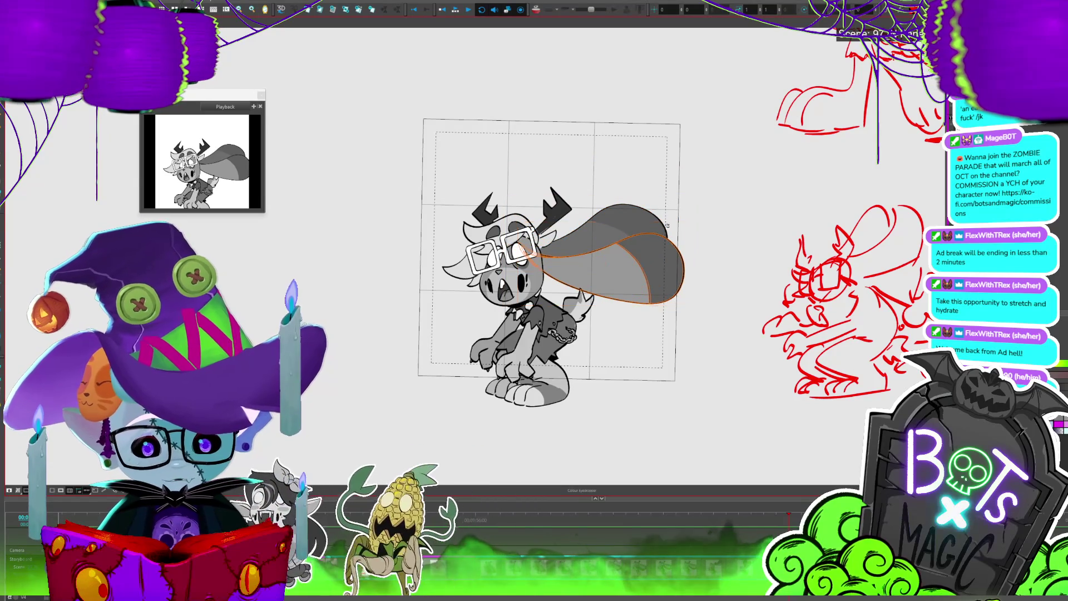
mouse_move(657, 217)
mouse_down()
mouse_move(633, 169)
mouse_move(613, 205)
mouse_up()
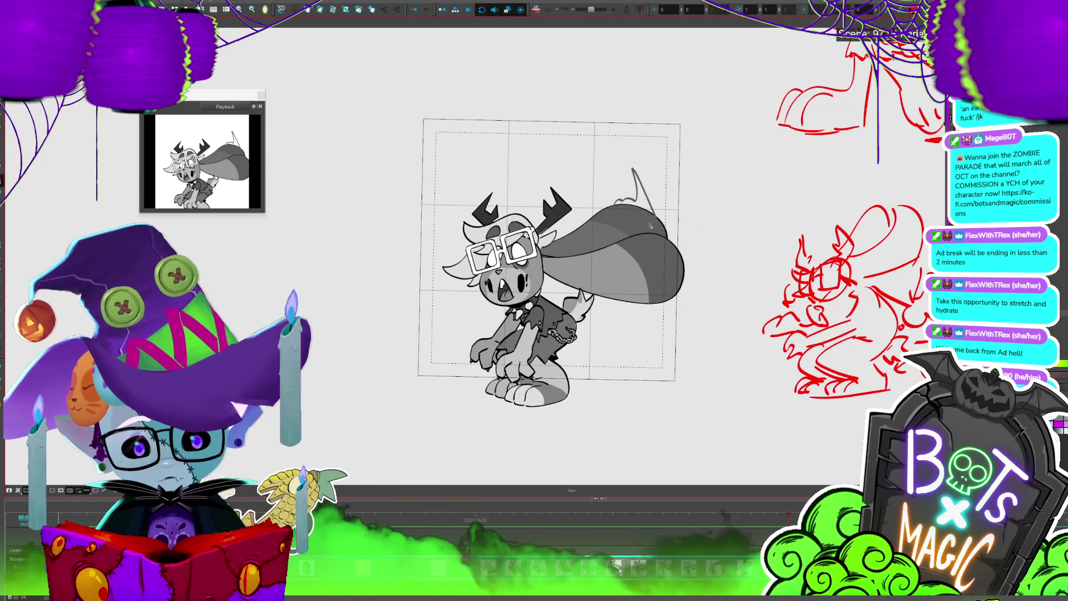
key(alt+b)
key(ctrl+z)
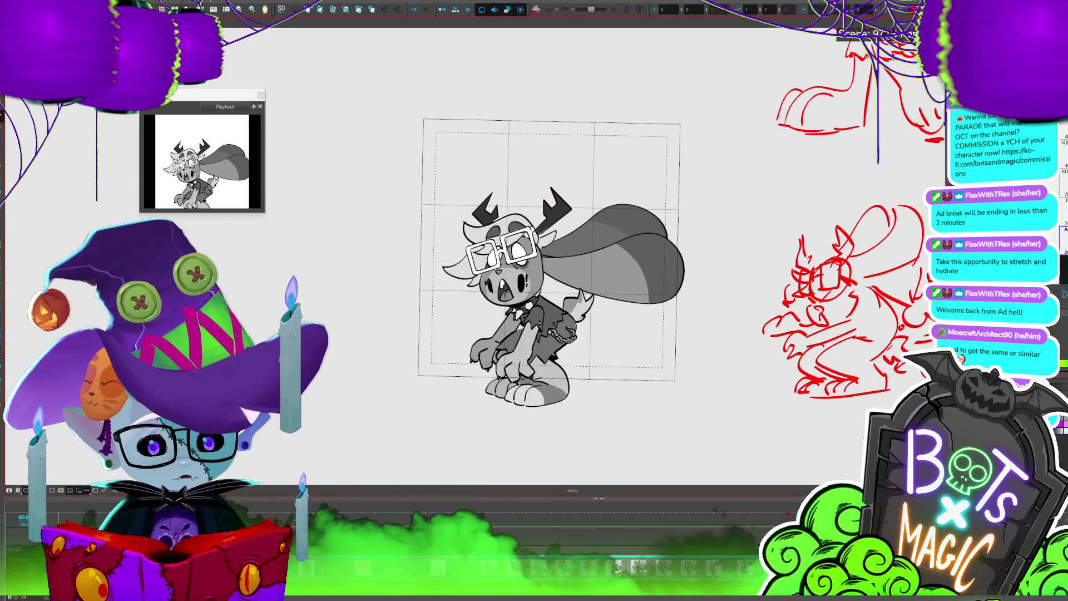
key(ctrl+z)
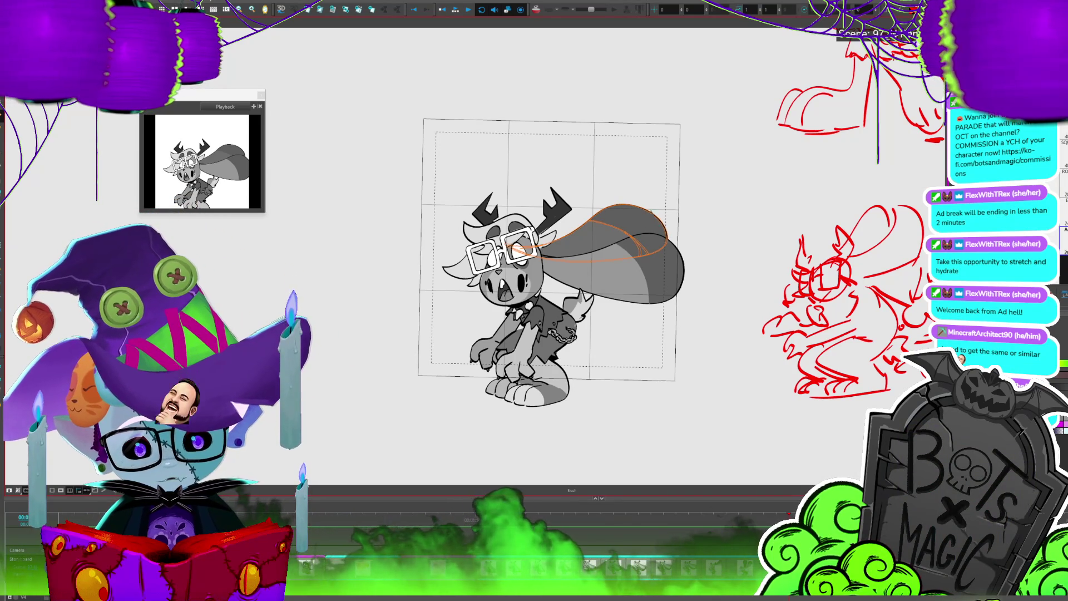
key(alt+i)
click(633, 184)
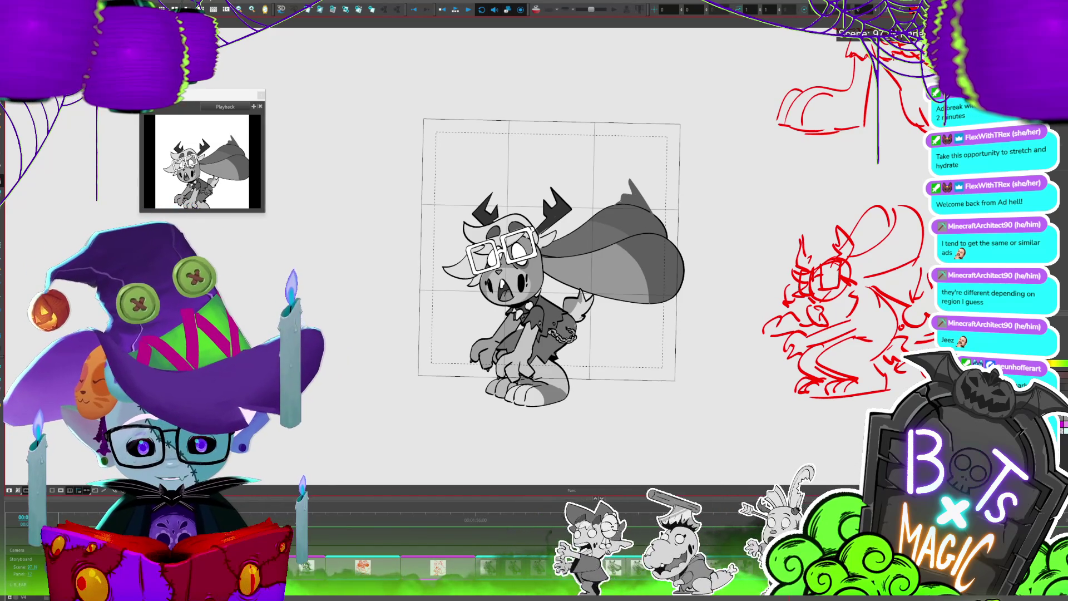
Extend the ear tip upward with dark grey strokes along its right edge
drag(634, 192, 623, 167)
key(alt+i)
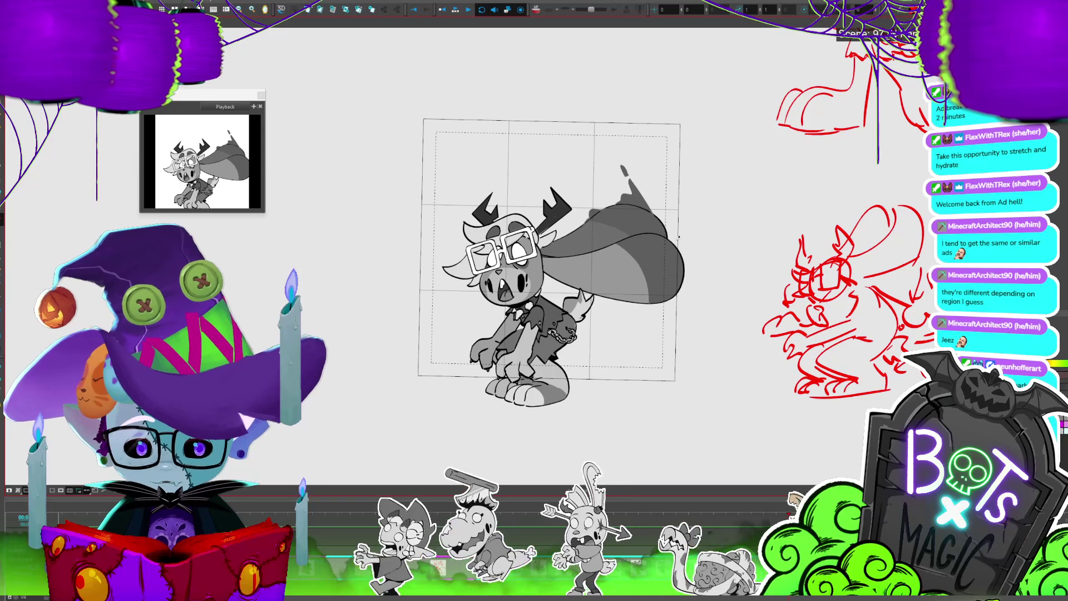
key(alt+b)
mouse_move(677, 251)
mouse_down()
mouse_move(656, 189)
mouse_move(656, 231)
mouse_up()
key(alt+i)
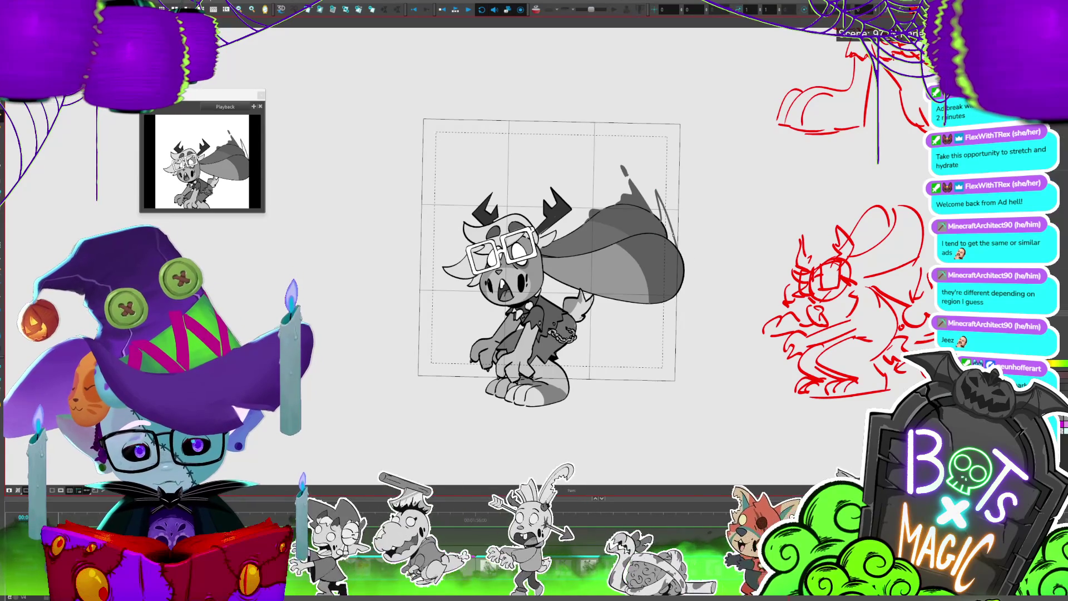
key(alt+b)
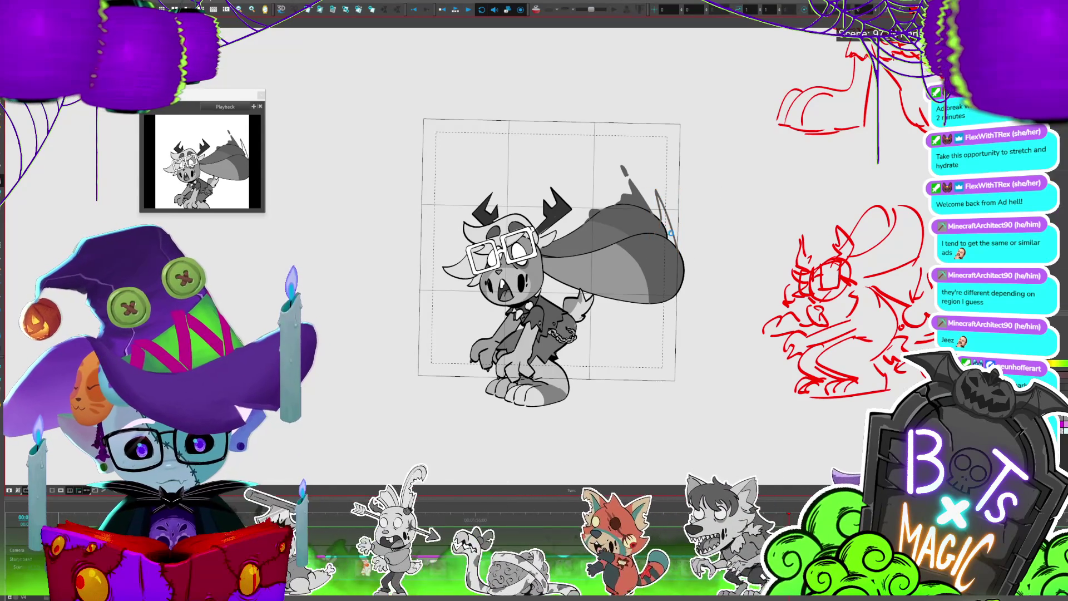
drag(675, 244, 658, 198)
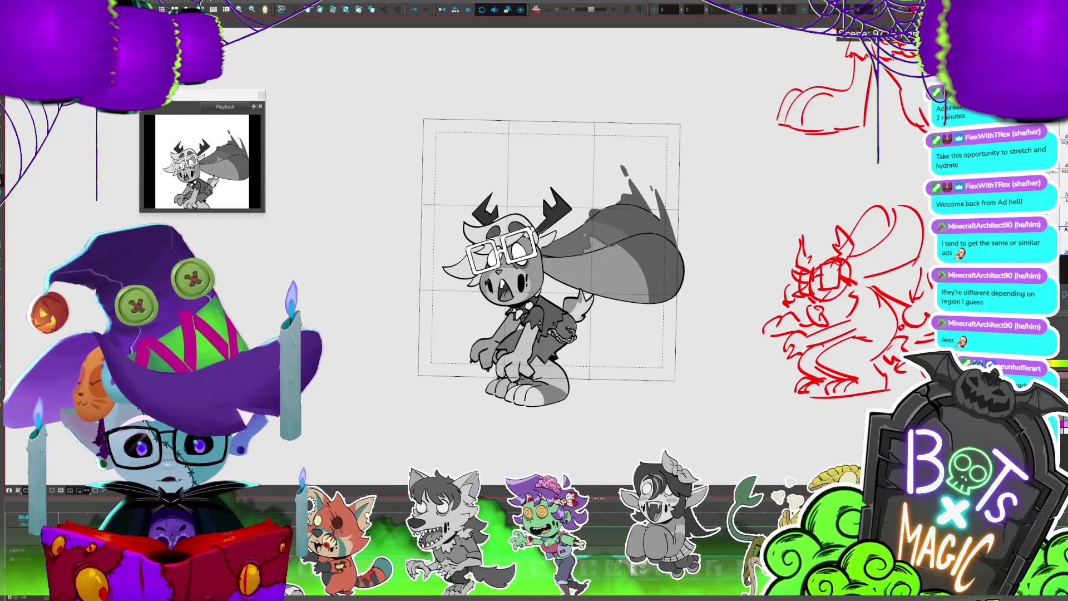
Play back the animation to review the ear swing
key(Return)
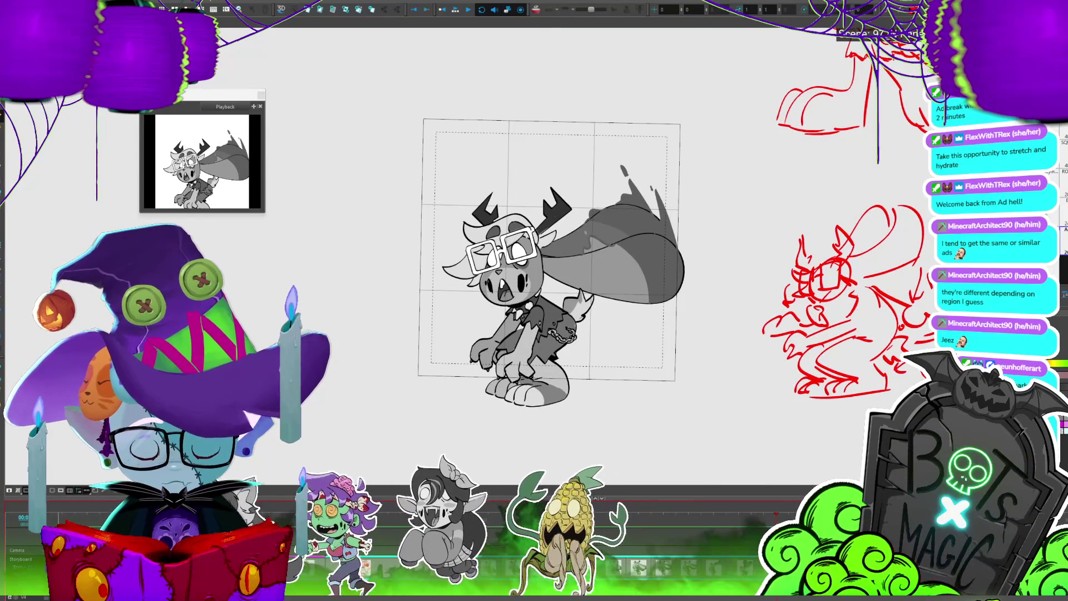
scroll(649, 237, up, 3)
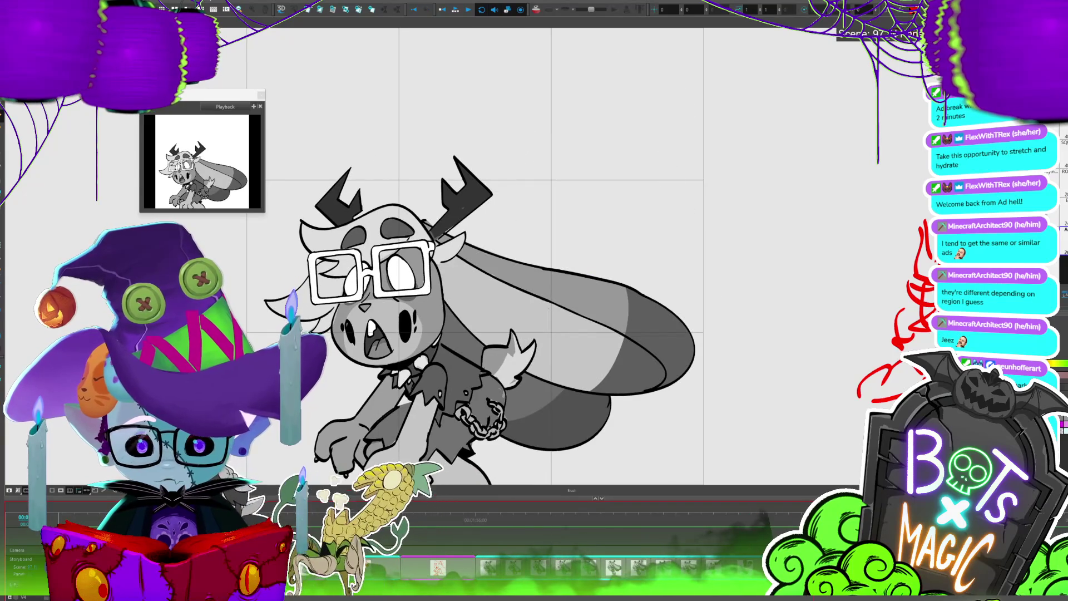
scroll(648, 241, down, 3)
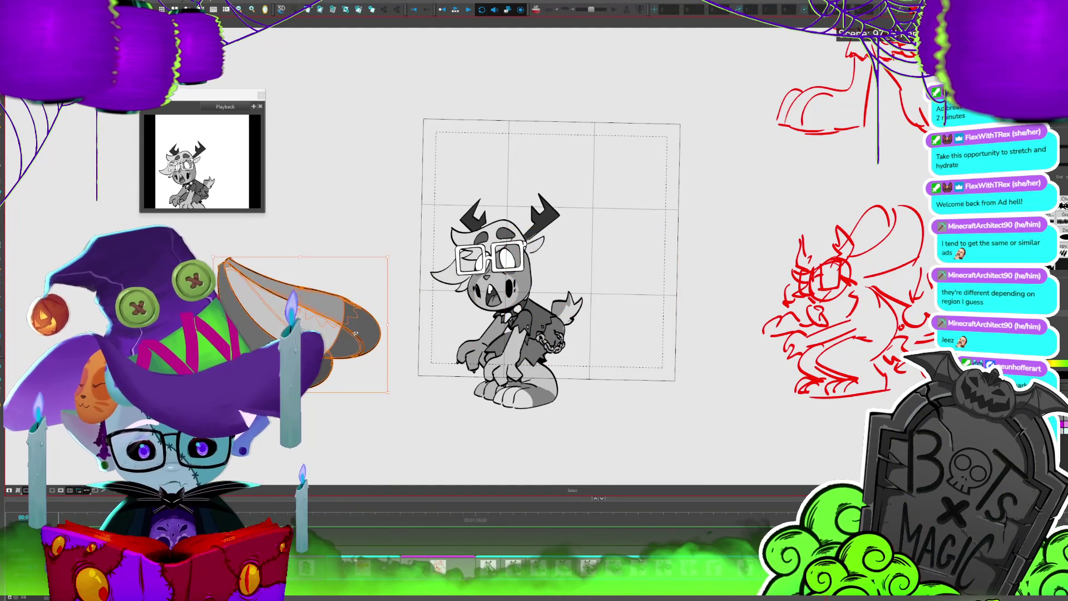
Save the project, then draw new strokes and rotate them left over the bunny's body
key(ctrl+s)
scroll(569, 292, up, 1)
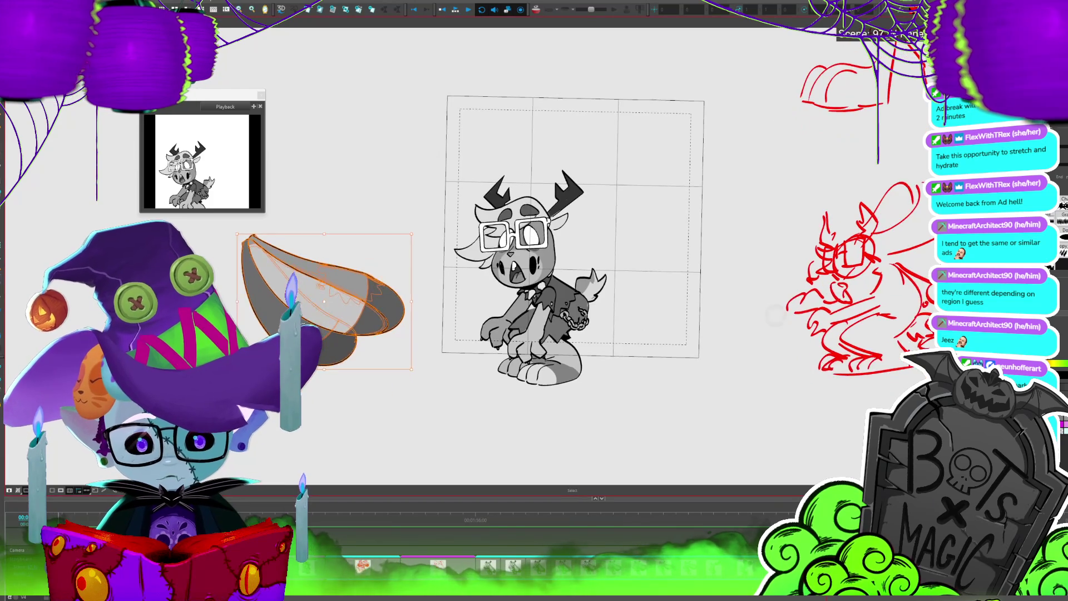
key(alt+b)
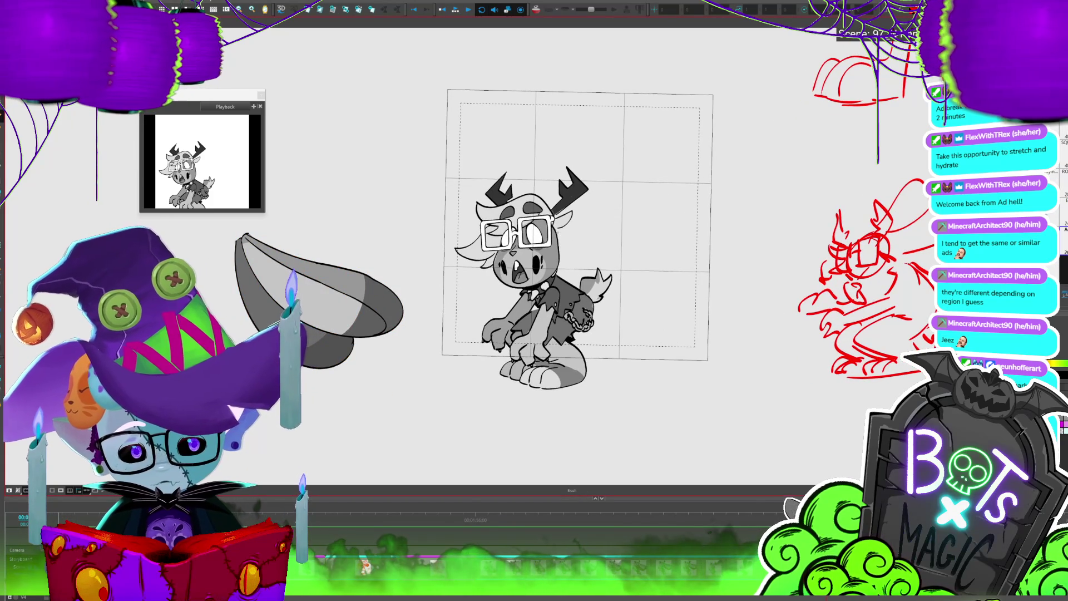
drag(557, 233, 565, 303)
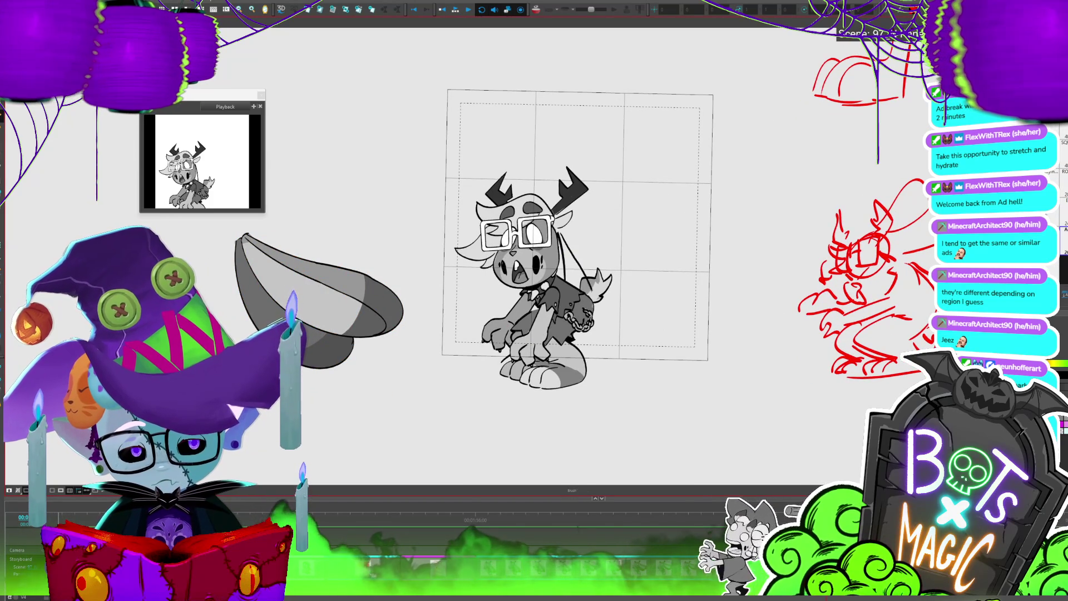
key(alt+s)
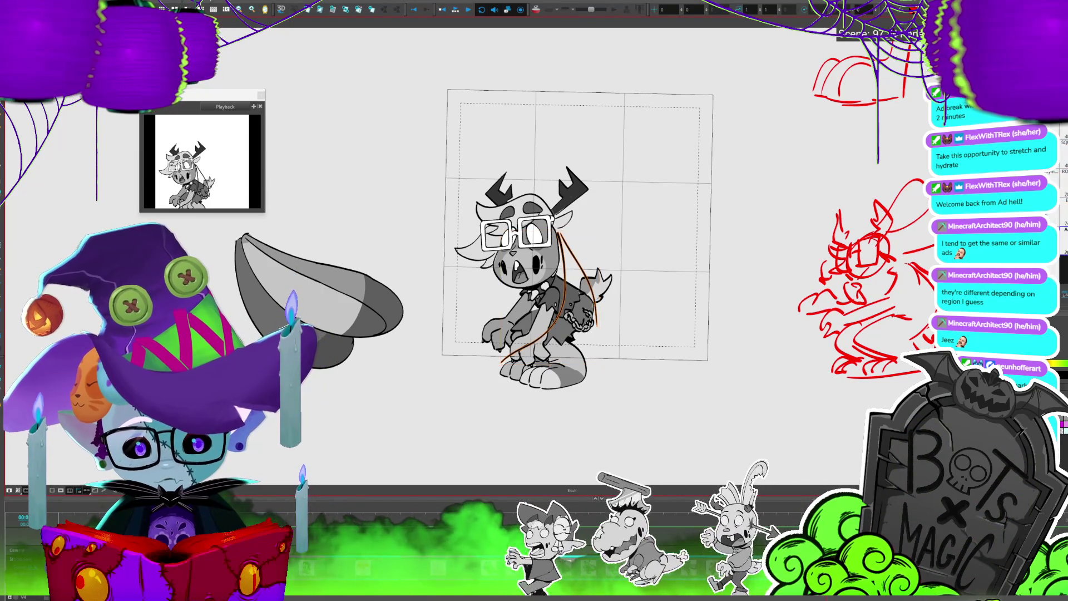
drag(604, 233, 565, 262)
key(shift+l)
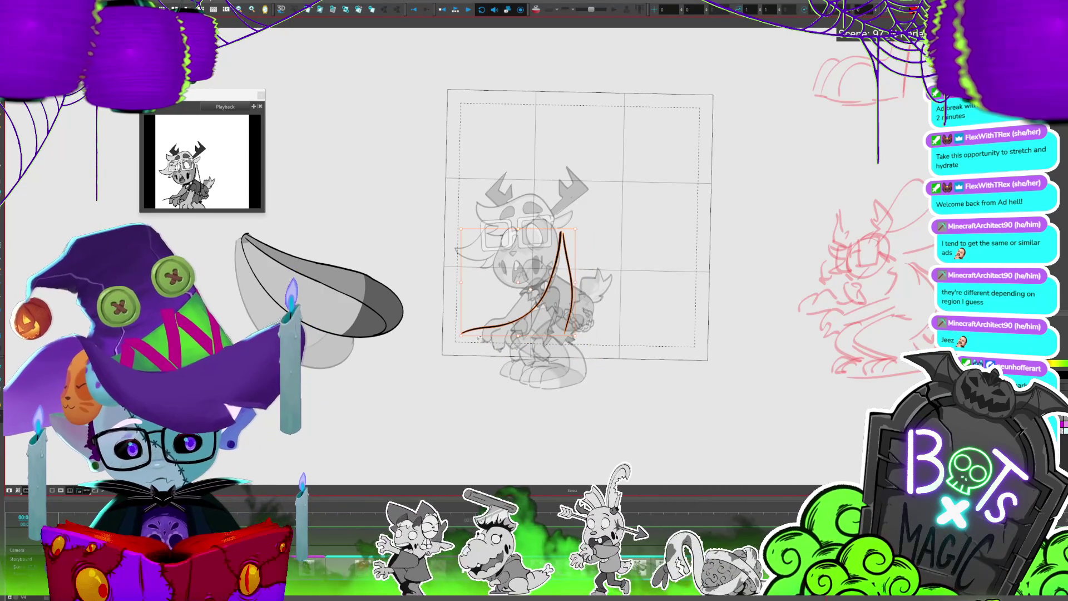
key(Escape)
Close the drooping ear's lower outline with a curve and play the animation to check it
drag(484, 385, 563, 329)
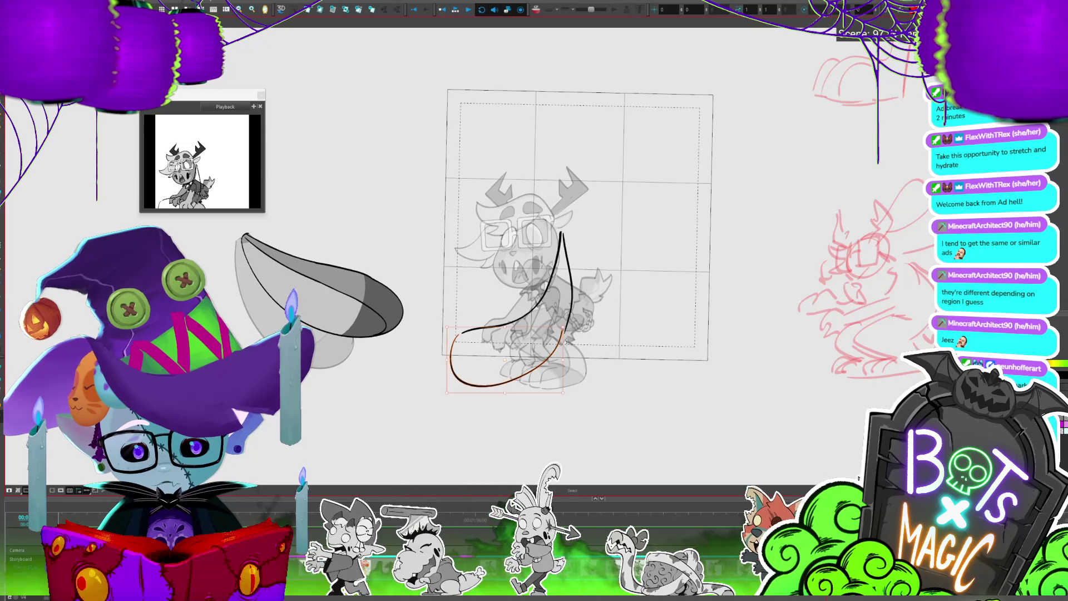
key(alt+b)
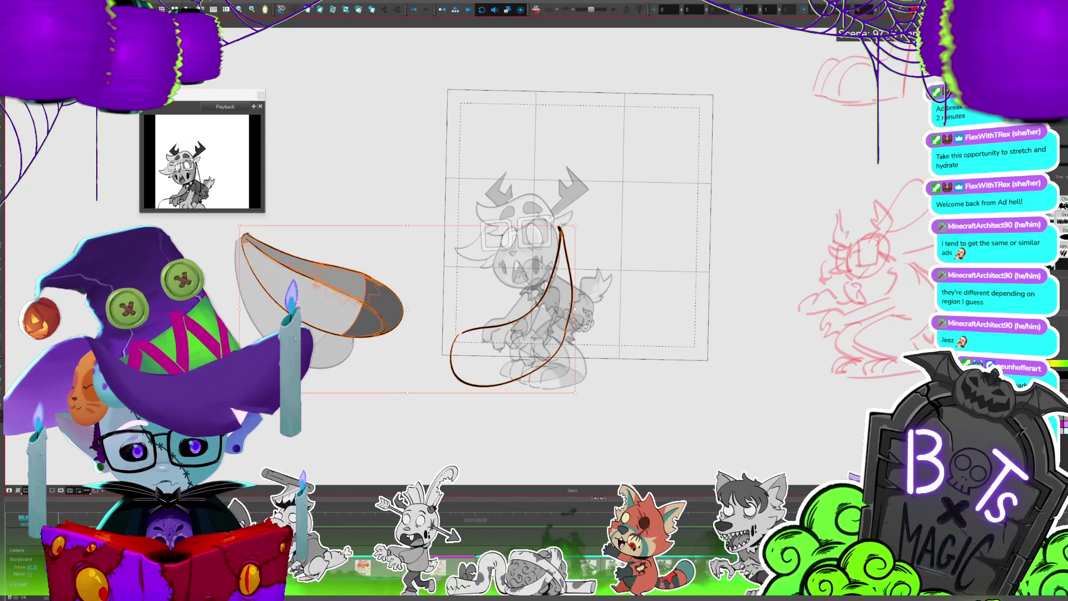
mouse_move(578, 207)
mouse_down()
mouse_move(476, 289)
mouse_move(569, 198)
mouse_up()
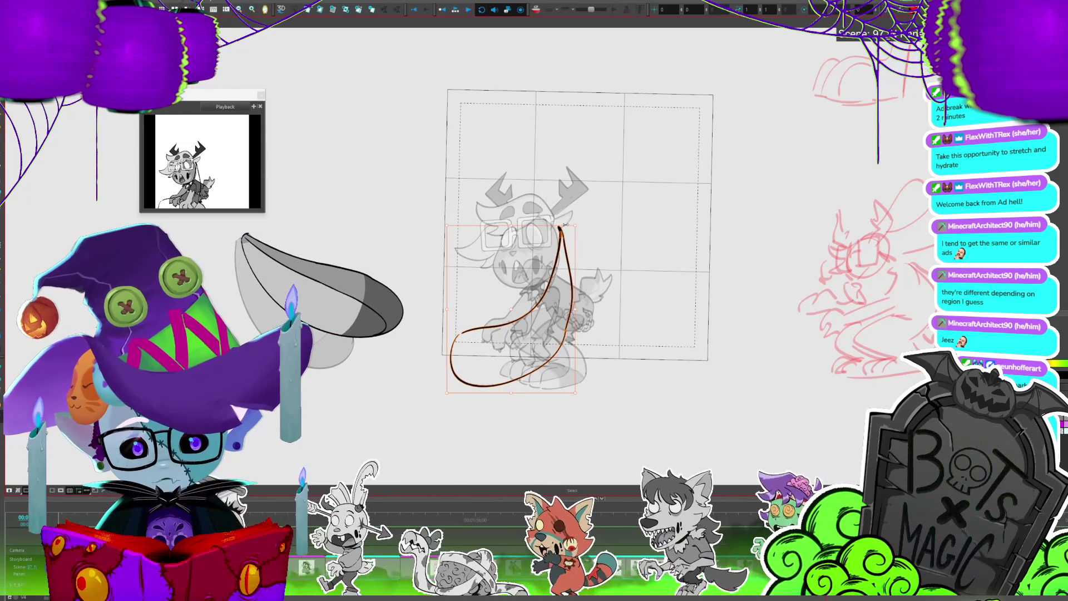
click(603, 193)
key(Return)
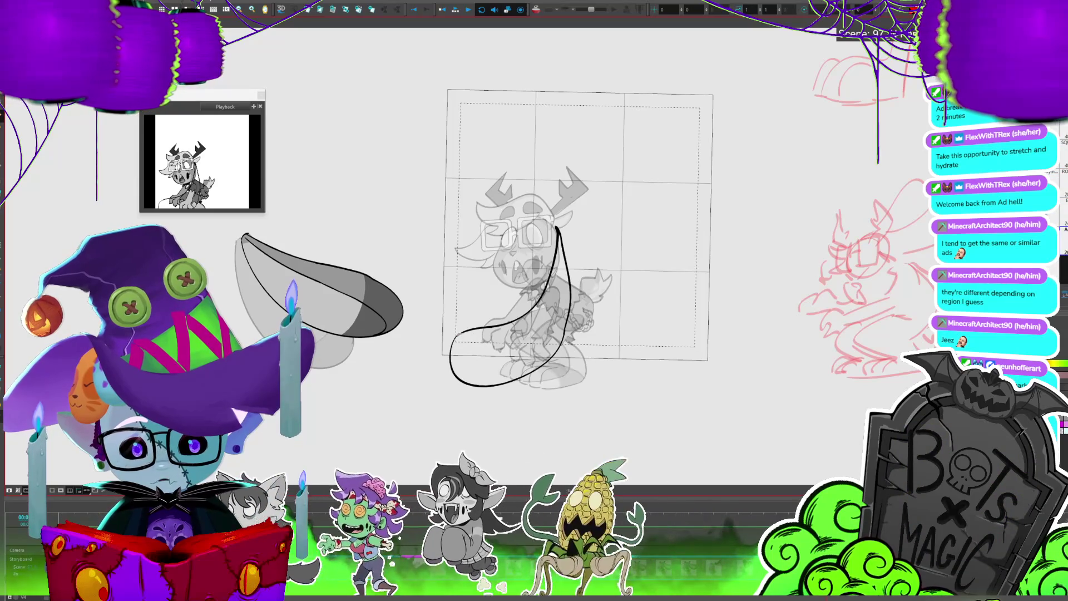
Fill the new drooping ear grey and shade its rounded left end darker grey
click(473, 329)
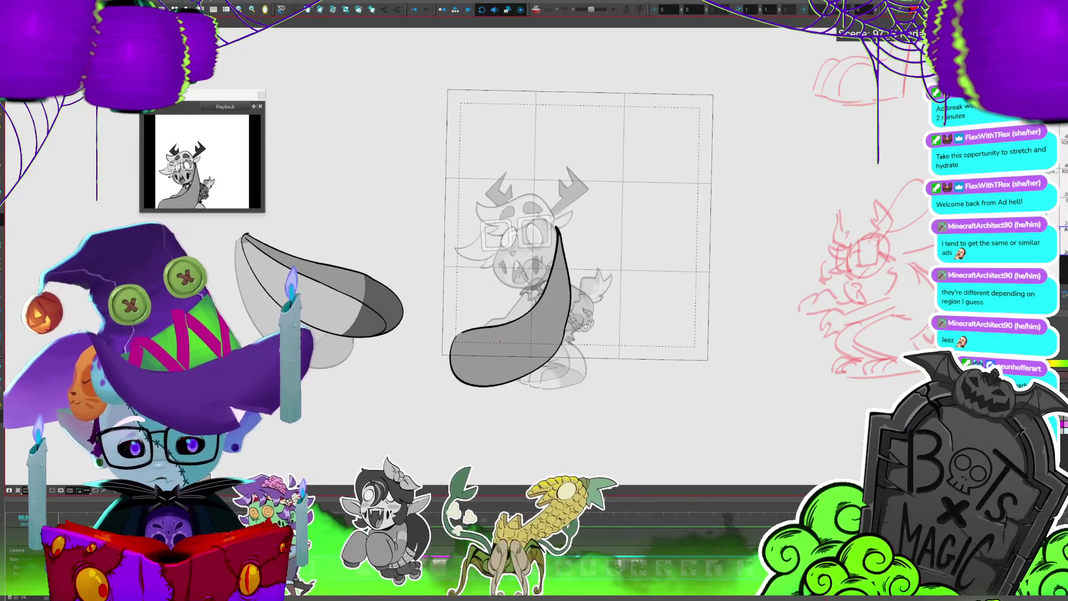
key(alt+b)
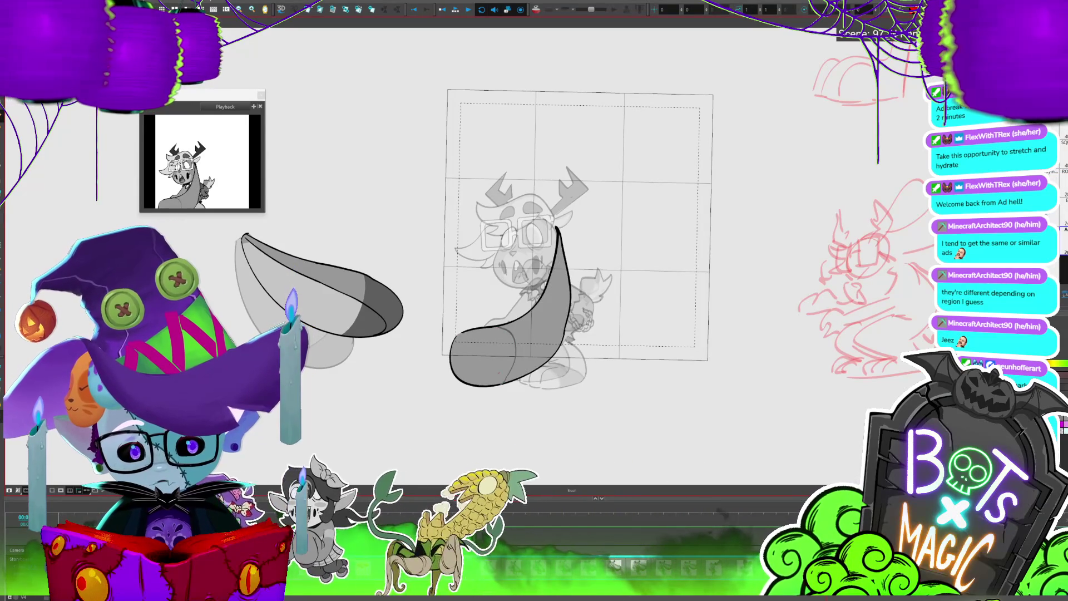
key(alt+s)
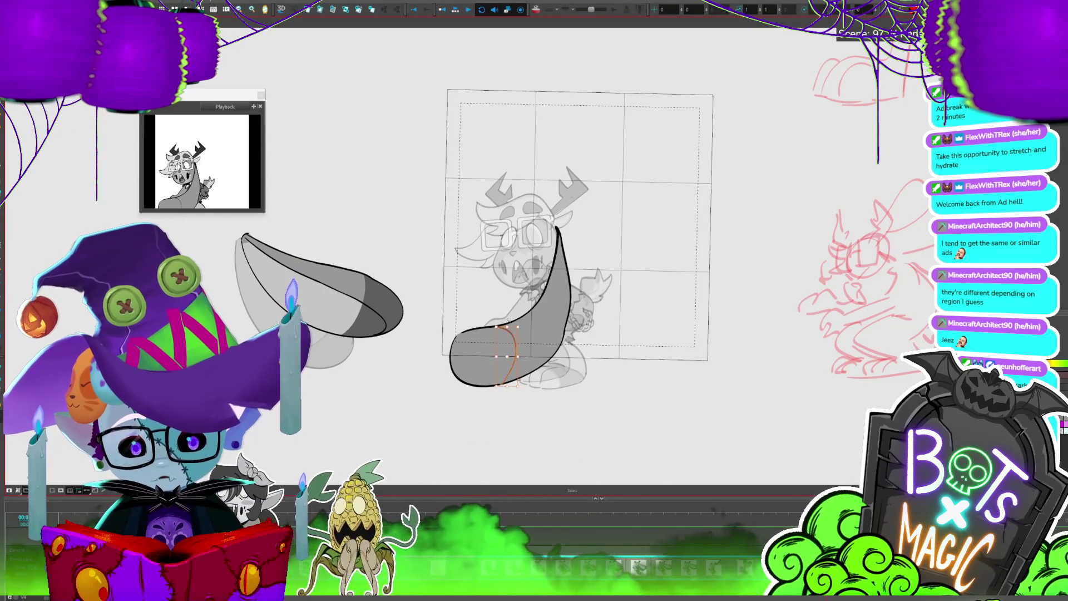
key(alt+i)
click(480, 359)
drag(682, 338, 764, 318)
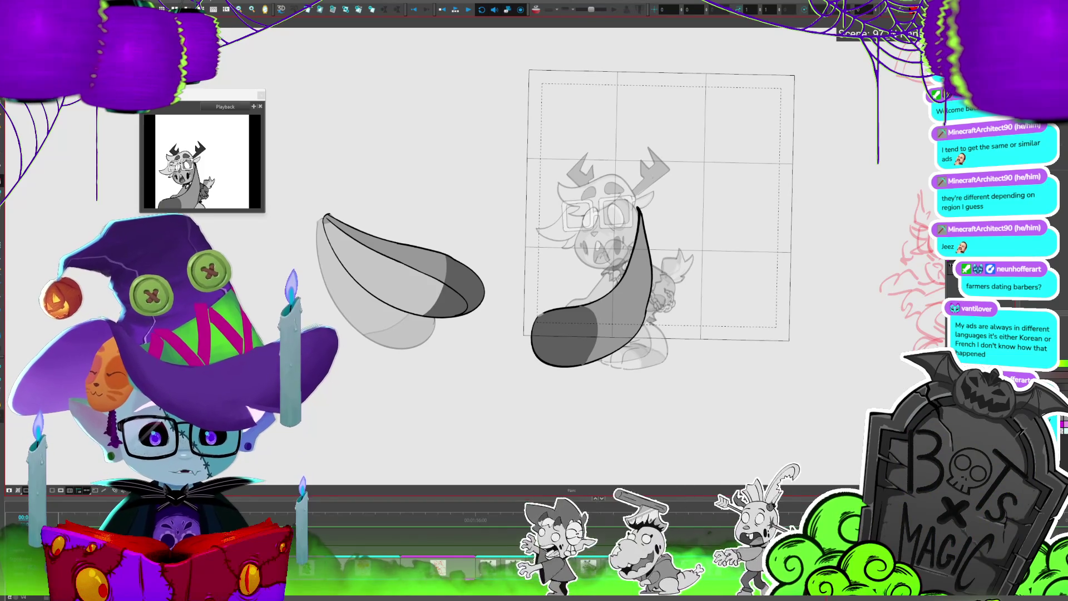
Stretch the dark-tipped ear slightly wider to the right, then advance to the next frame
mouse_move(504, 420)
mouse_down()
mouse_move(681, 327)
mouse_move(683, 170)
mouse_up()
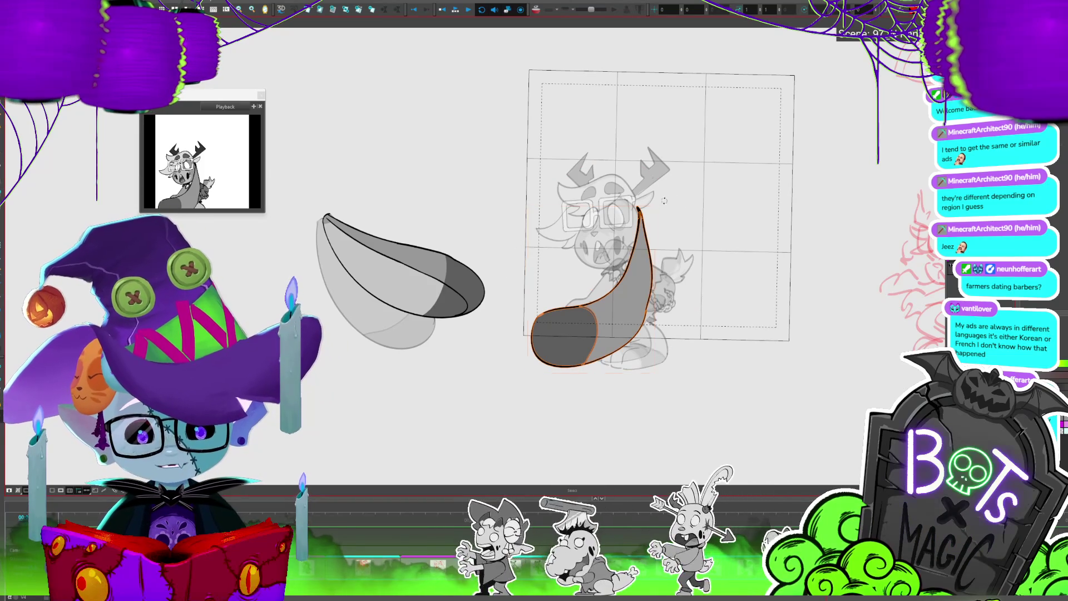
drag(655, 285, 639, 300)
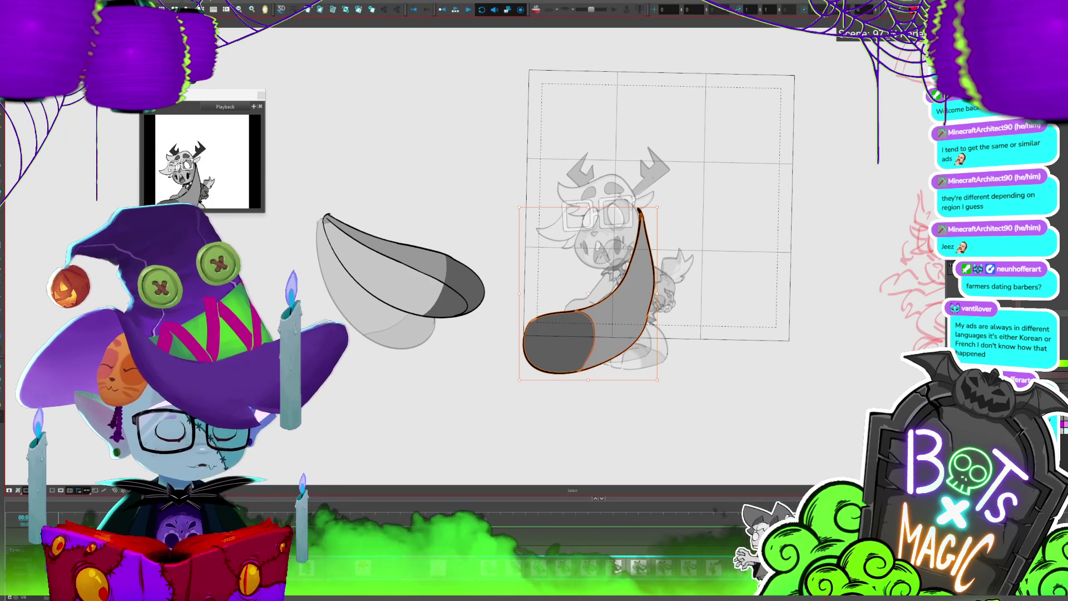
scroll(718, 271, down, 1)
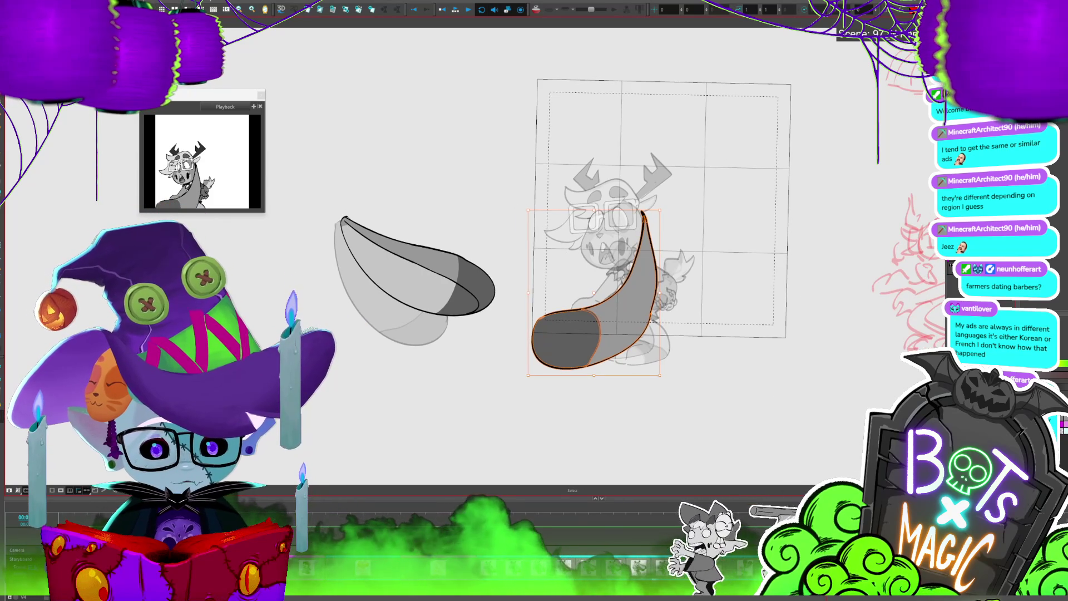
key(period)
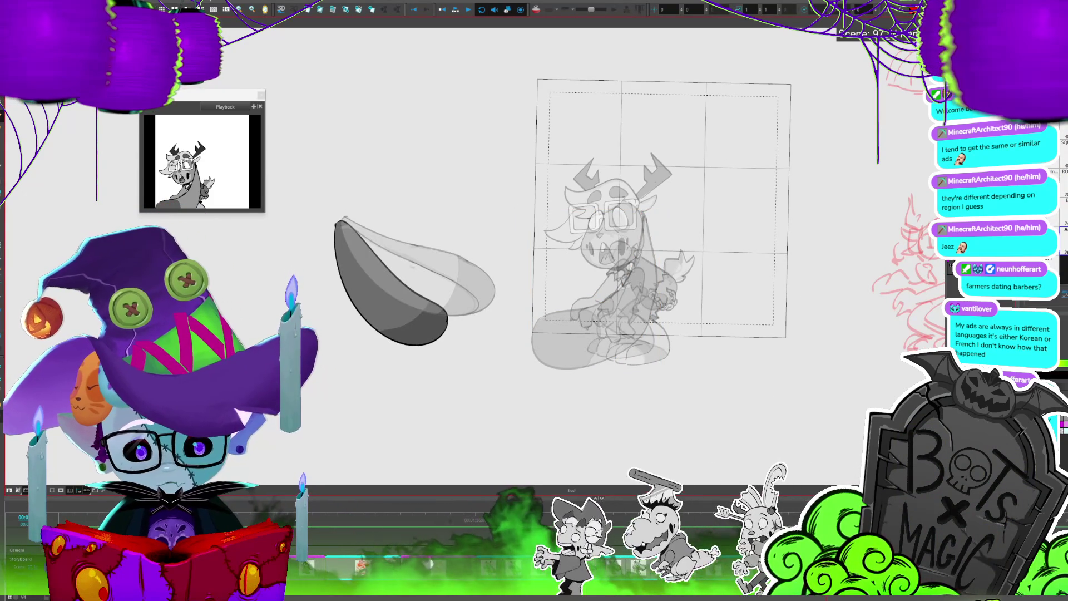
Draw the swung ear's looping outline up toward the head, then switch to the YouTube video
drag(502, 274, 593, 318)
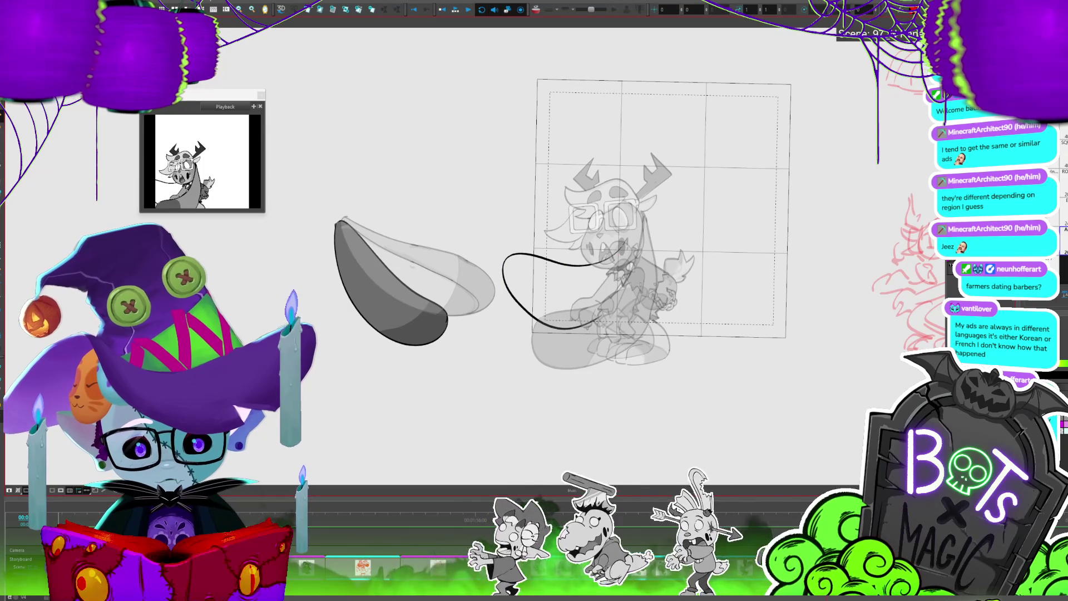
drag(624, 245, 635, 222)
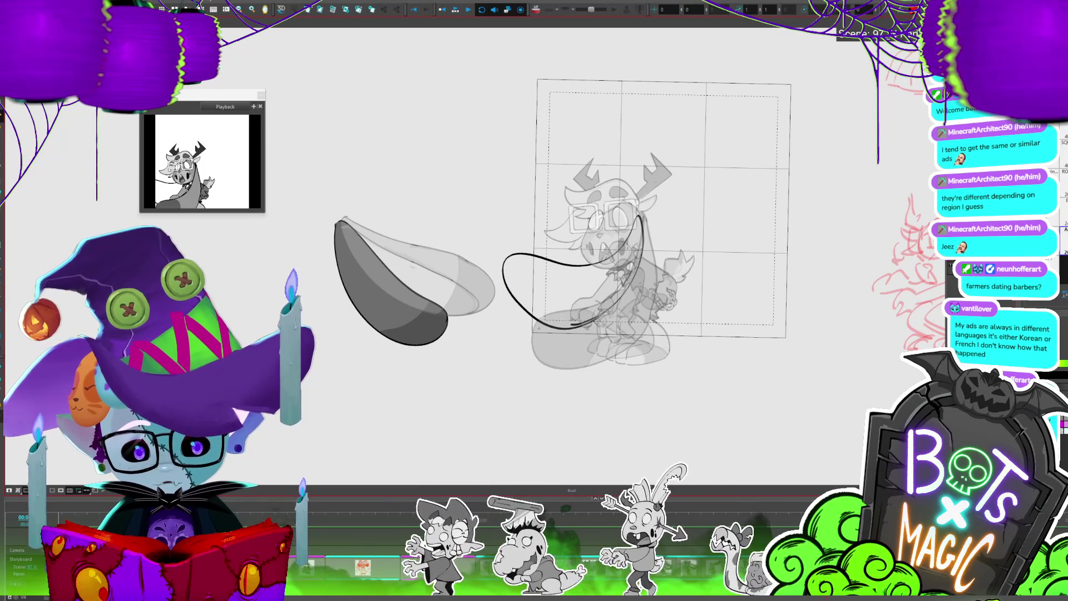
key(alt)
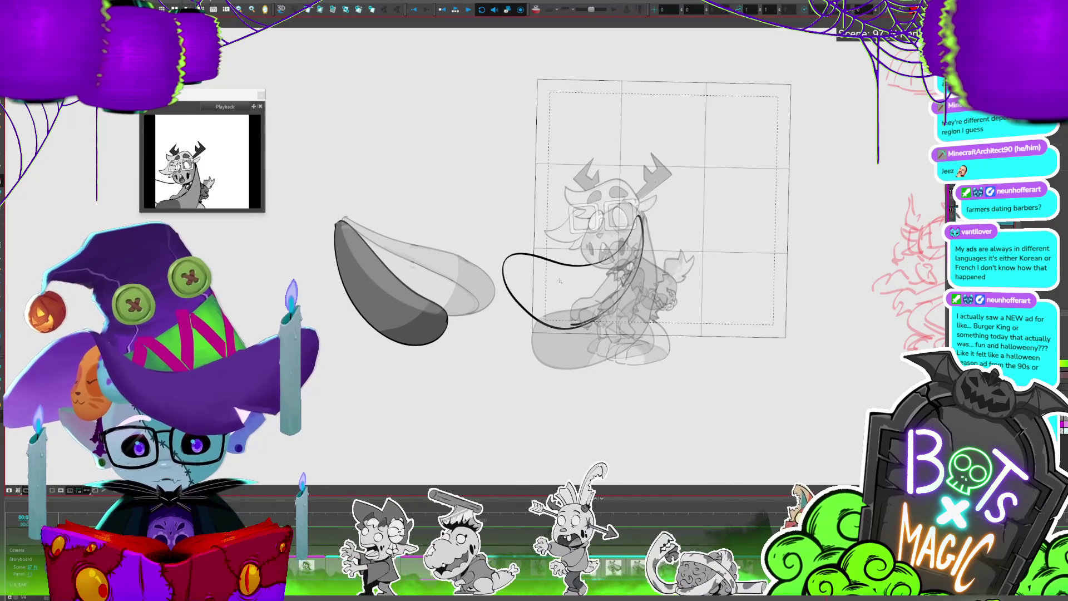
key(2)
ctrl+click(747, 364)
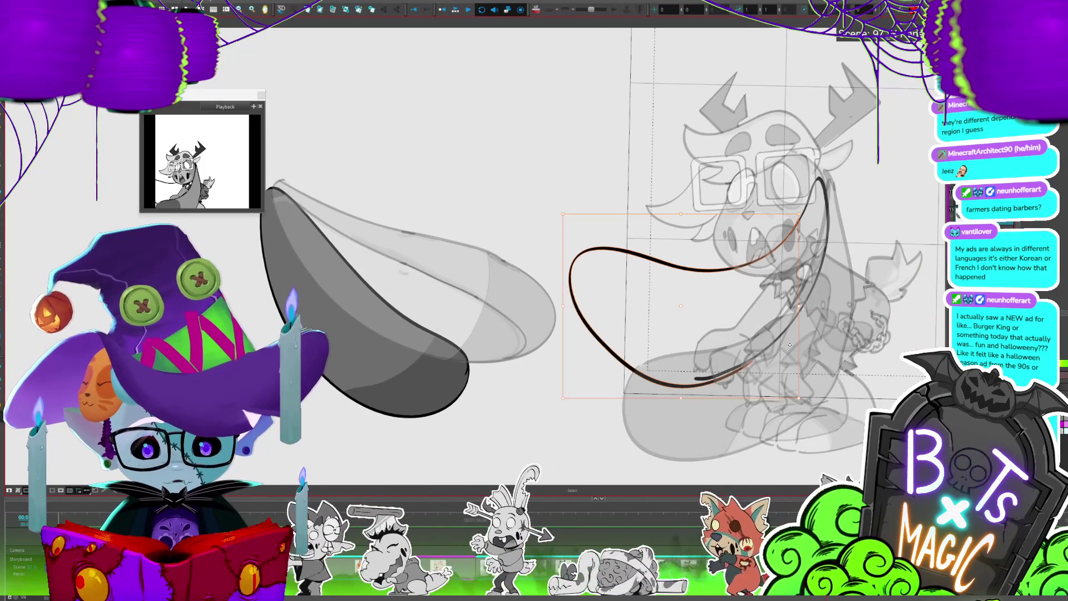
key(alt+i)
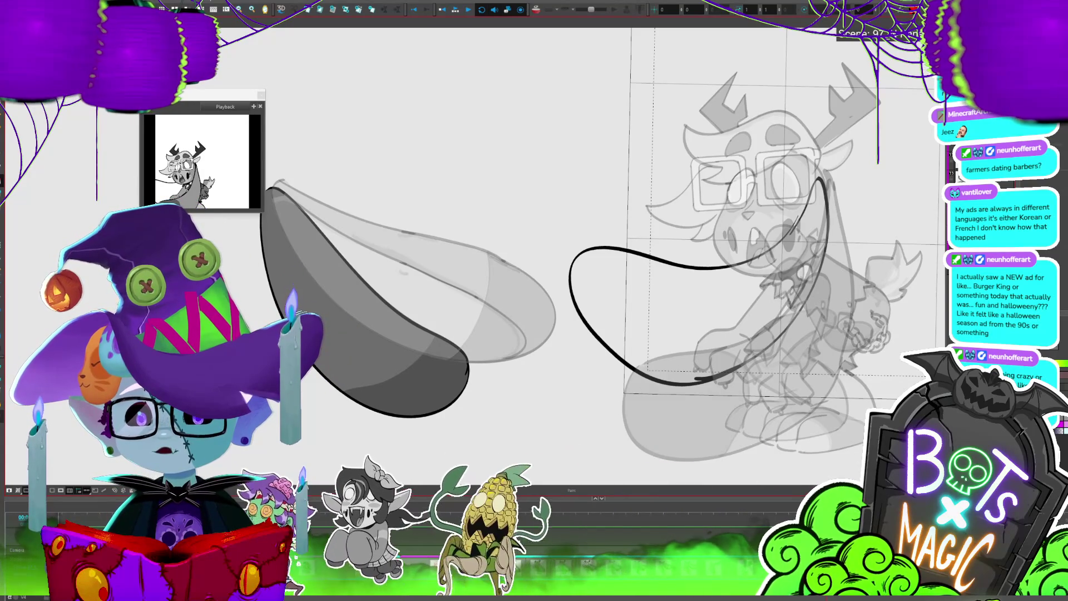
key(alt+Tab)
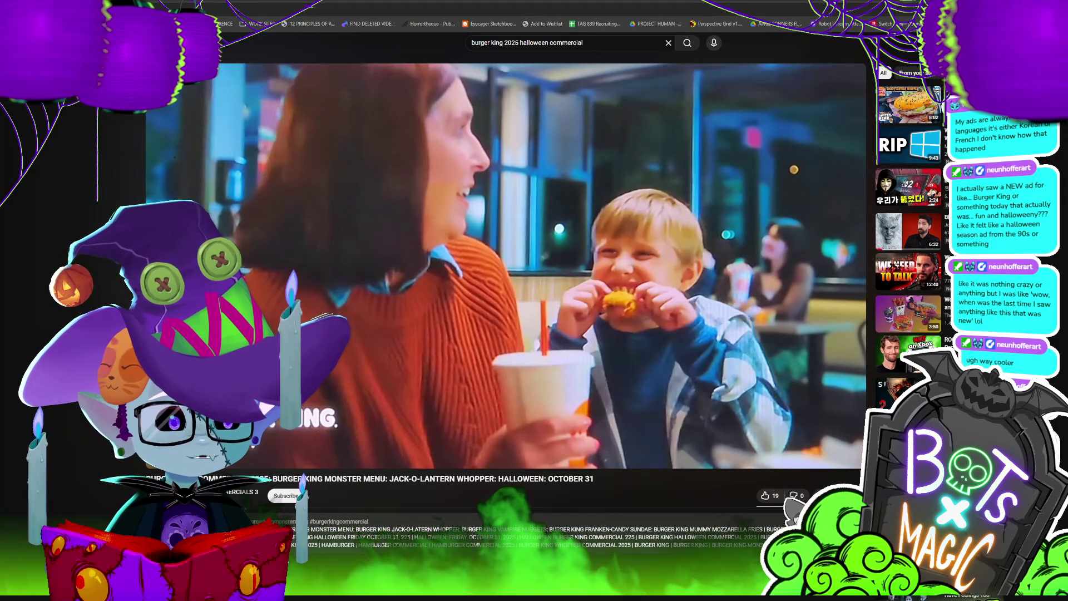
Watch the Burger King Halloween commercial full screen, then exit full screen
scroll(506, 262, down, 1)
scroll(333, 439, up, 1)
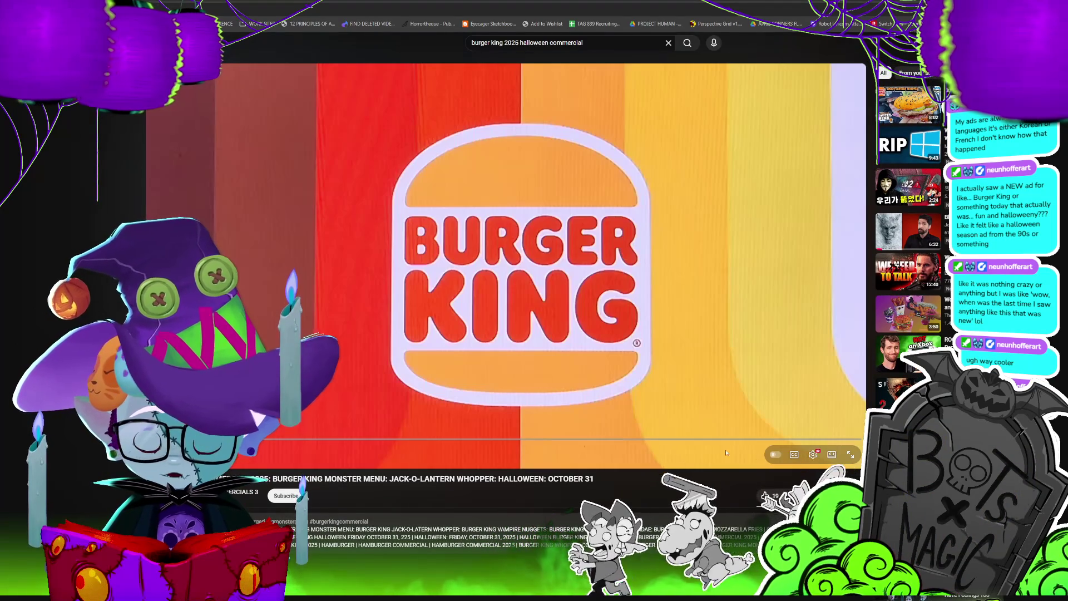
click(851, 456)
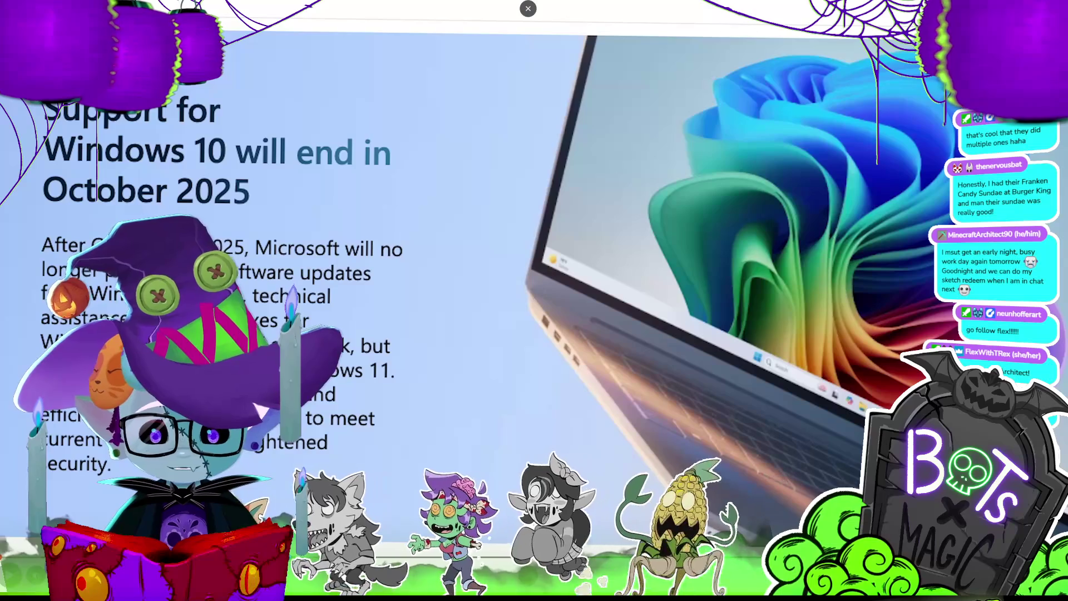
key(F11)
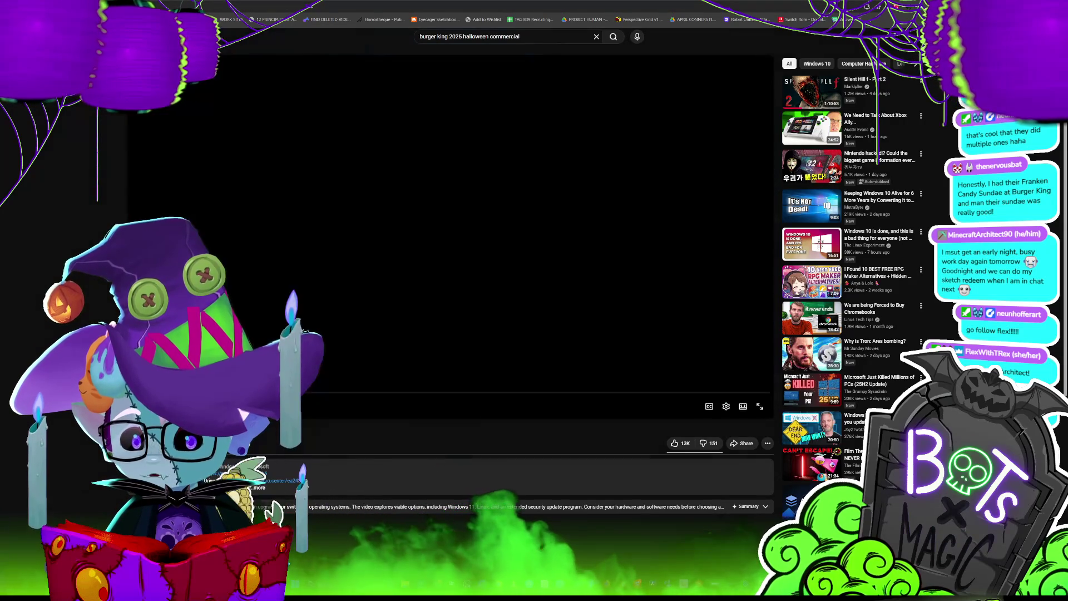
Watch the Polite Mummy commercial full screen from the Halloween search results
key(Return)
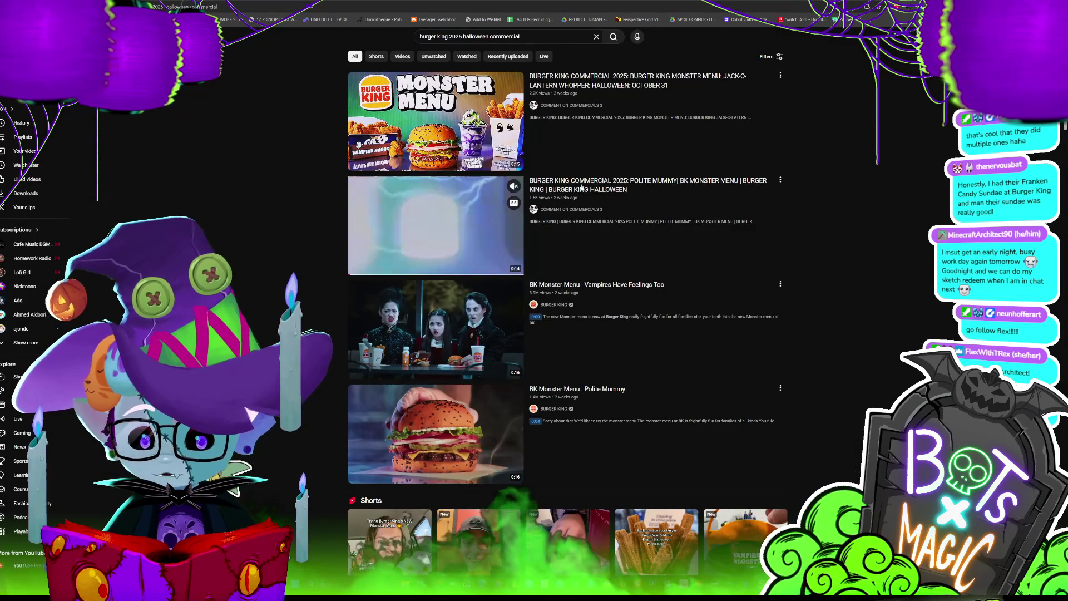
click(580, 189)
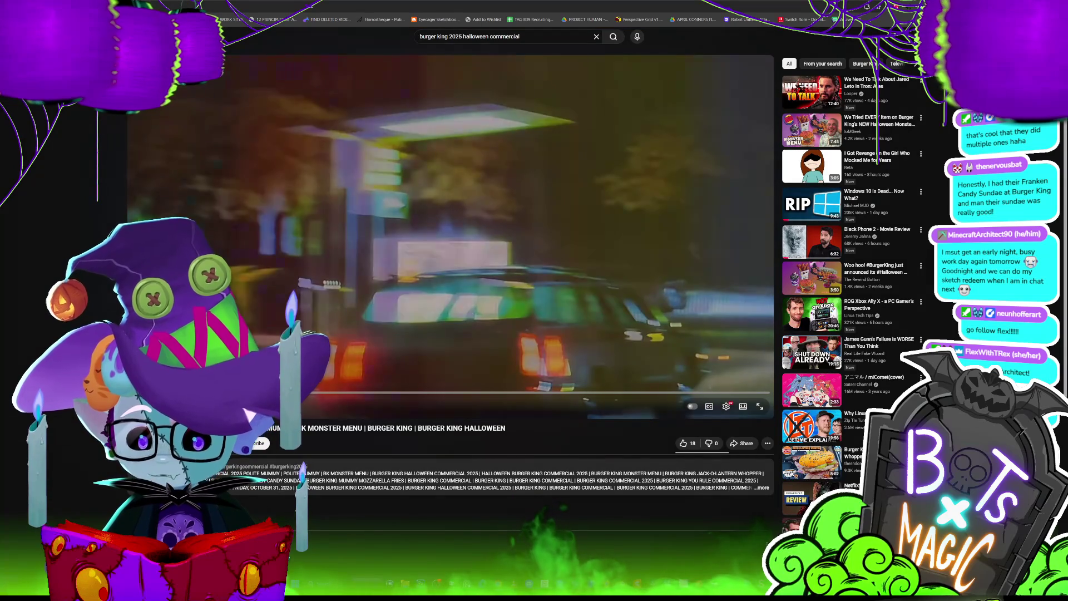
key(f)
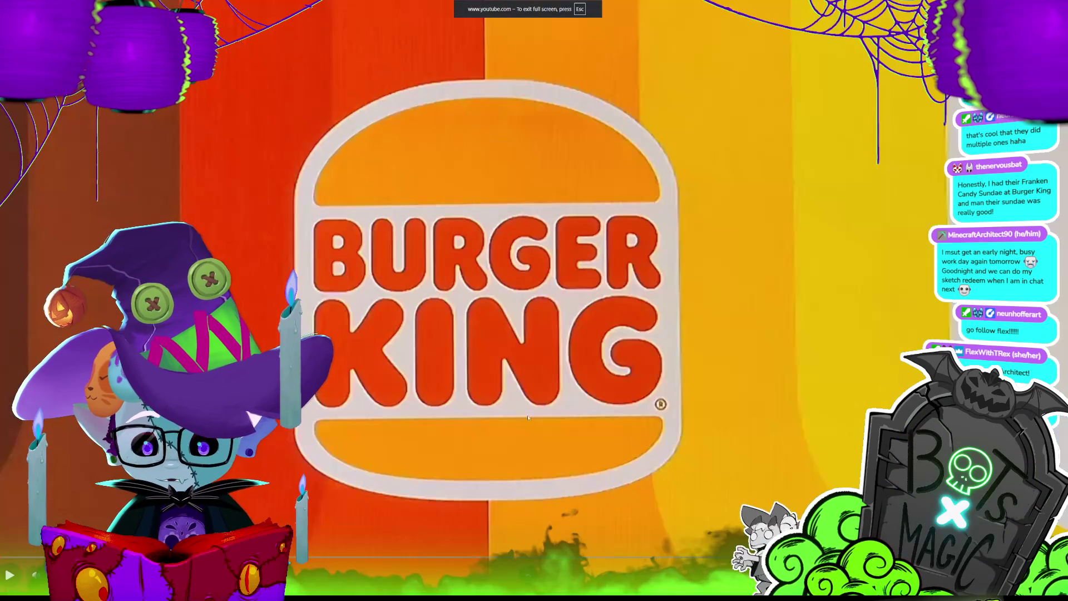
click(386, 349)
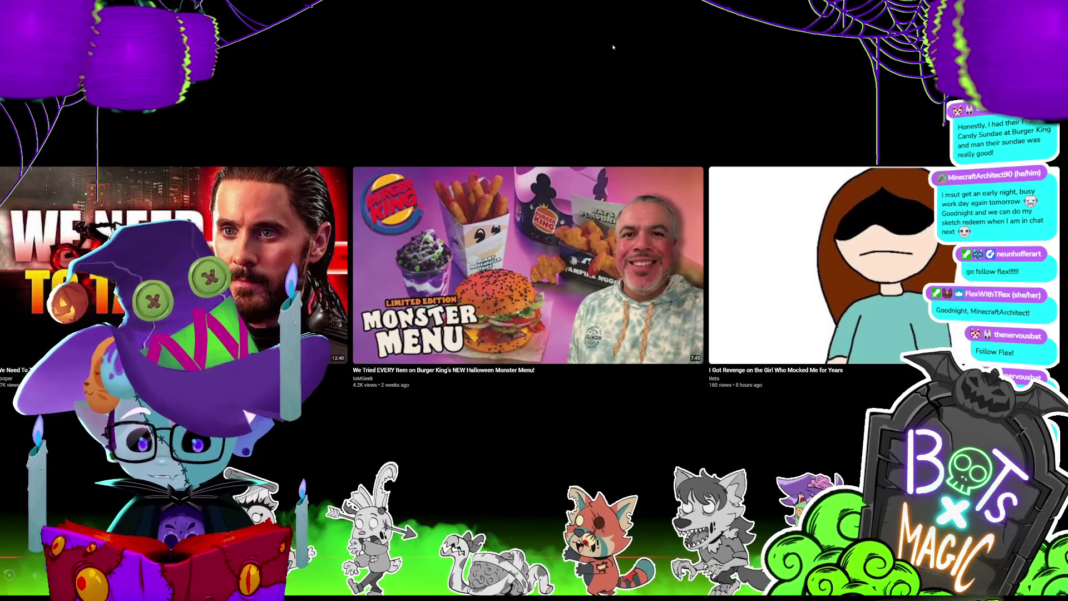
key(Escape)
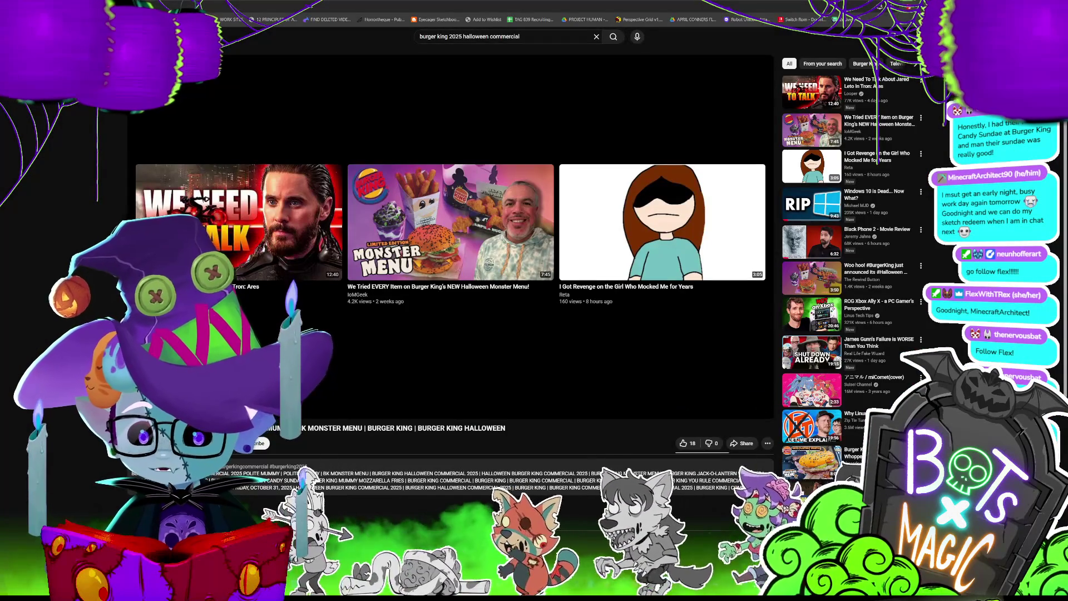
Return to the search results and play the BURGER KING #ScaryClownNight video full screen
key(alt+Left)
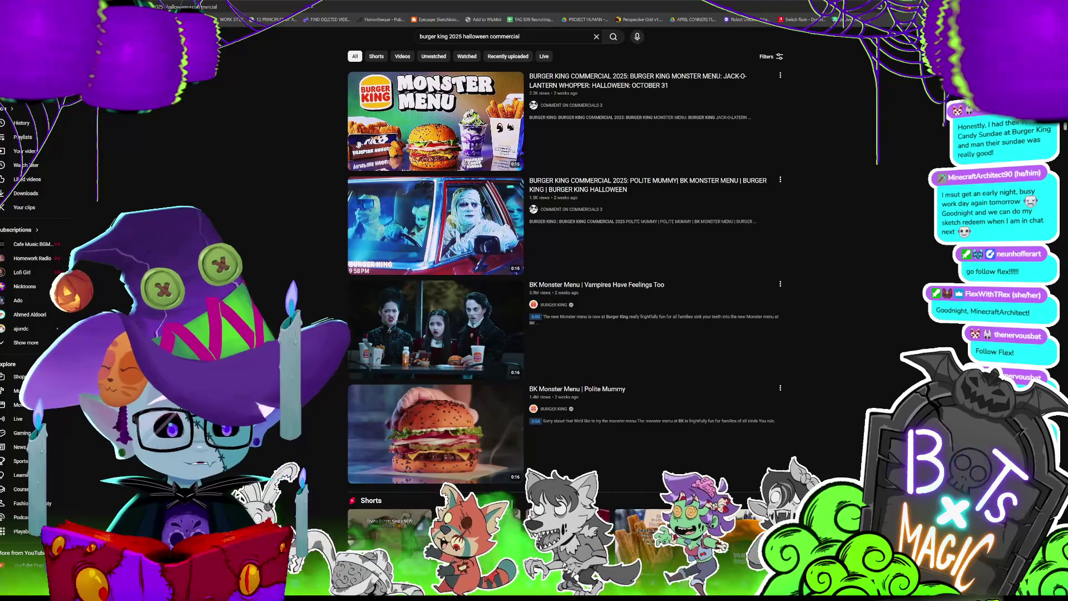
mouse_move(583, 393)
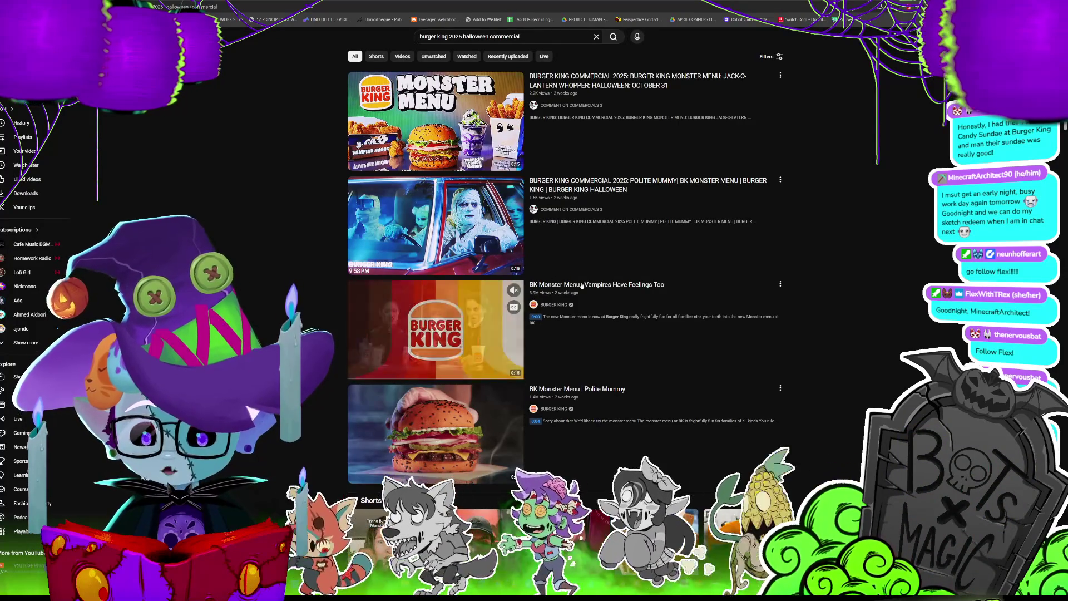
mouse_move(582, 220)
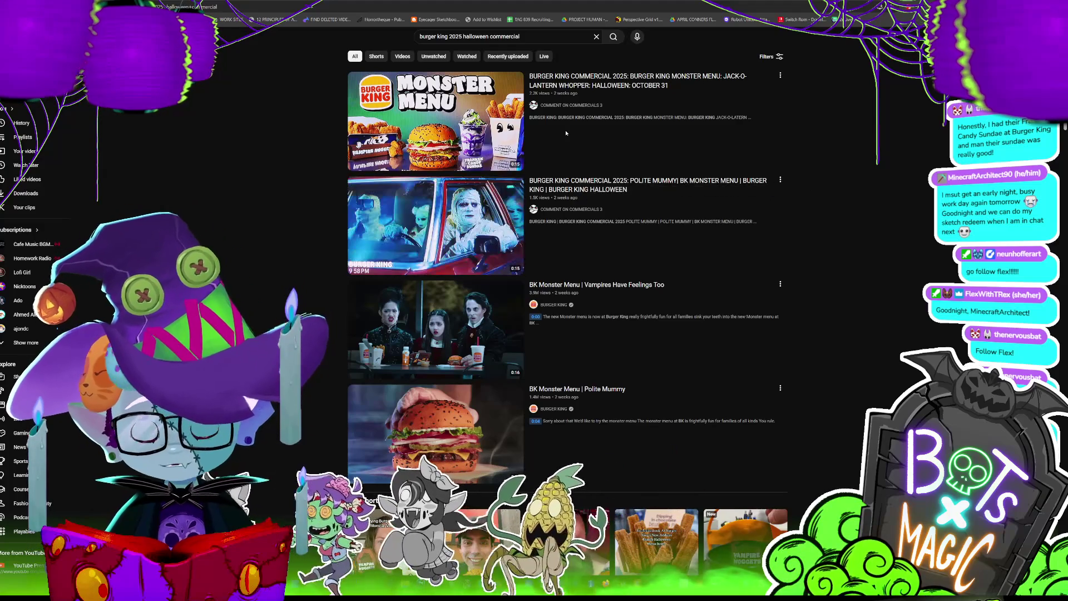
scroll(474, 234, down, 2)
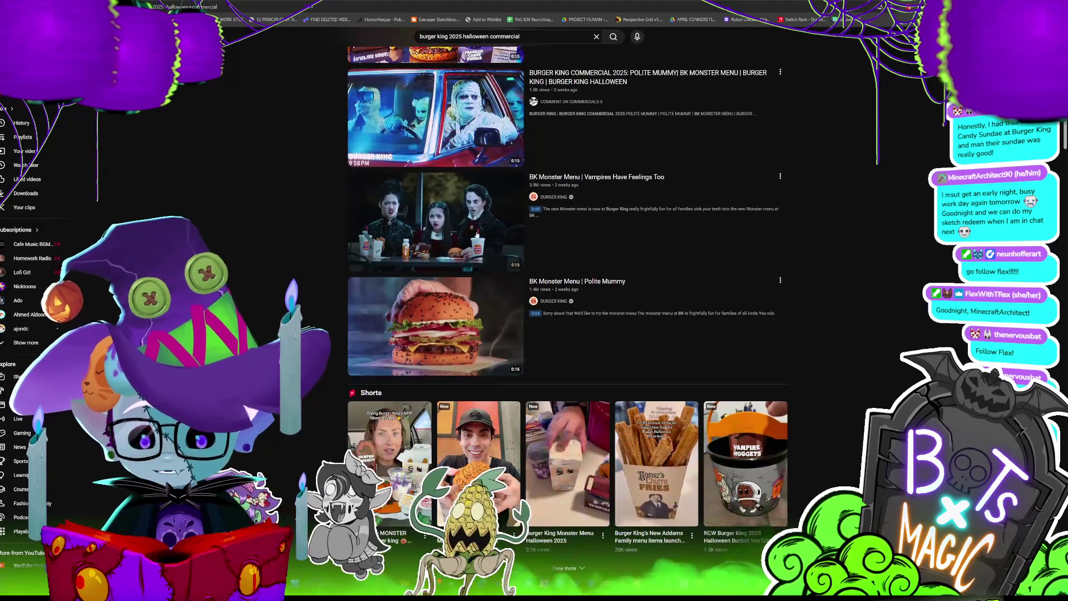
mouse_move(530, 244)
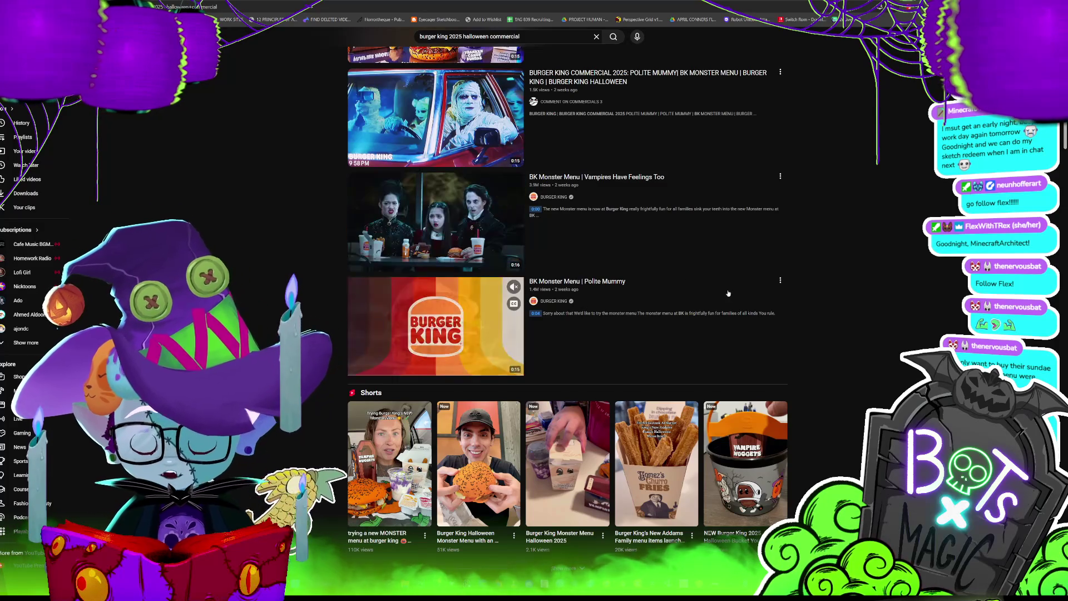
scroll(726, 290, down, 6)
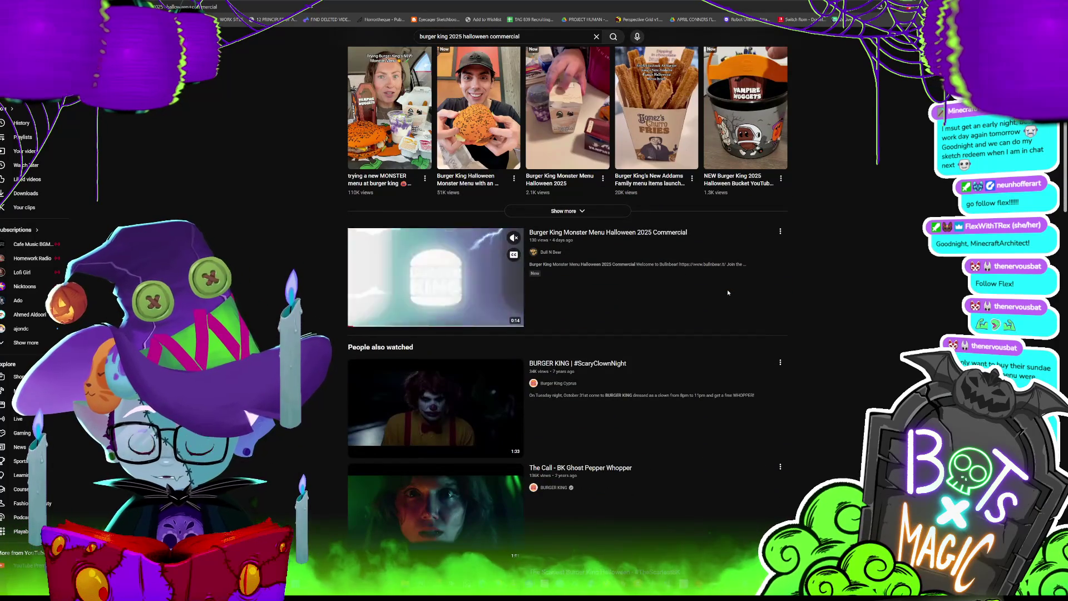
scroll(727, 293, down, 1)
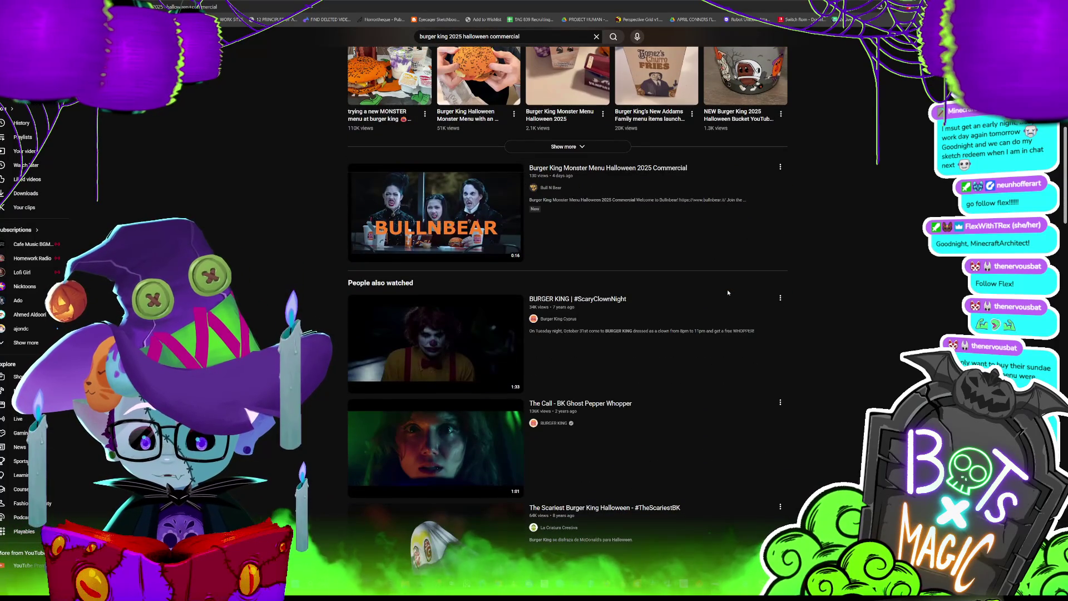
click(569, 302)
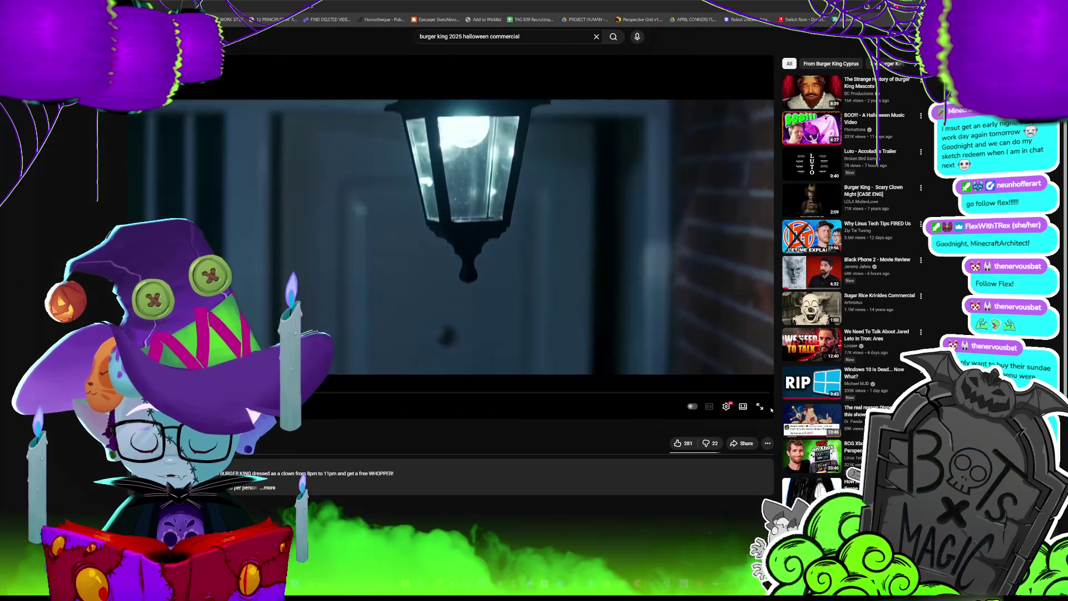
click(759, 406)
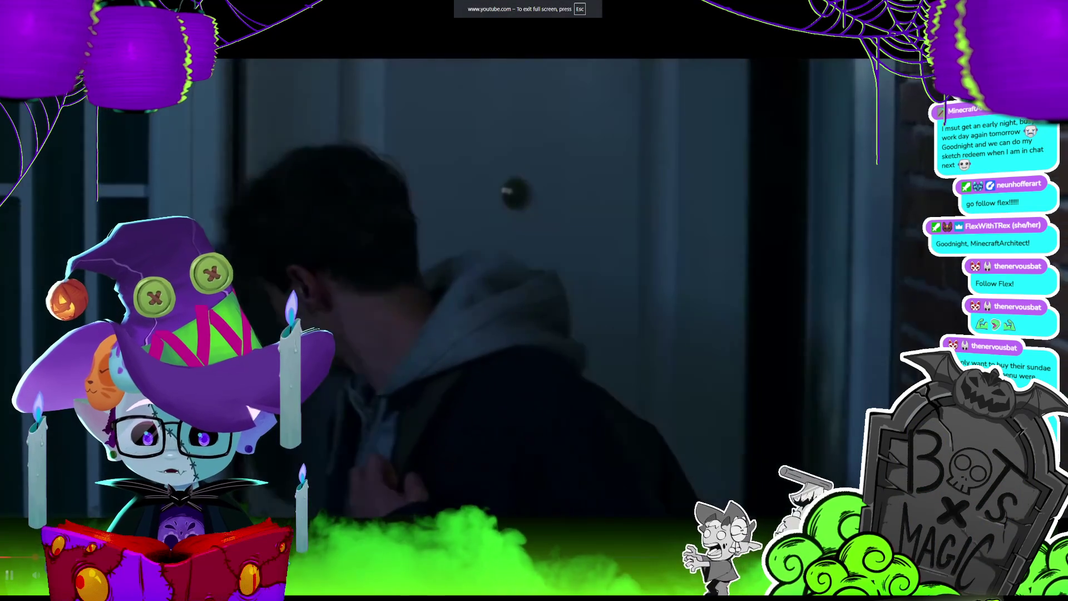
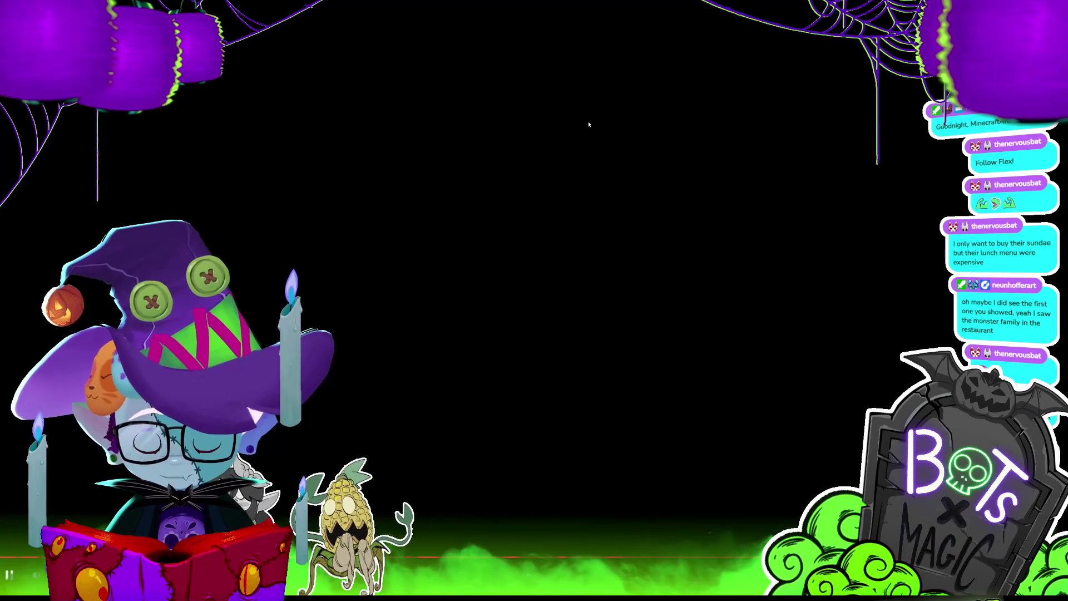
Exit the full-screen Halloween commercial and return to the Storyboard Pro project
key(Escape)
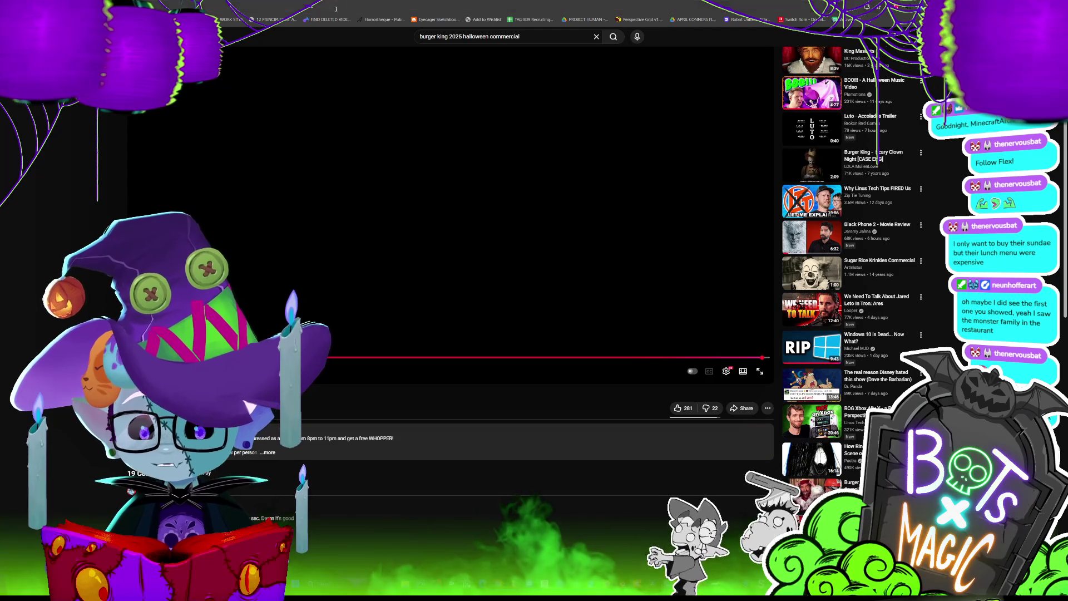
key(alt+Tab)
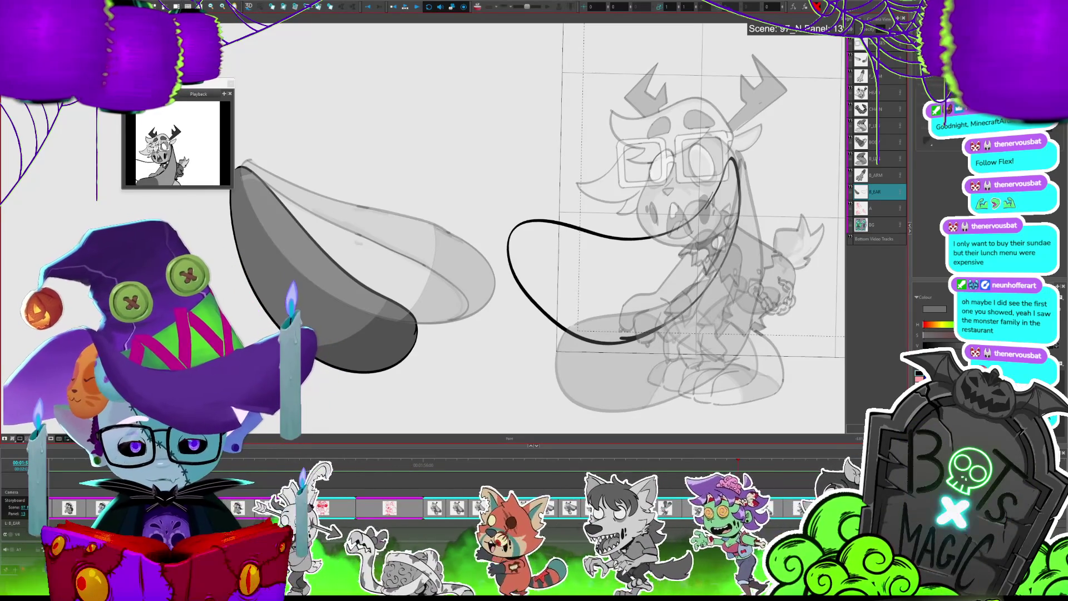
Sample the grey from the left ear and fill the newly outlined right ear with it
scroll(537, 218, down, 2)
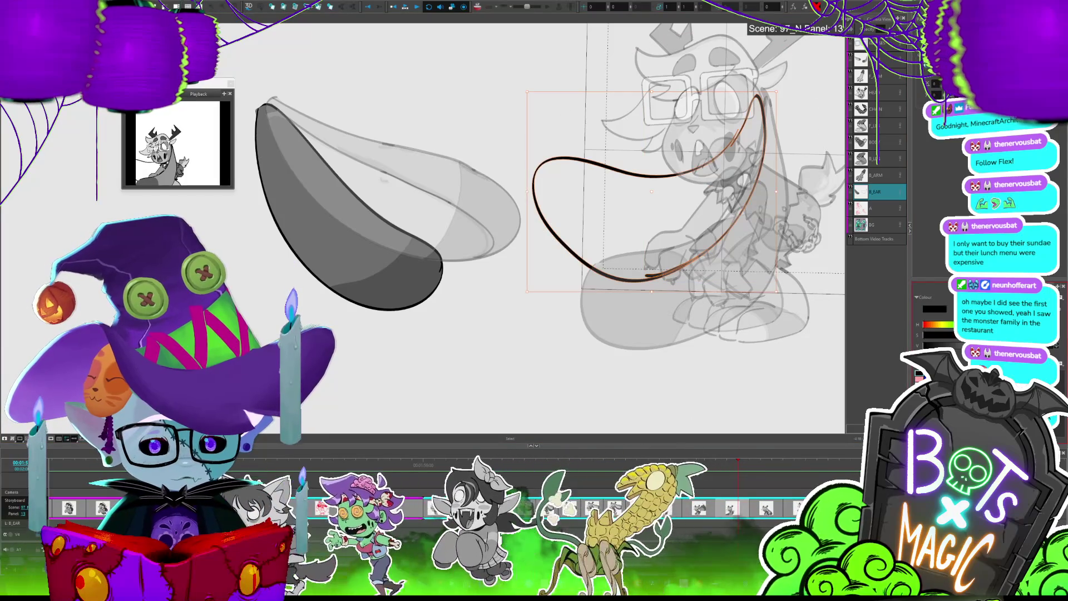
click(629, 354)
key(alt+b)
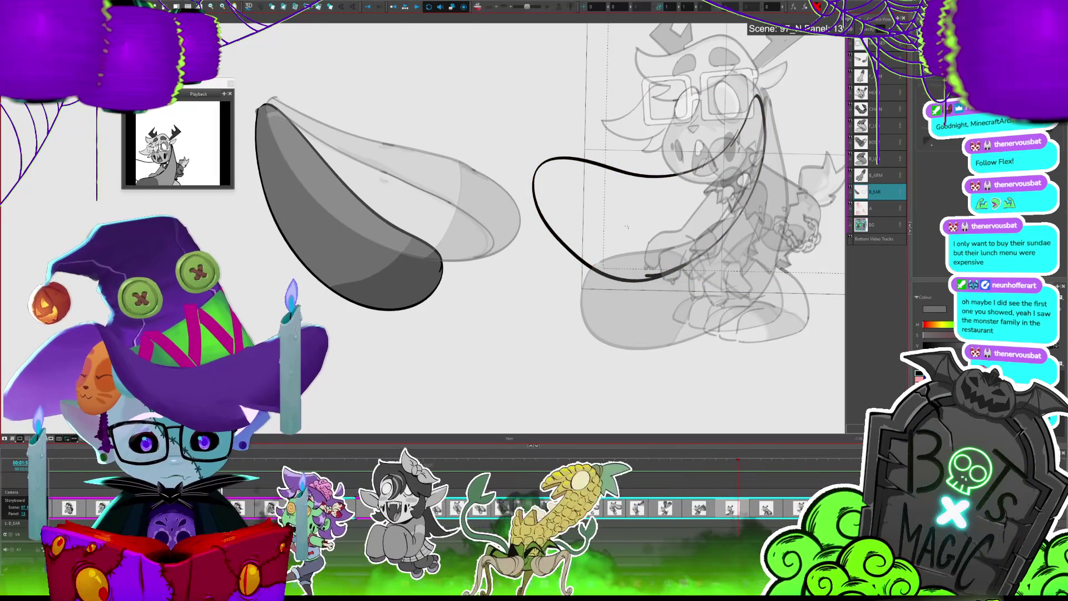
key(alt+s)
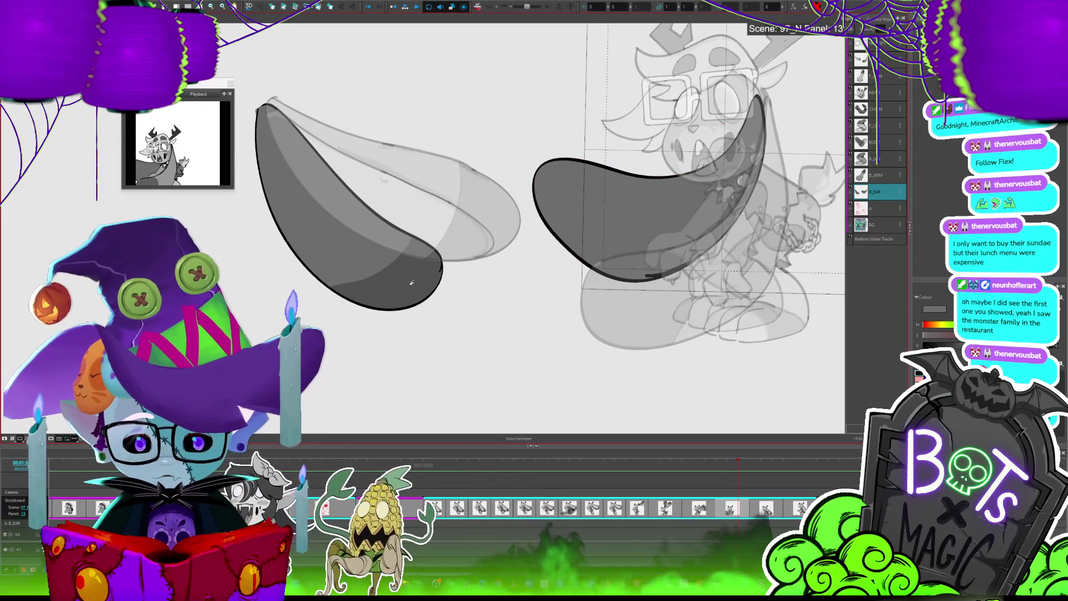
key(alt+b)
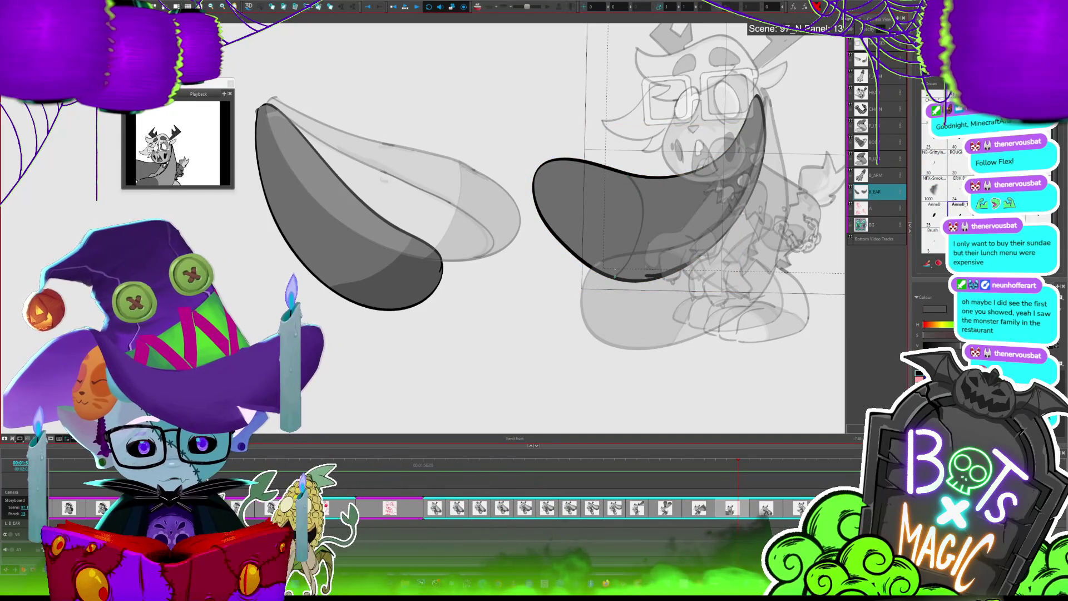
key(alt+i)
click(621, 236)
click(626, 233)
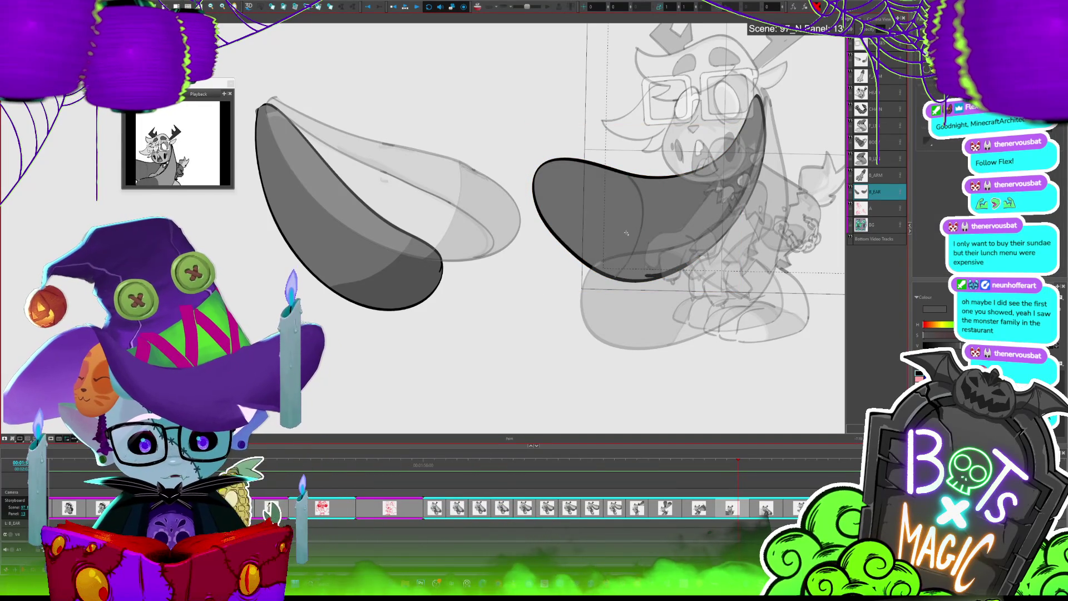
Shade the right ear's lower and left regions a darker grey, then zoom out
key(alt+b)
drag(620, 244, 607, 270)
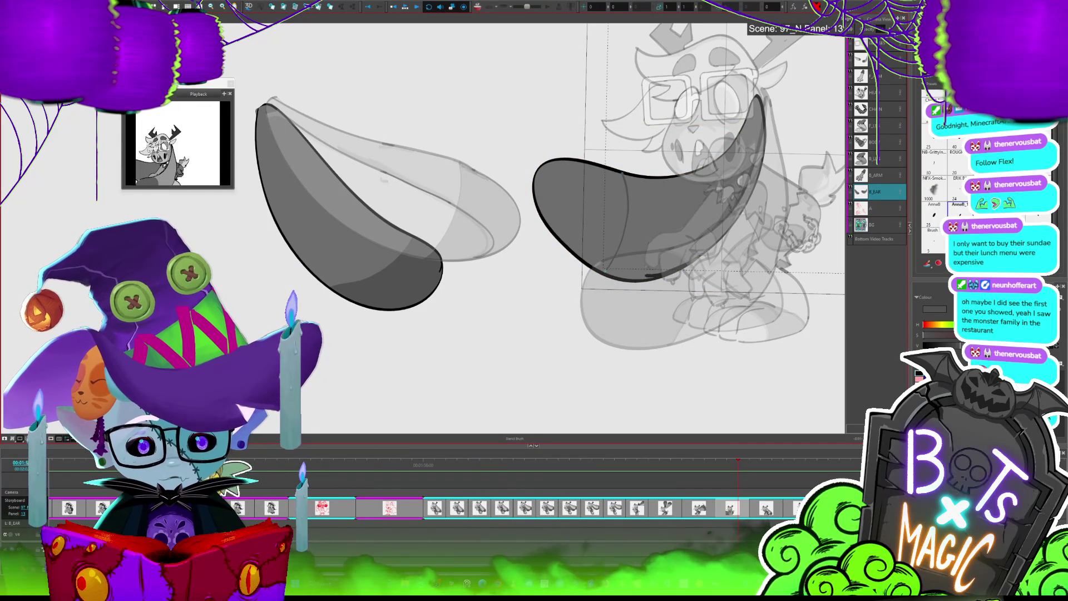
key(alt+i)
click(608, 225)
key(2)
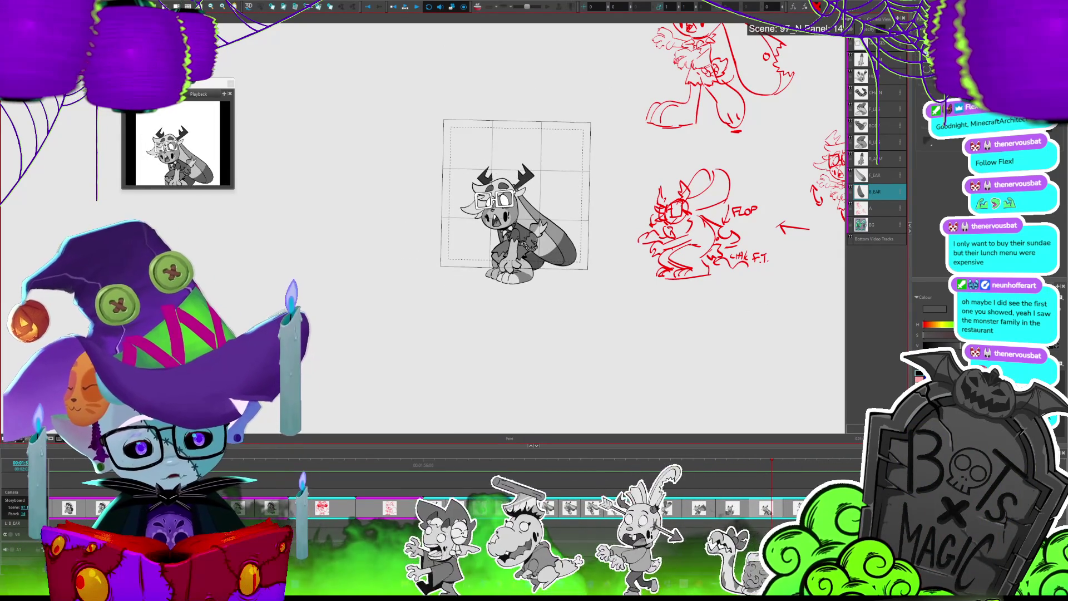
Move the F_EAR layer to the top and swing the big ear up behind the head
scroll(595, 345, up, 2)
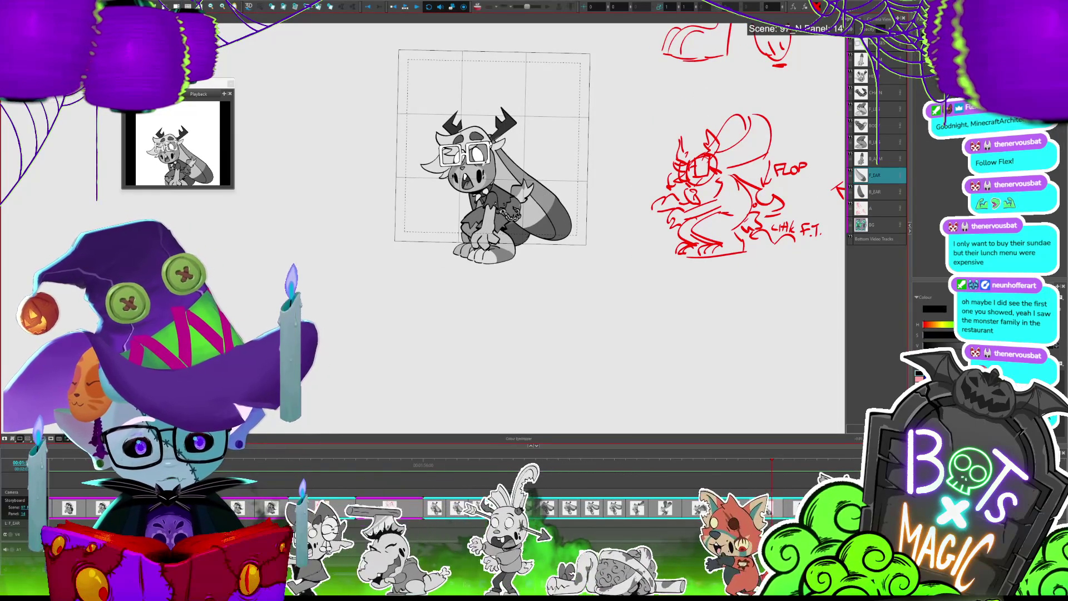
key(2)
drag(698, 182, 660, 186)
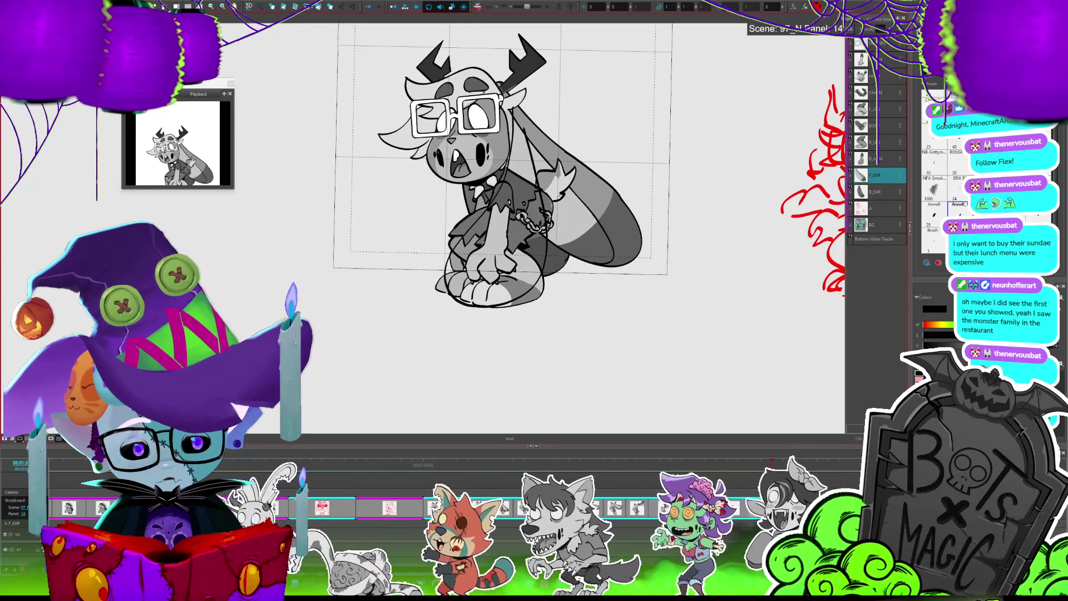
key(alt+s)
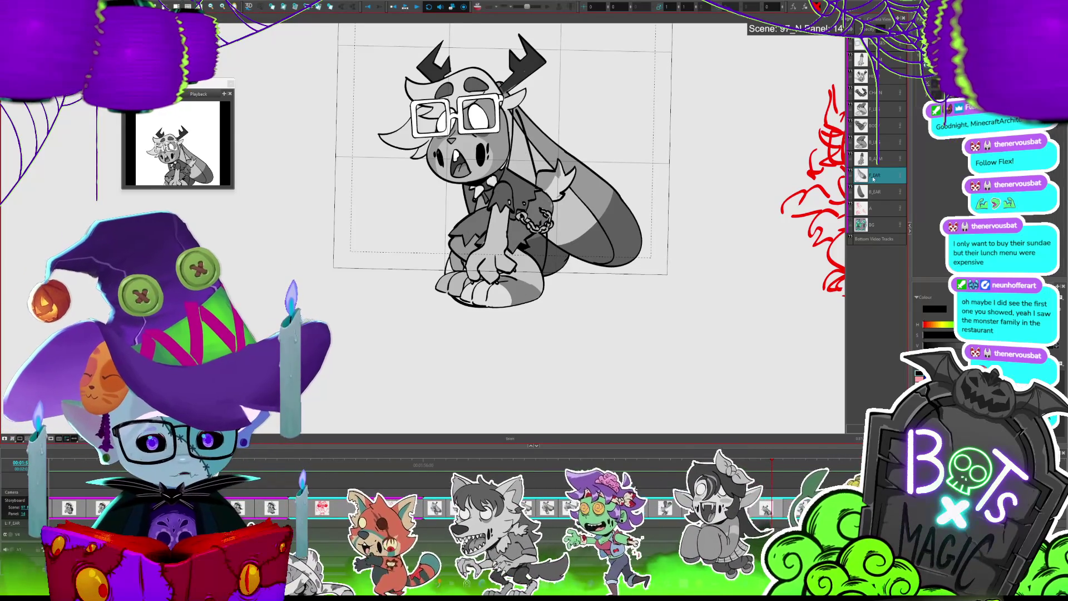
drag(876, 163, 881, 60)
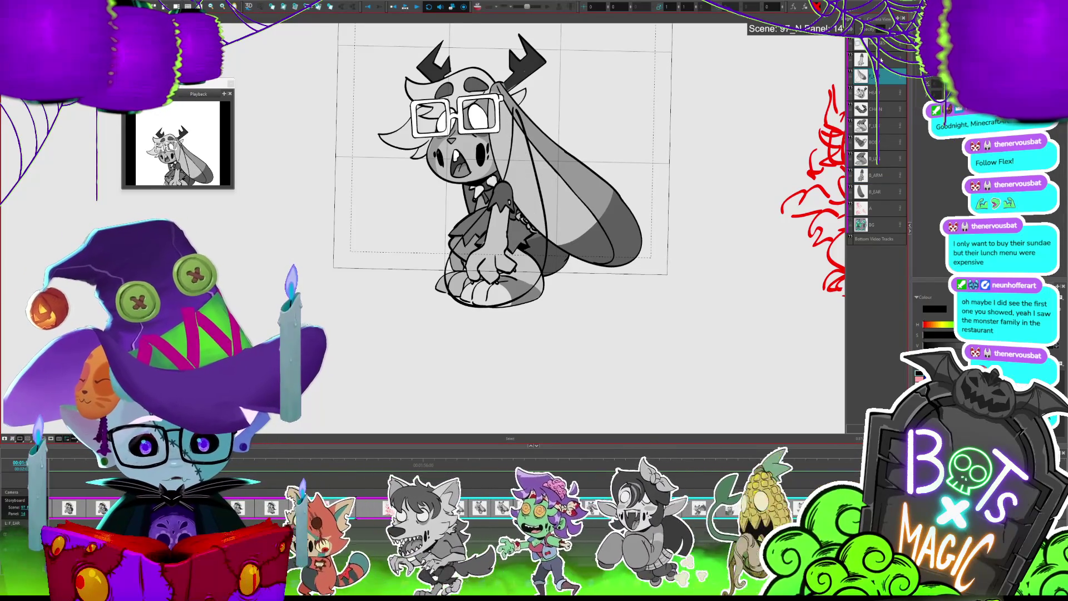
drag(684, 238, 663, 328)
Sample grey from panel 13's ear, compare both panels, and fill the raised ear grey
key(Left)
click(467, 239)
key(Right)
key(Left)
key(Right)
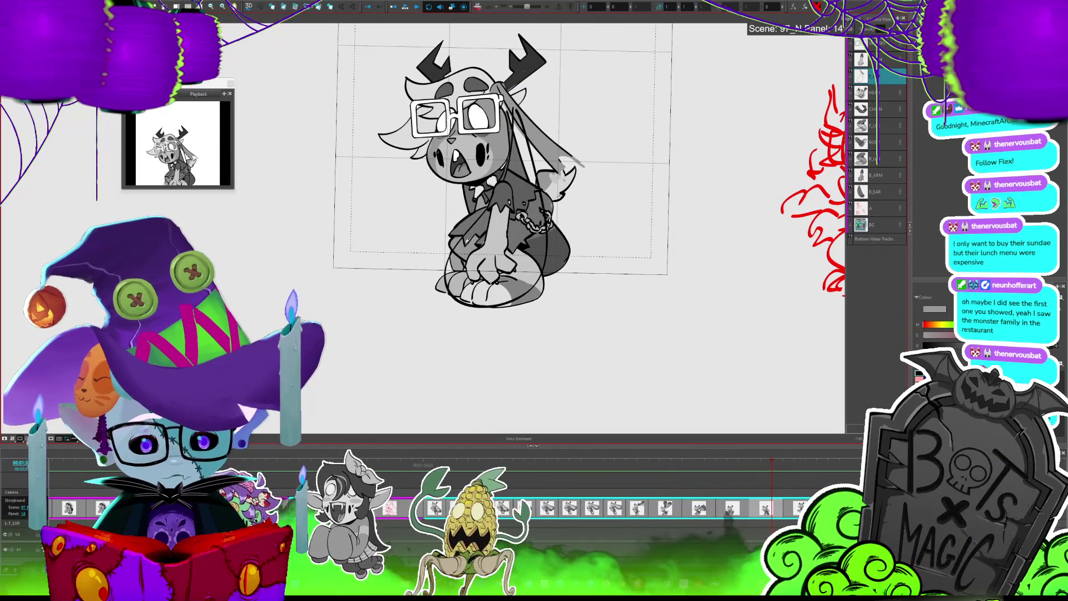
key(Left)
key(Right)
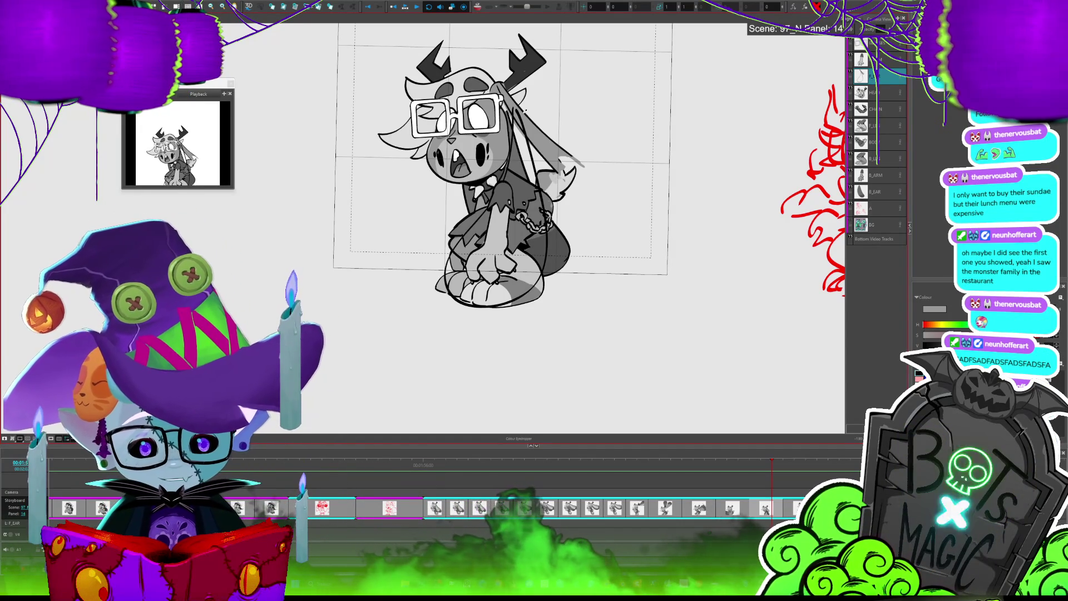
key(alt+b)
key(alt+i)
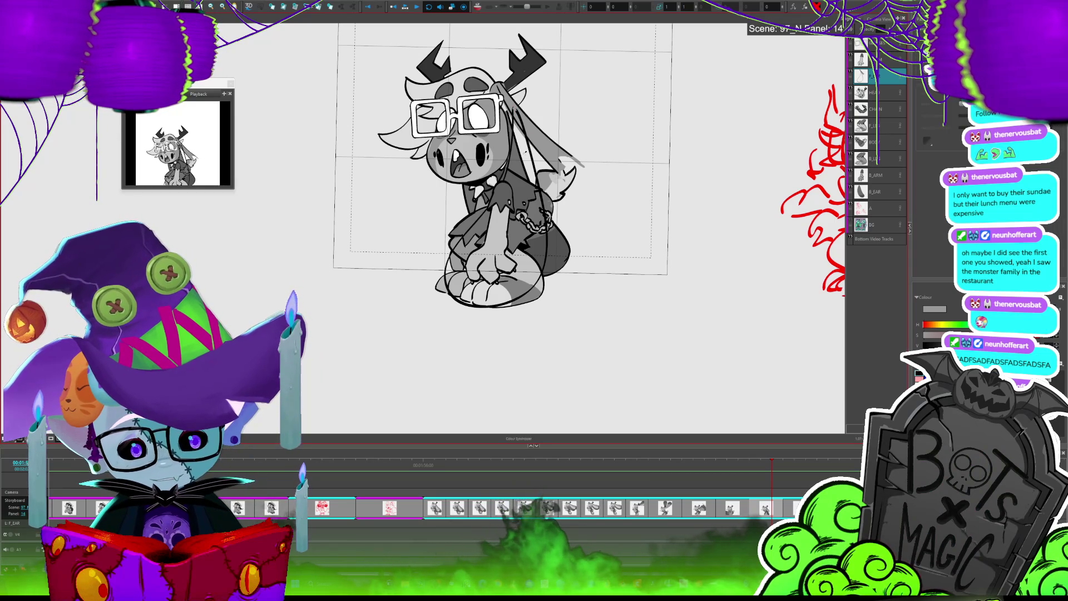
click(531, 184)
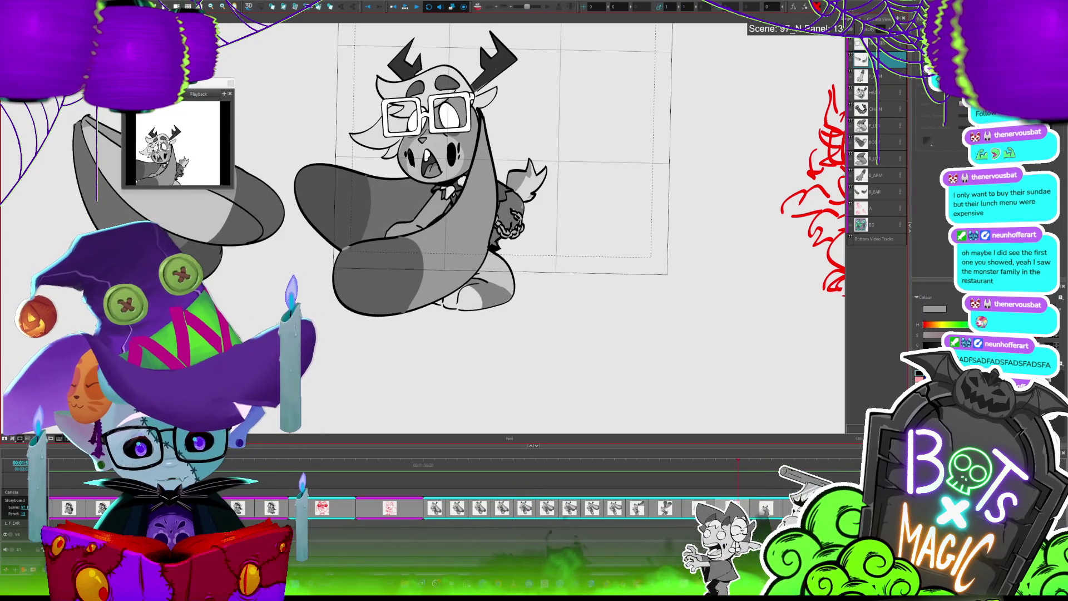
Look at the monster's pose in panel 15, then come back to panel 14
key(o)
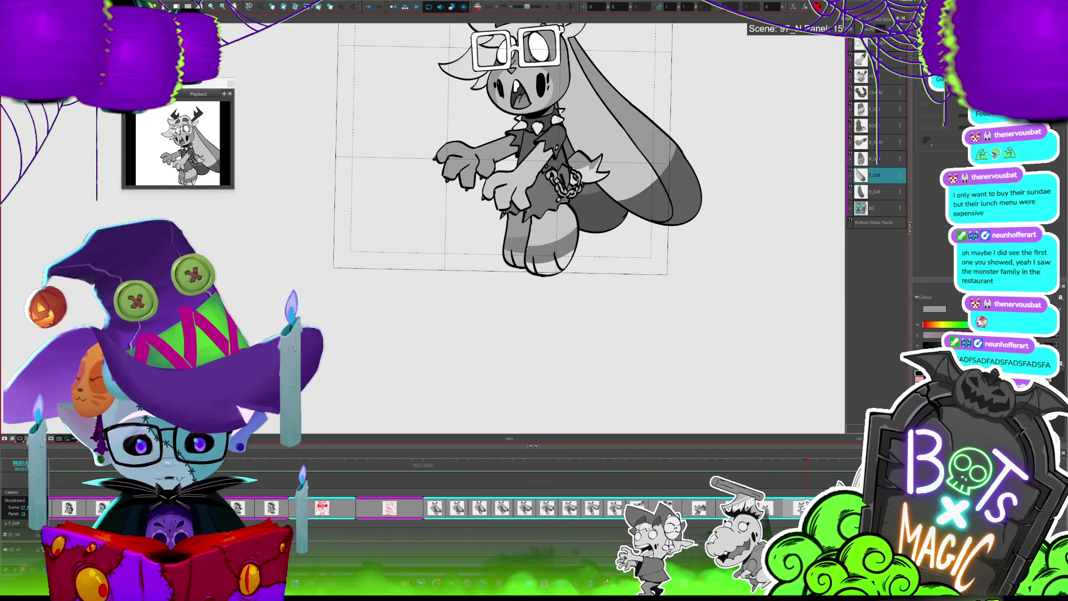
key(u)
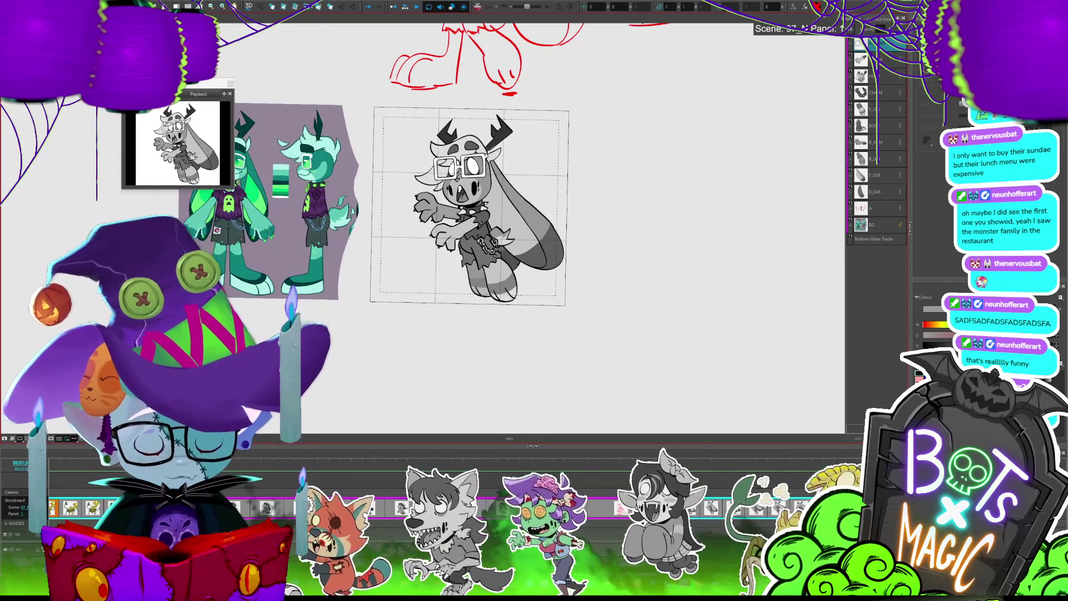
Zoom in and out on panel 14 to inspect the raised ear and the monster's lower body
scroll(536, 186, up, 5)
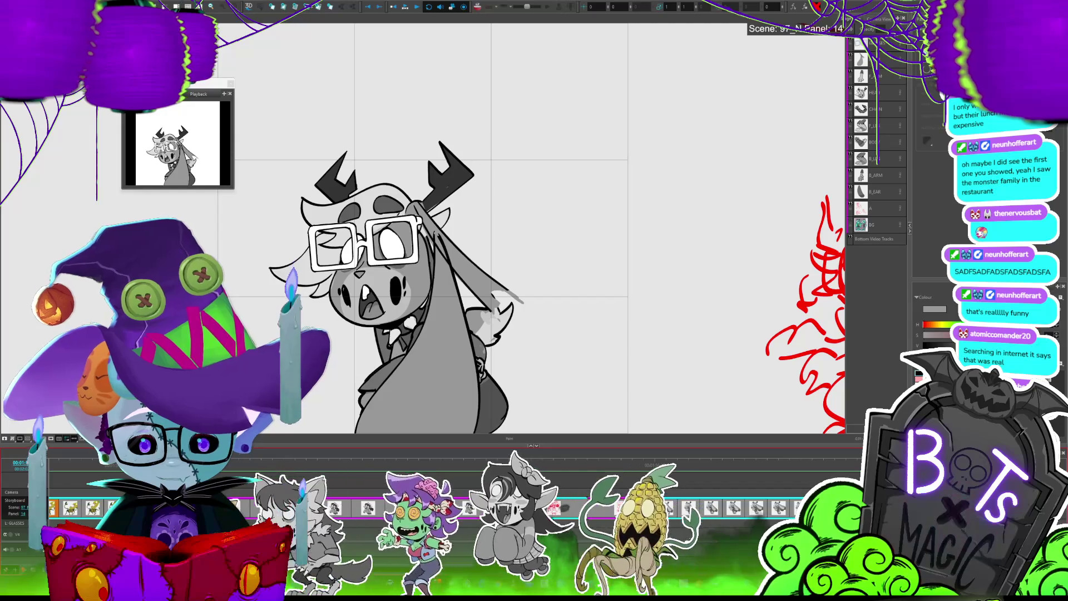
scroll(490, 223, down, 5)
scroll(490, 223, up, 2)
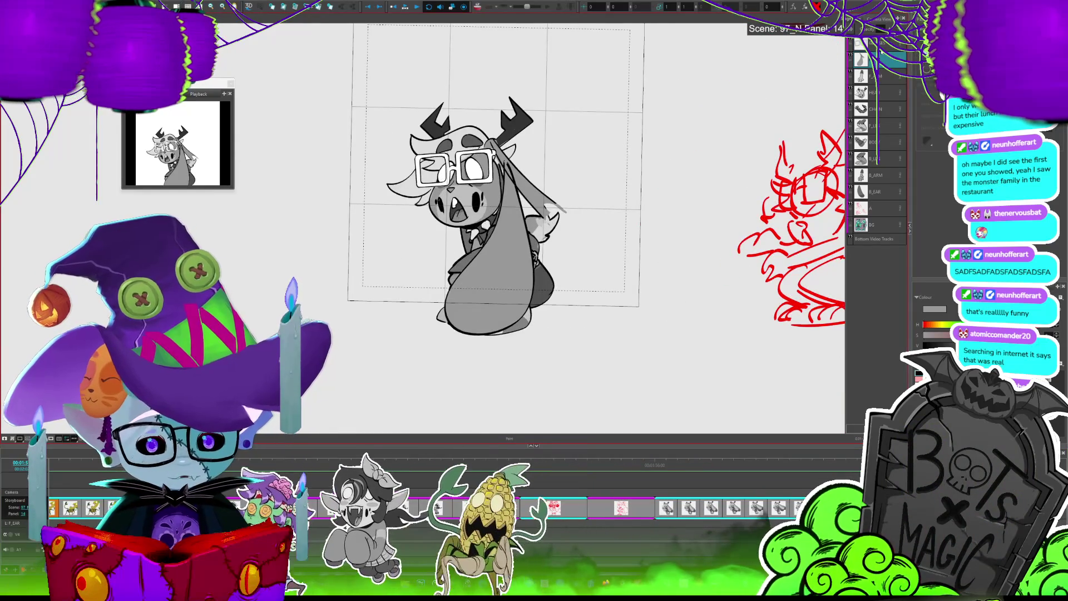
scroll(445, 211, up, 3)
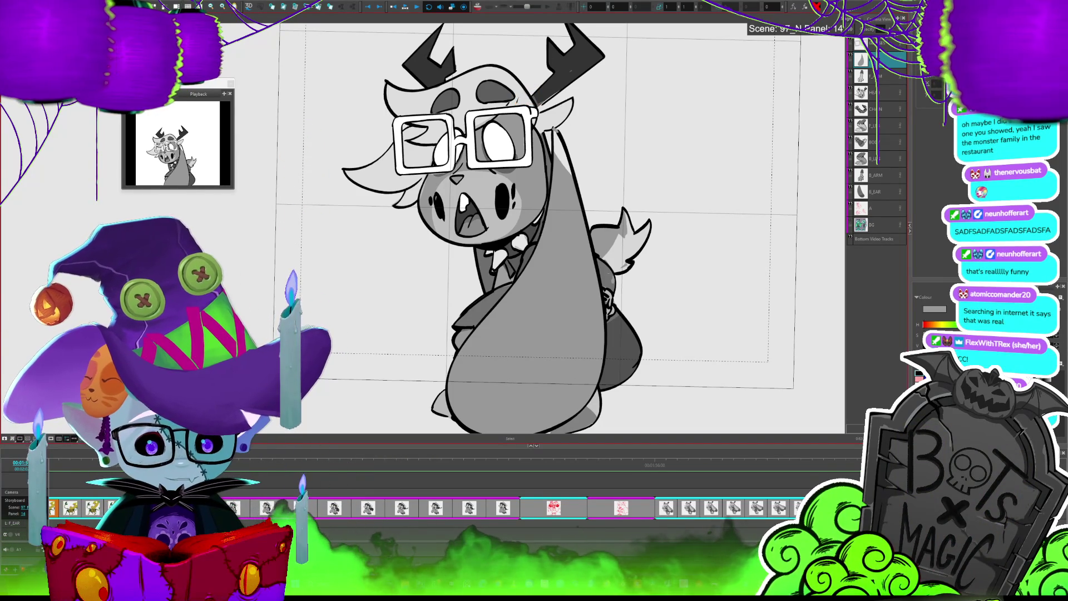
scroll(617, 227, down, 3)
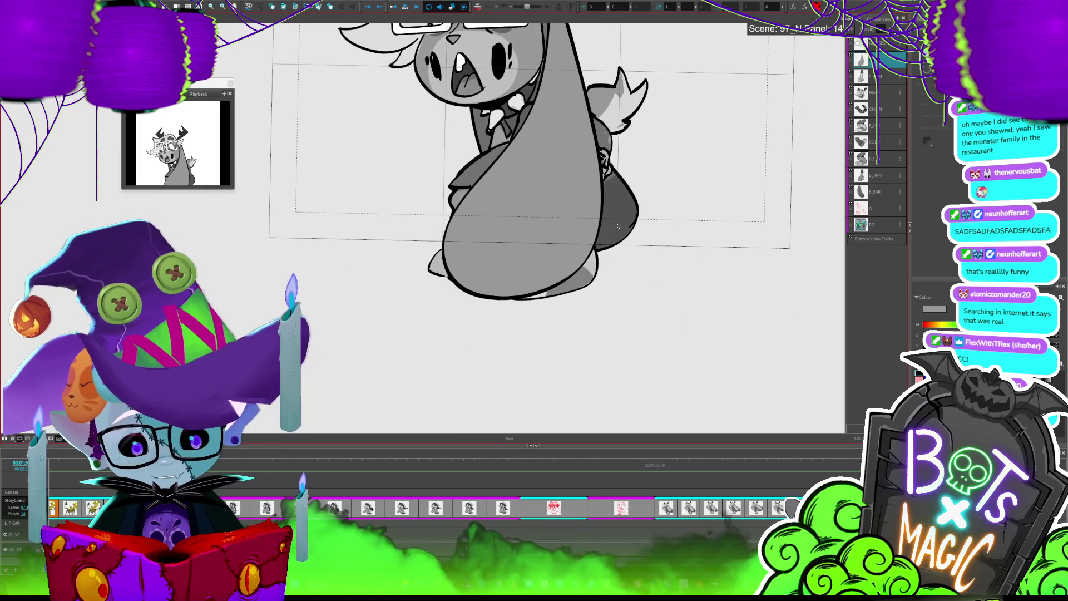
scroll(534, 223, up, 2)
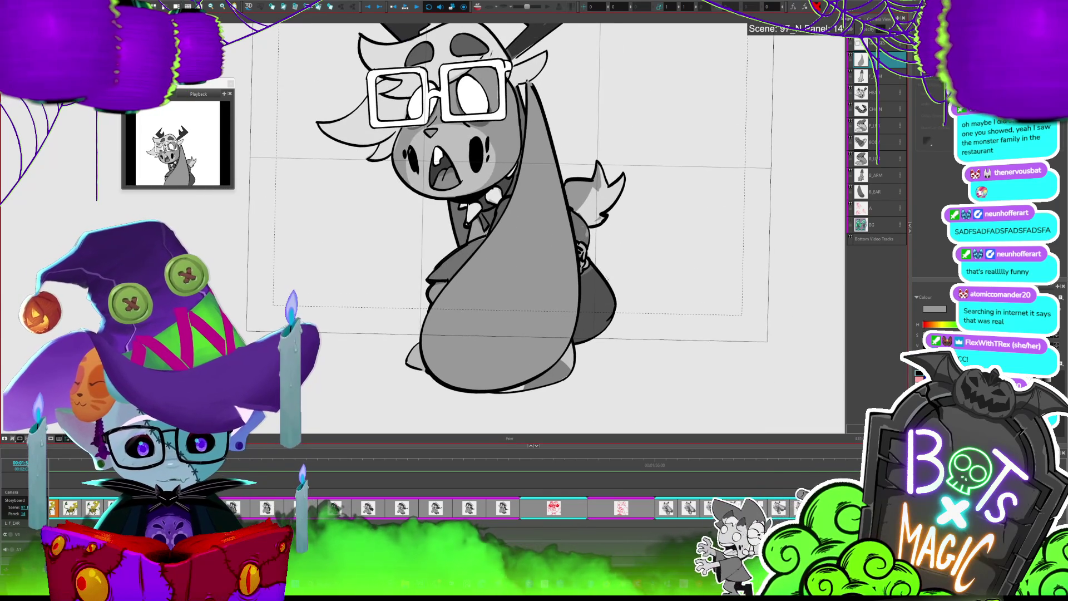
Draw a long ear loop from the neck down under the feet and enlarge it toward the lower left
key(ctrl+z)
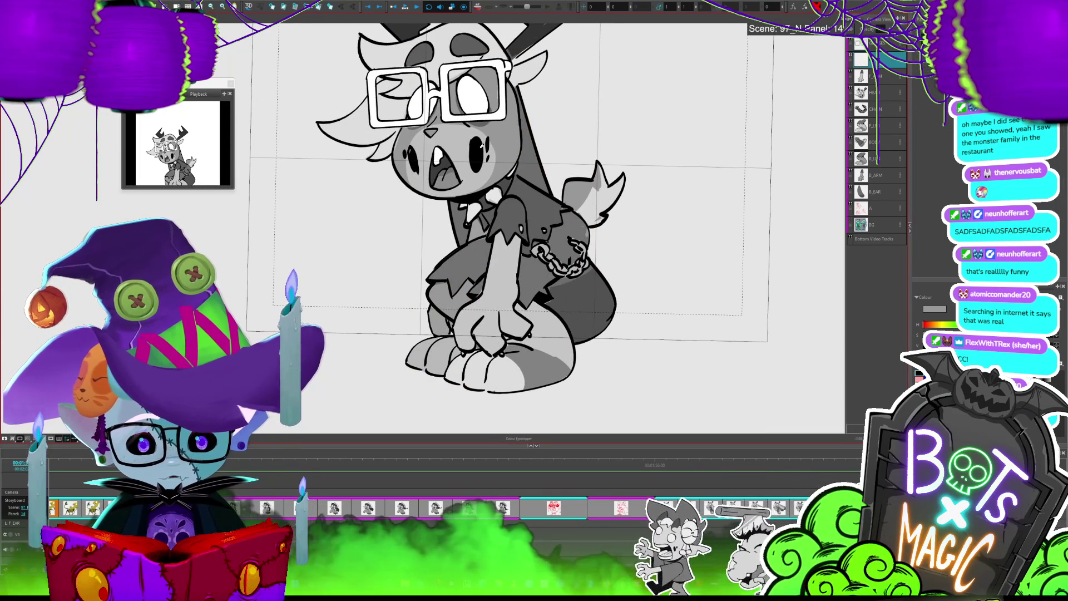
key(ctrl+shift+z)
key(ctrl+z)
key(alt+b)
mouse_move(527, 103)
mouse_down()
mouse_move(481, 281)
mouse_move(389, 384)
mouse_move(512, 381)
mouse_up()
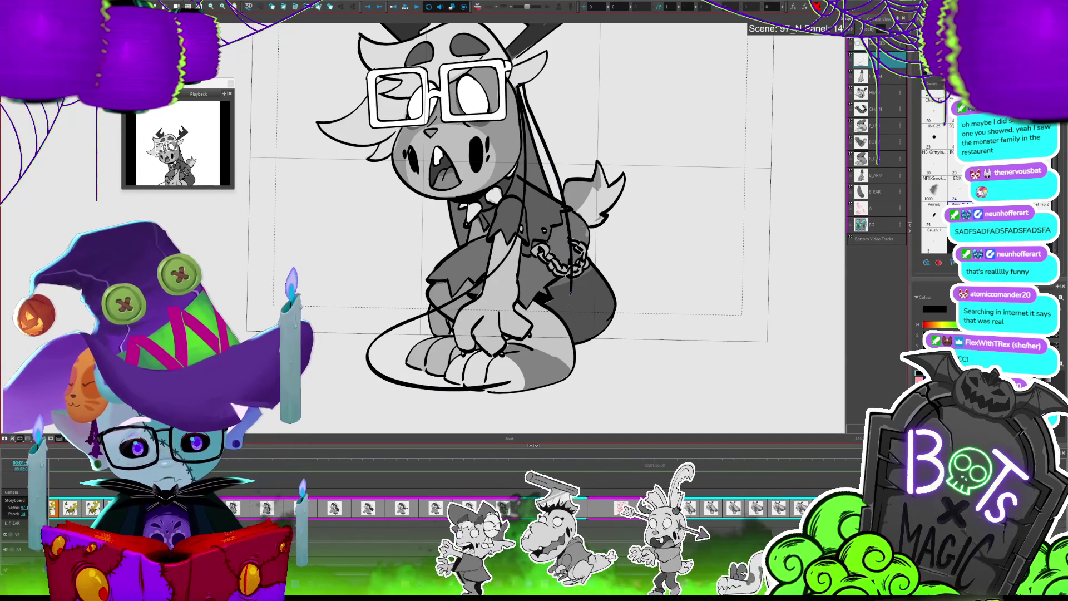
key(alt+s)
key(ctrl+a)
drag(368, 391, 348, 401)
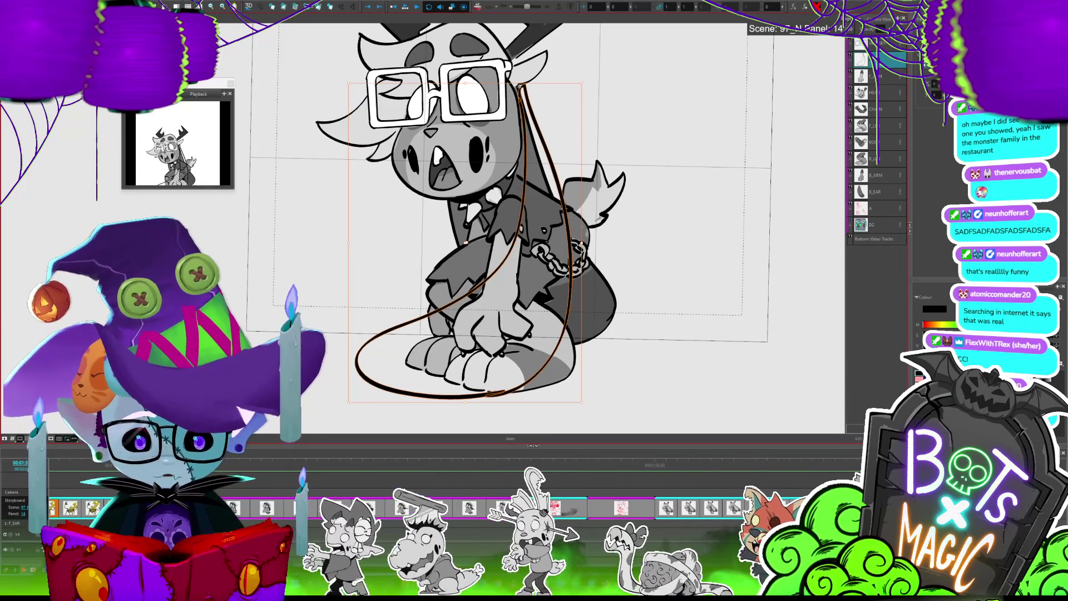
Sample the grey ear colour from panel 13 and save the project
key(alt+b)
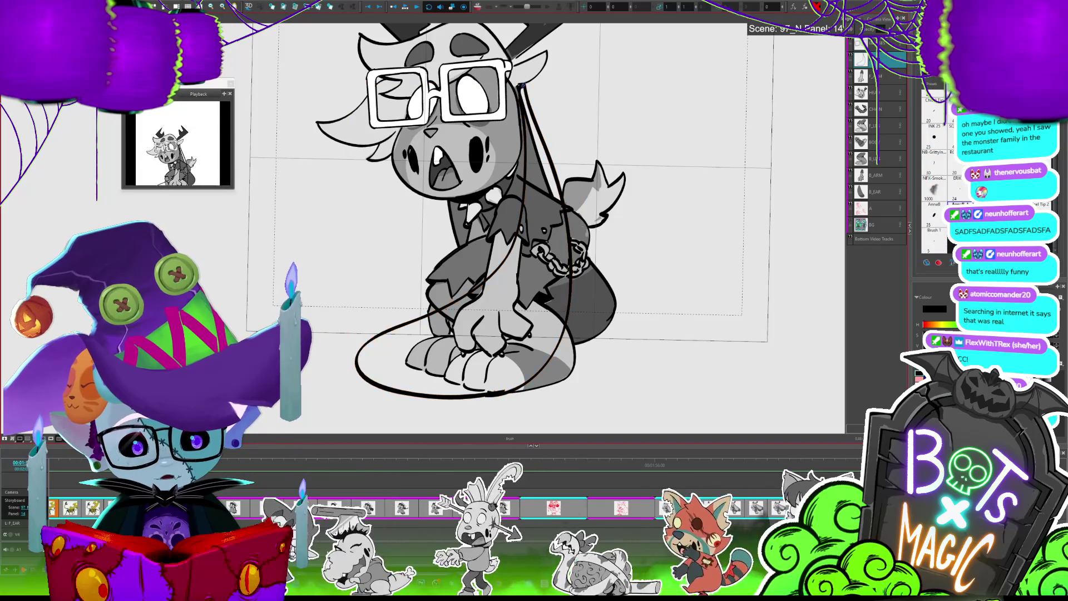
key(Left)
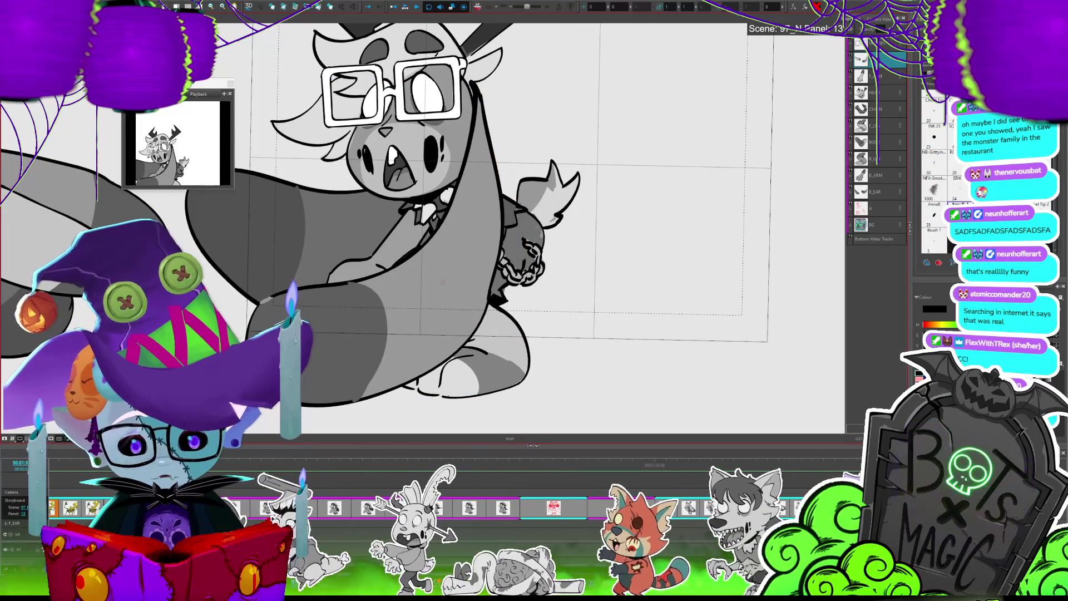
click(449, 277)
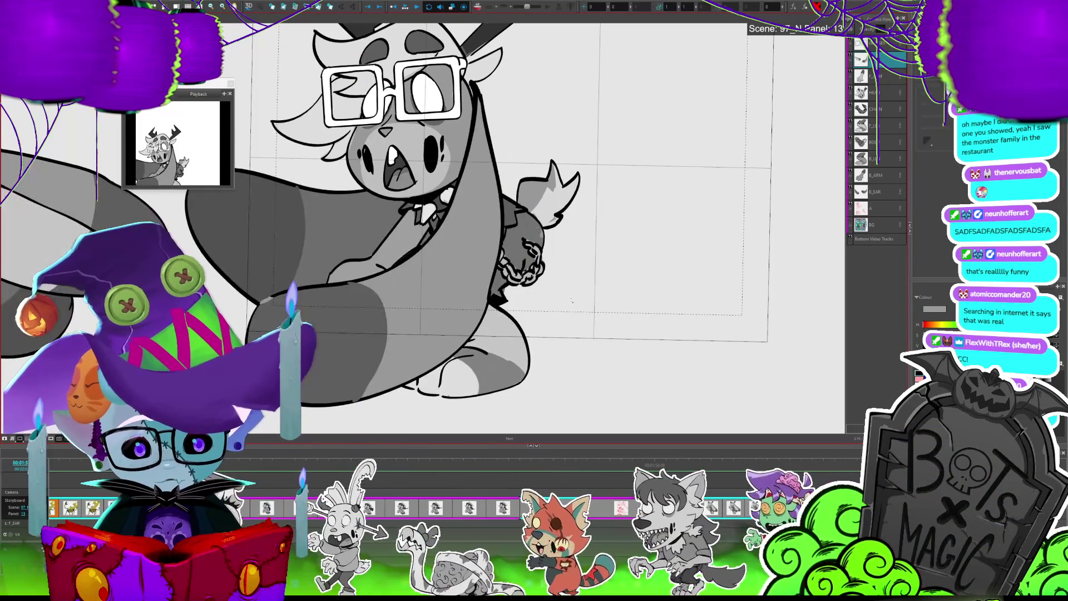
key(ctrl+s)
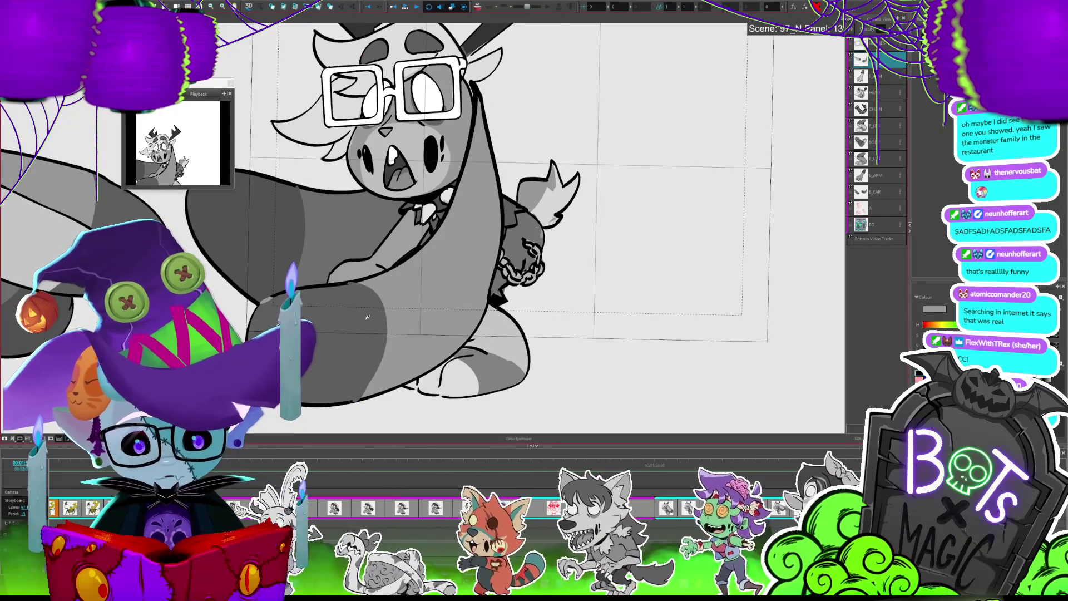
key(Right)
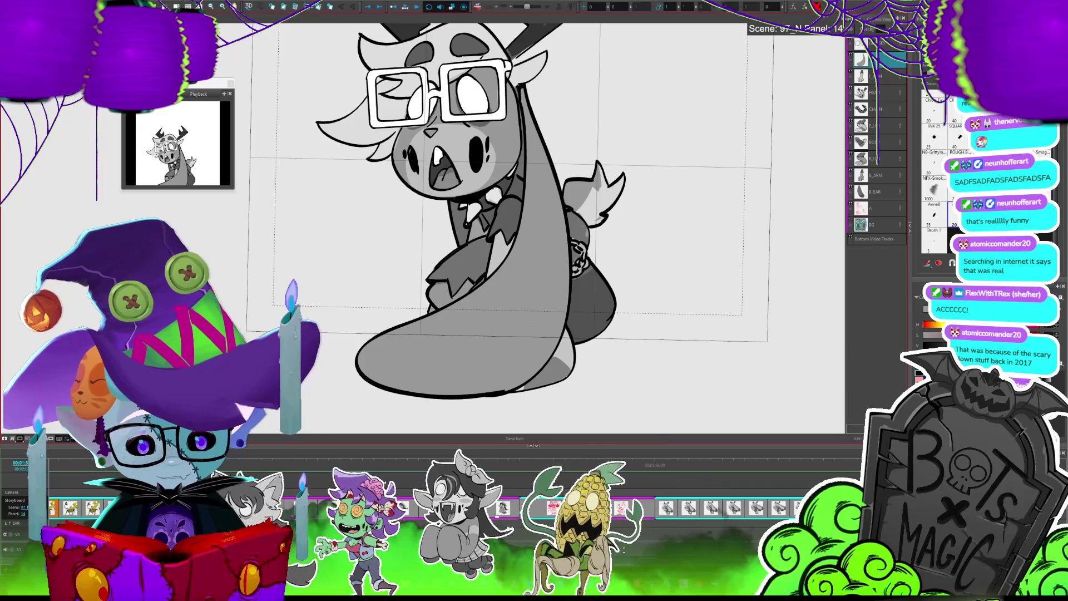
Ink a curve across the hanging ear, fill its lower part darker grey, and select its strokes
key(Left)
key(Right)
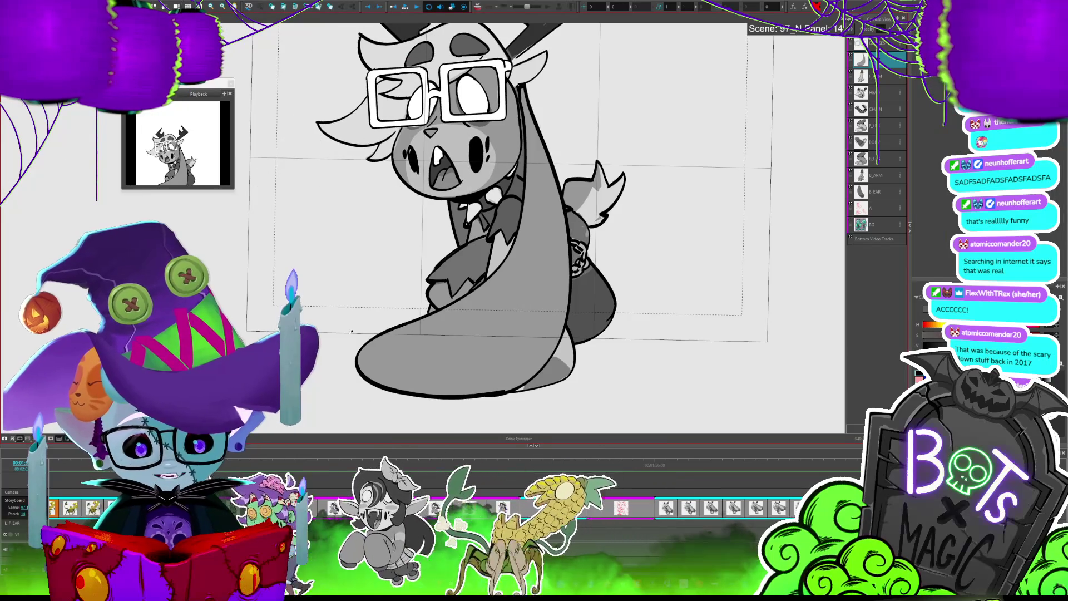
key(alt+b)
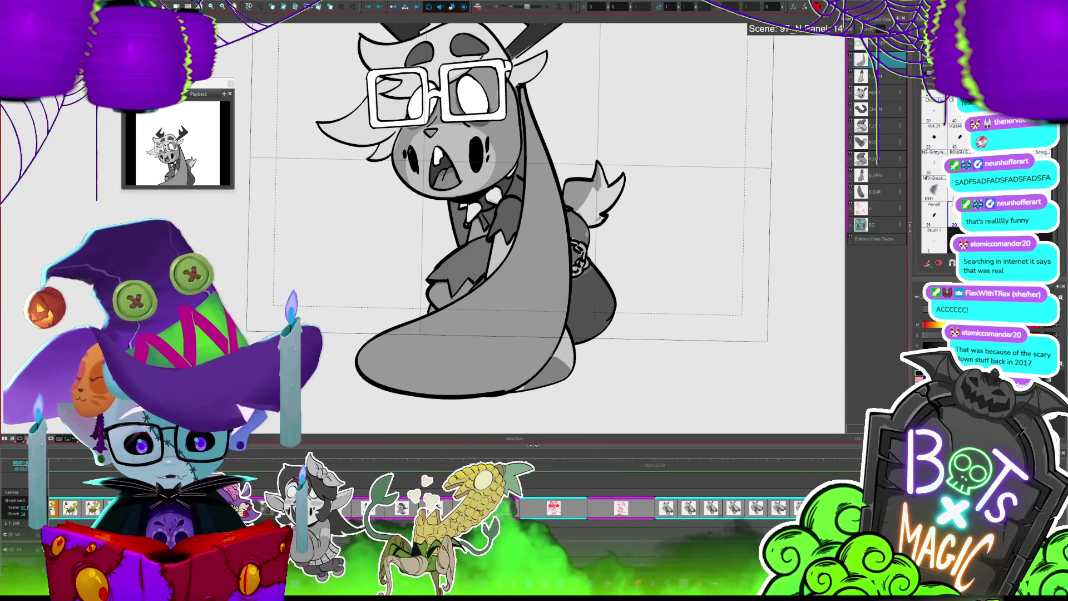
drag(551, 359, 468, 321)
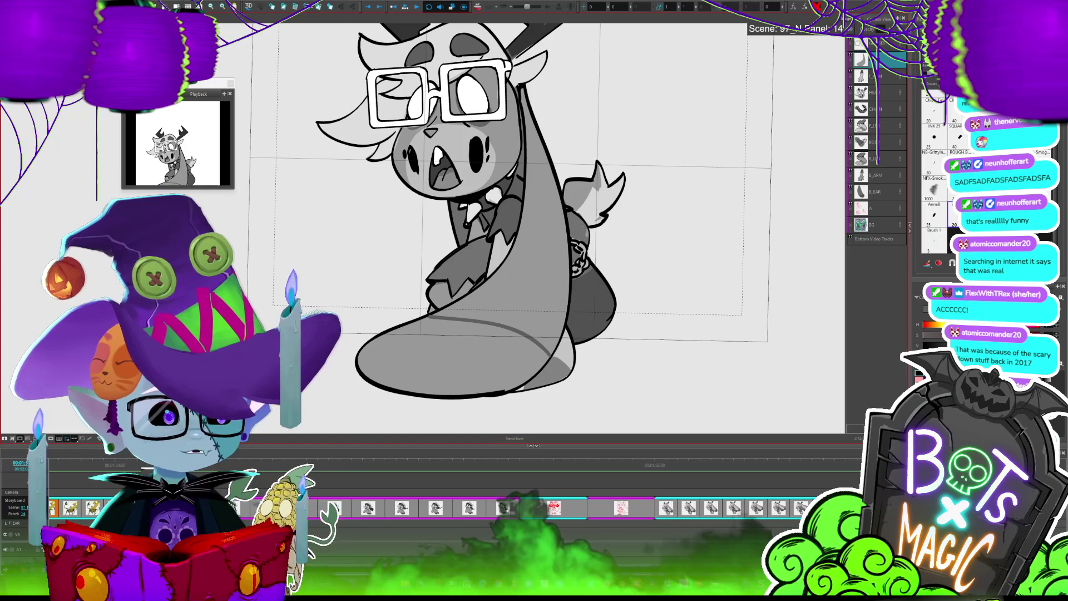
key(alt+i)
click(487, 355)
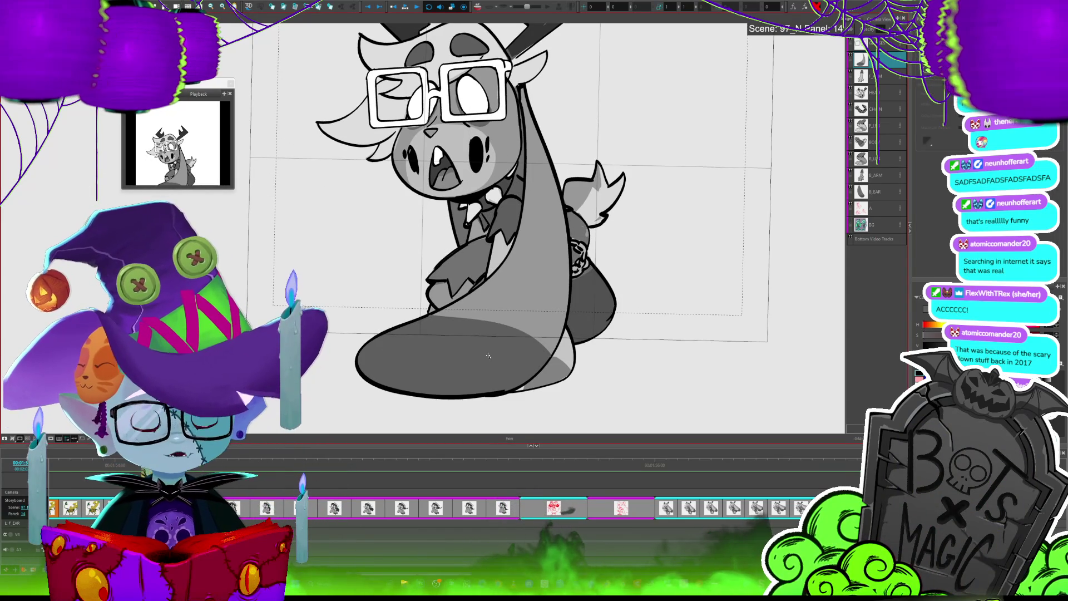
key(Left)
key(Right)
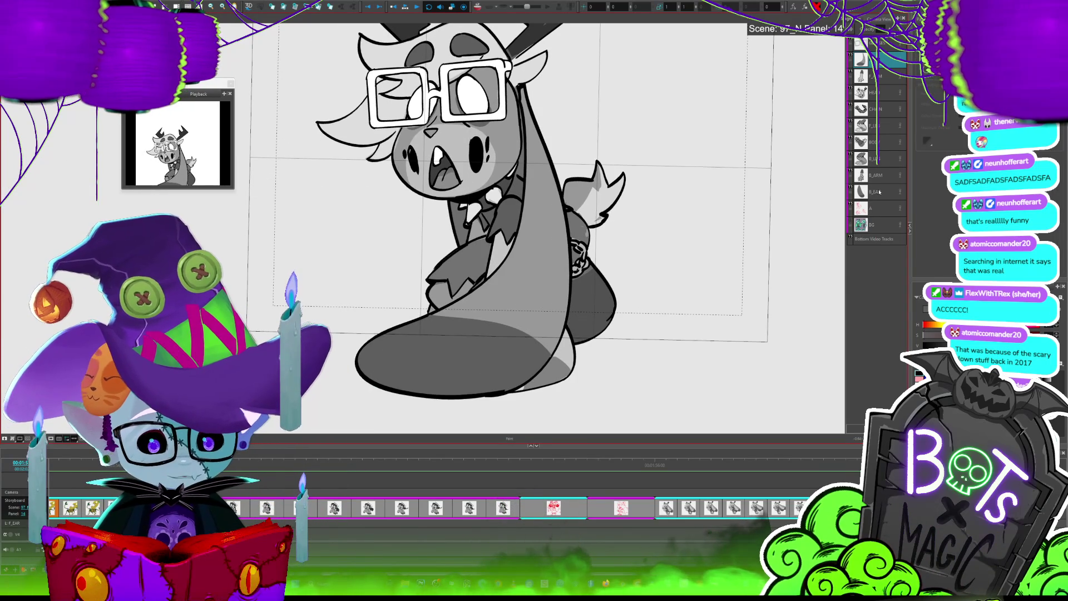
mouse_move(659, 298)
mouse_down()
mouse_move(361, 389)
mouse_move(601, 403)
mouse_up()
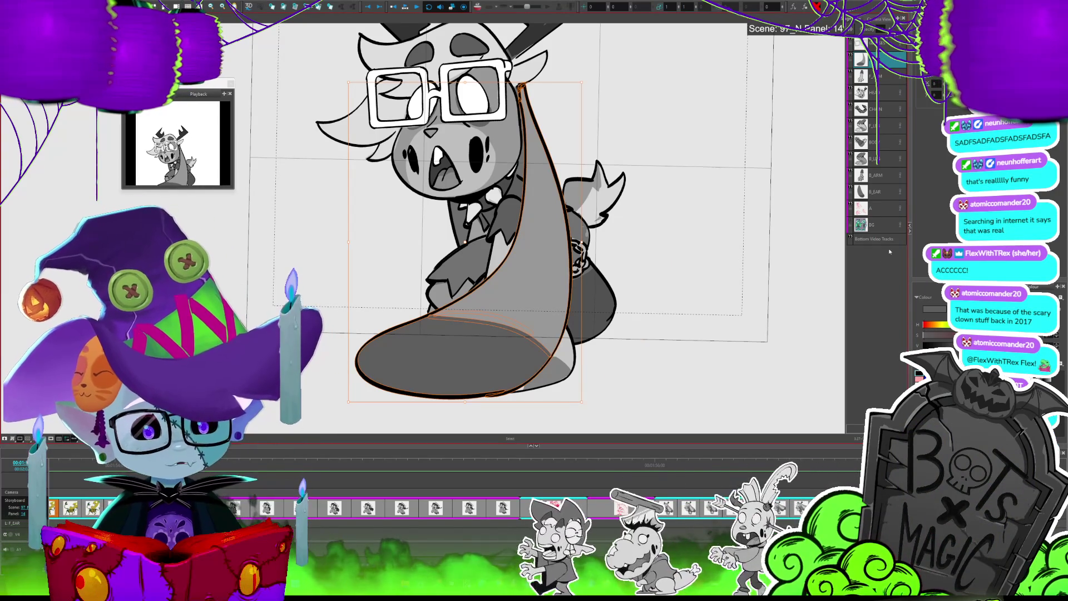
On the B_EAR layer, undo the last two back-ear edits, then advance to panel 15
click(884, 194)
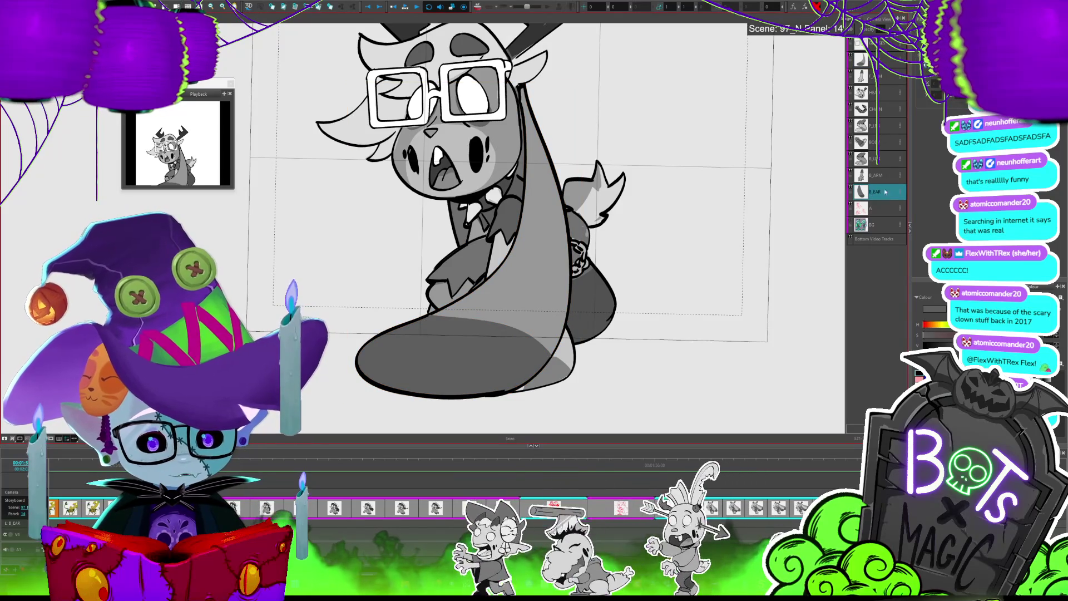
key(2)
key(ctrl+z)
key(ctrl+z)
key(ctrl+z)
key(ctrl+z)
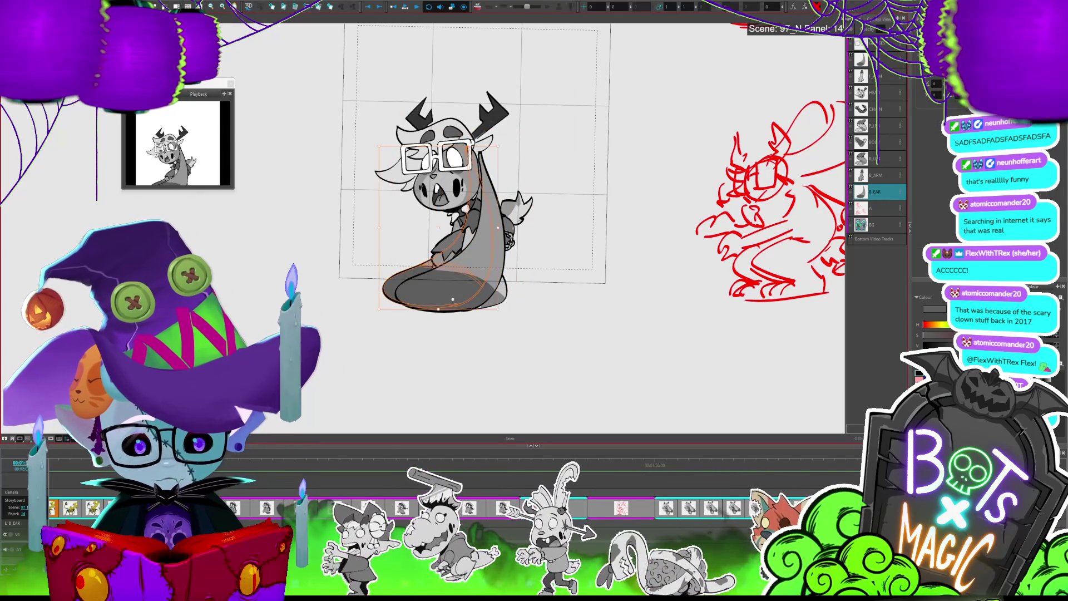
key(ctrl+z)
key(ctrl+z)
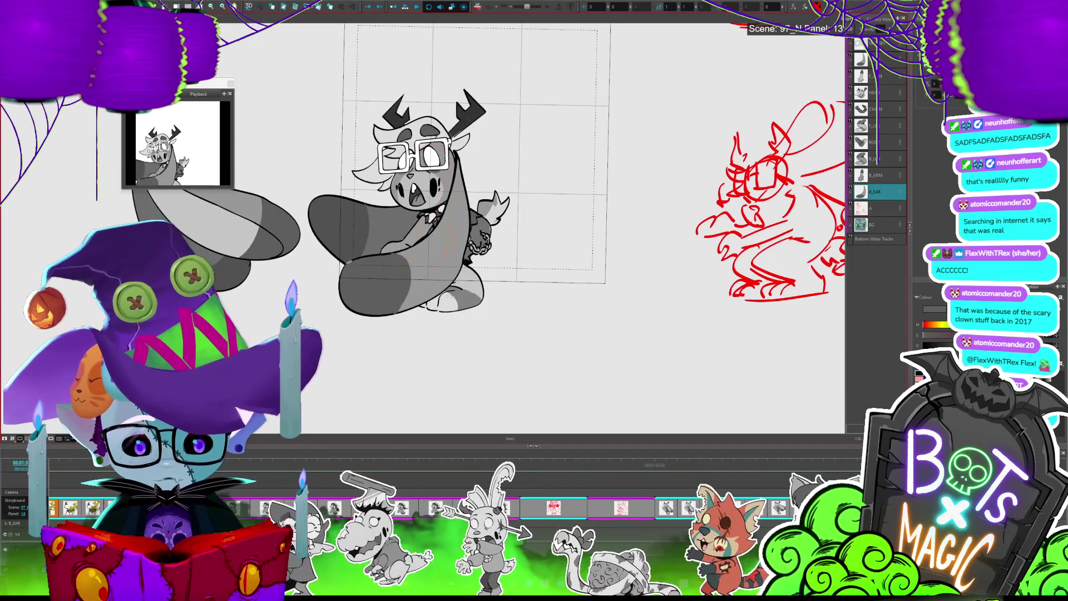
key(alt+b)
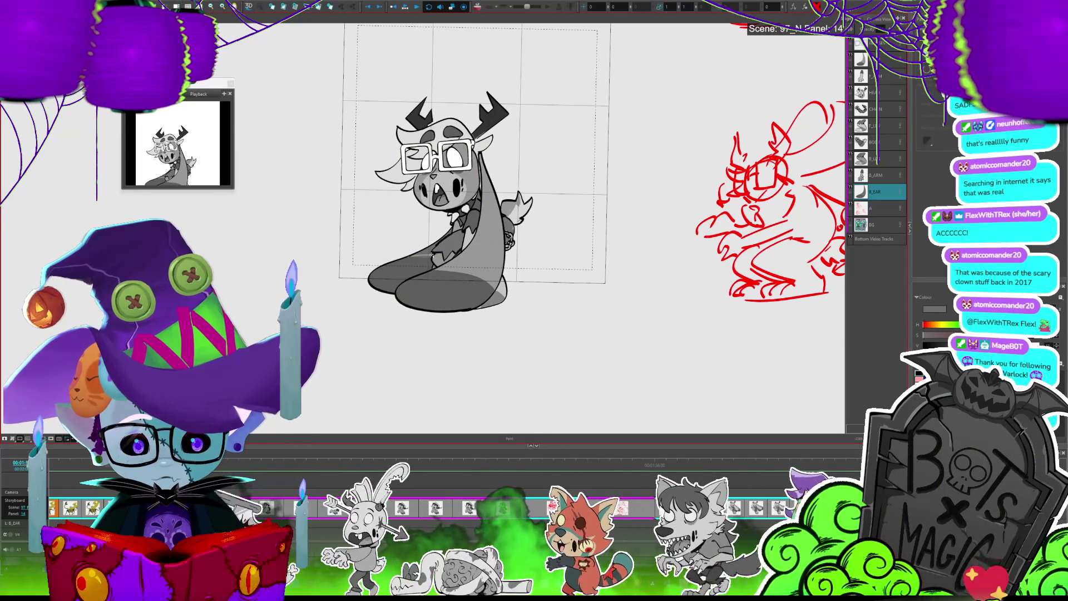
key(alt+s)
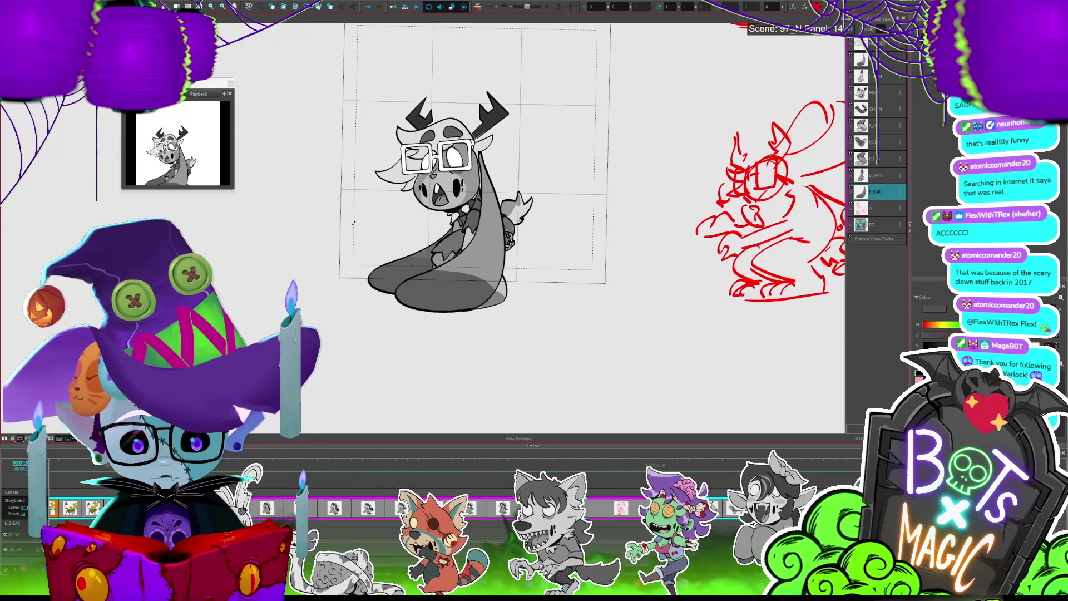
key(alt+b)
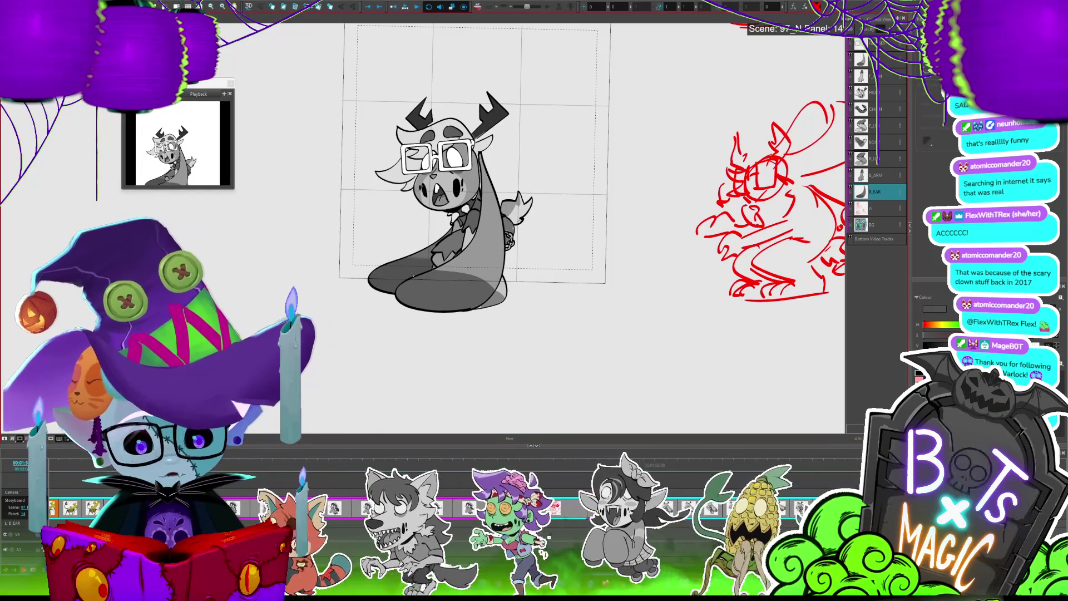
key(f)
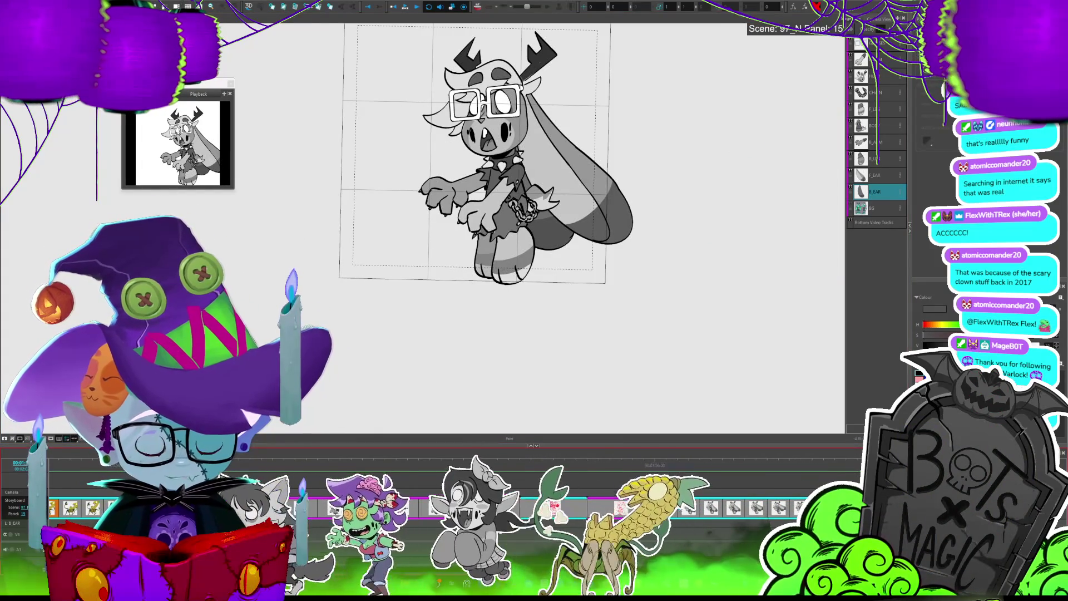
Play back the selected panels and flip between panels 11 and 12 to compare the ears
key(f)
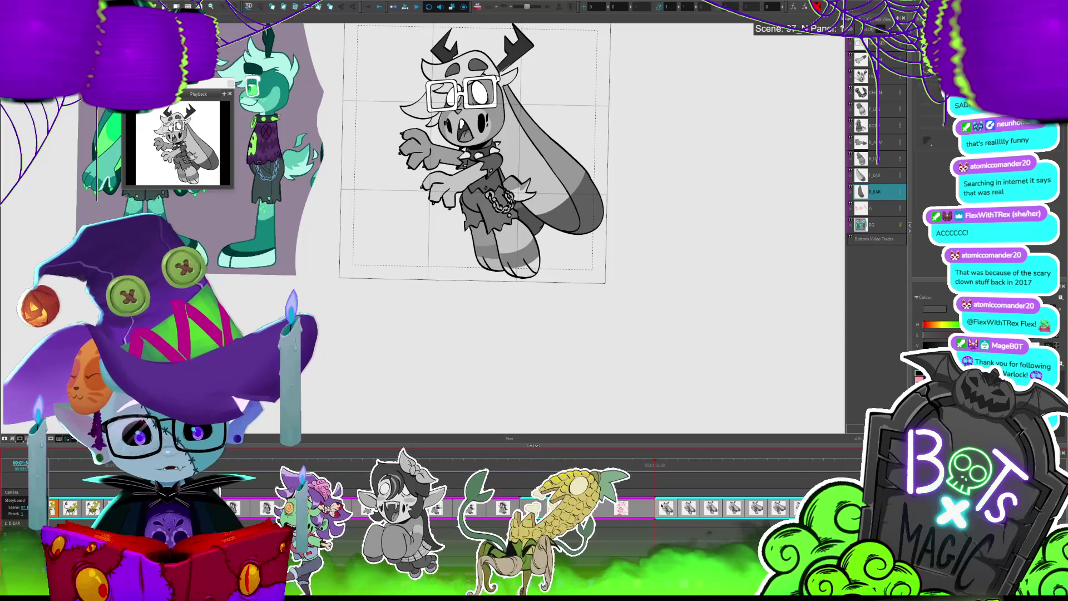
click(411, 6)
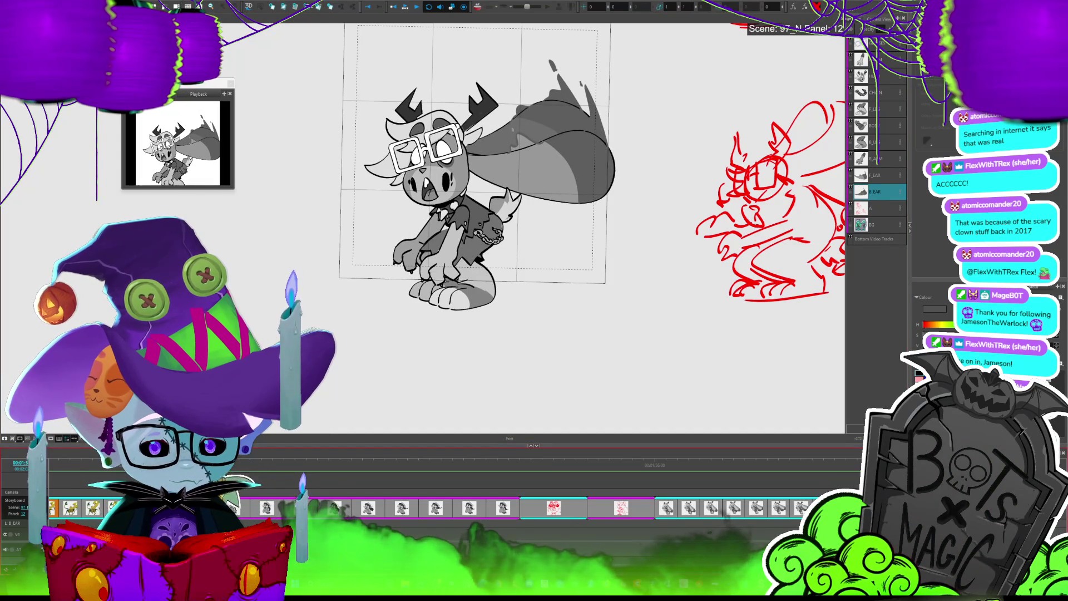
key(Left)
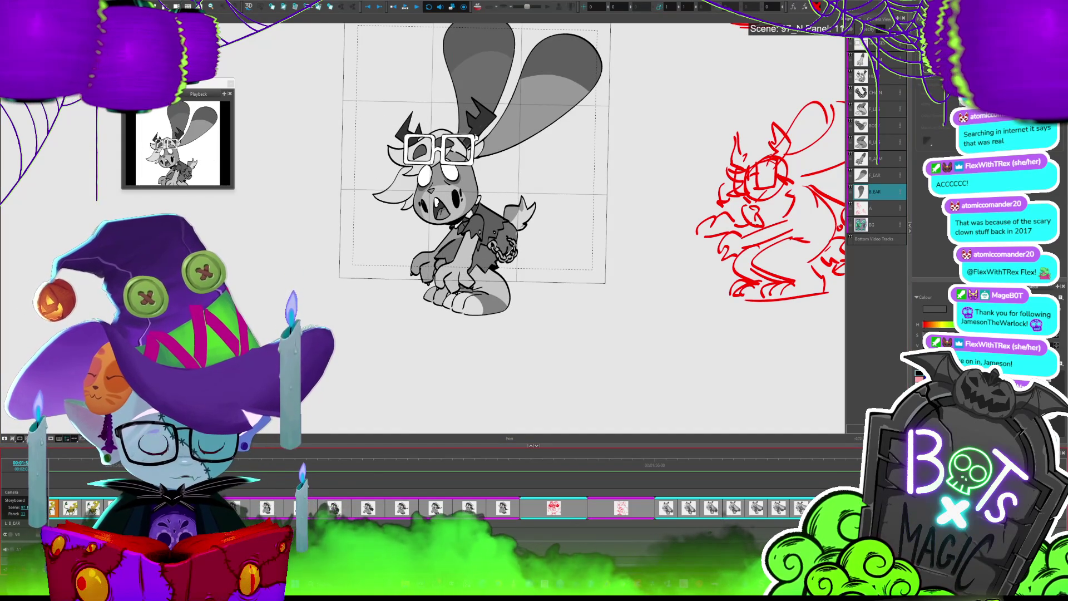
key(Right)
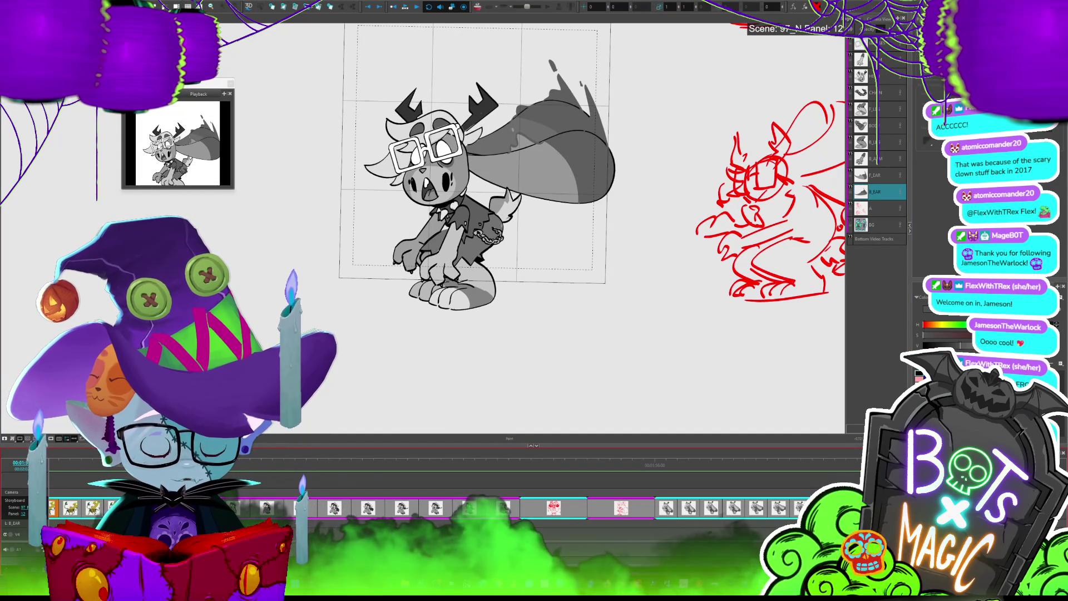
key(Left)
key(Right)
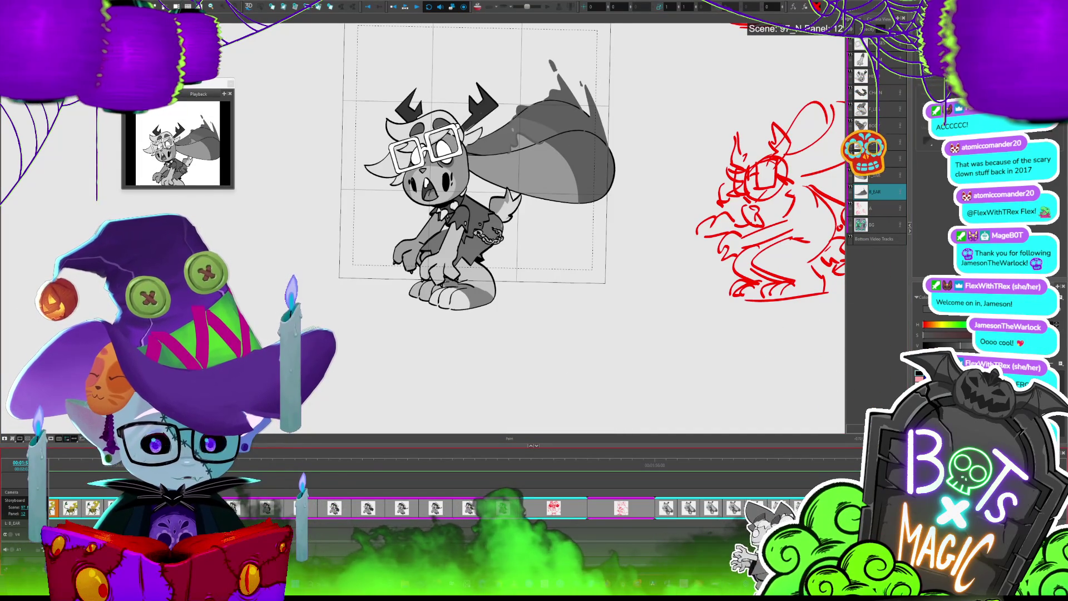
key(Left)
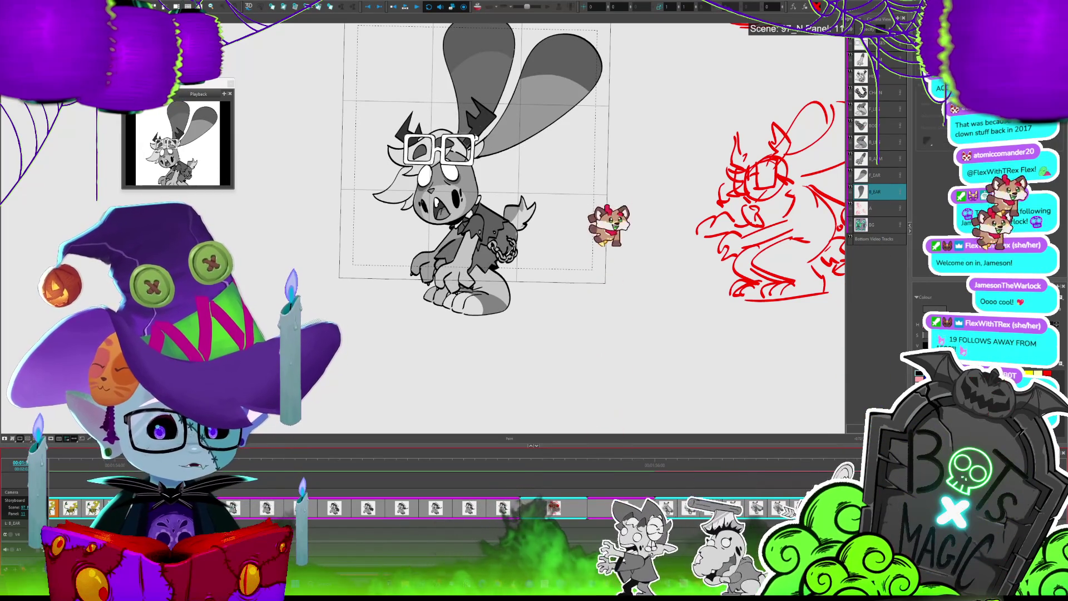
Add the F_EAR layer to the selection, replay, and revert panel 12's ears upright
ctrl+click(875, 175)
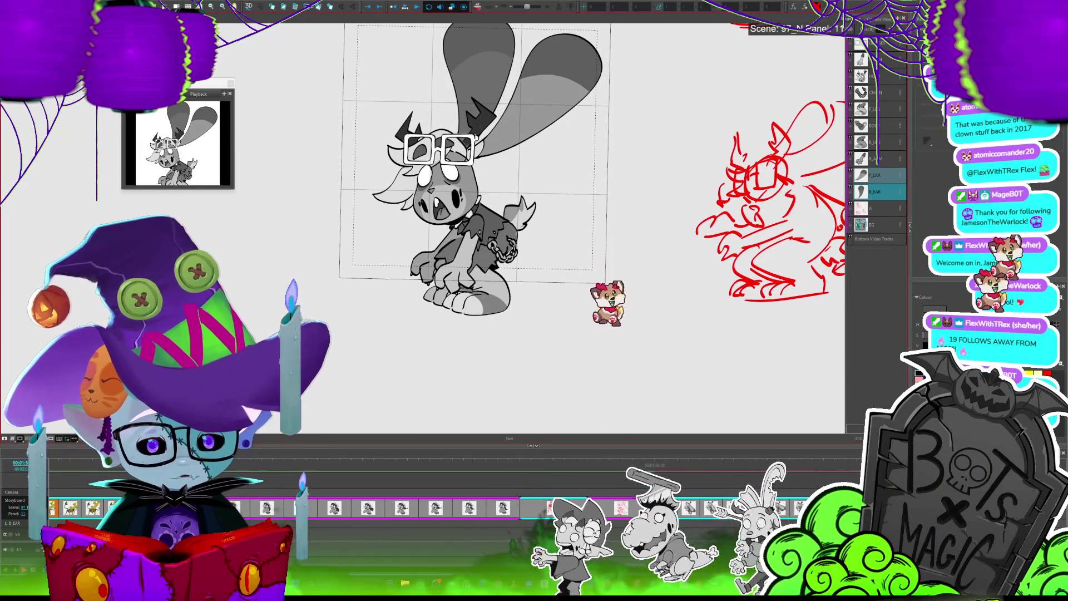
key(space)
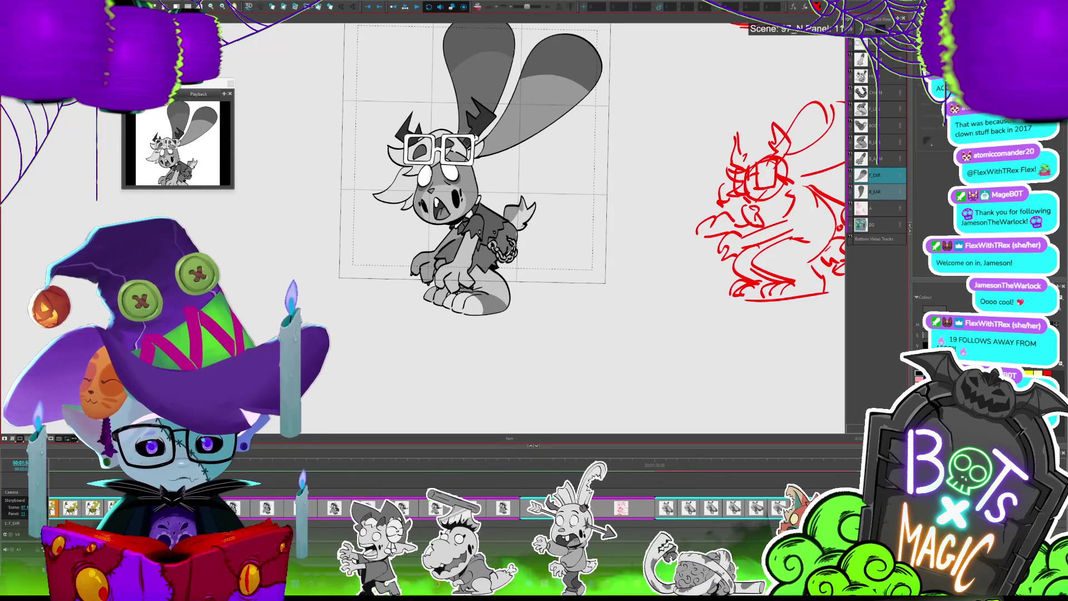
key(Right)
key(ctrl+z)
key(ctrl+z)
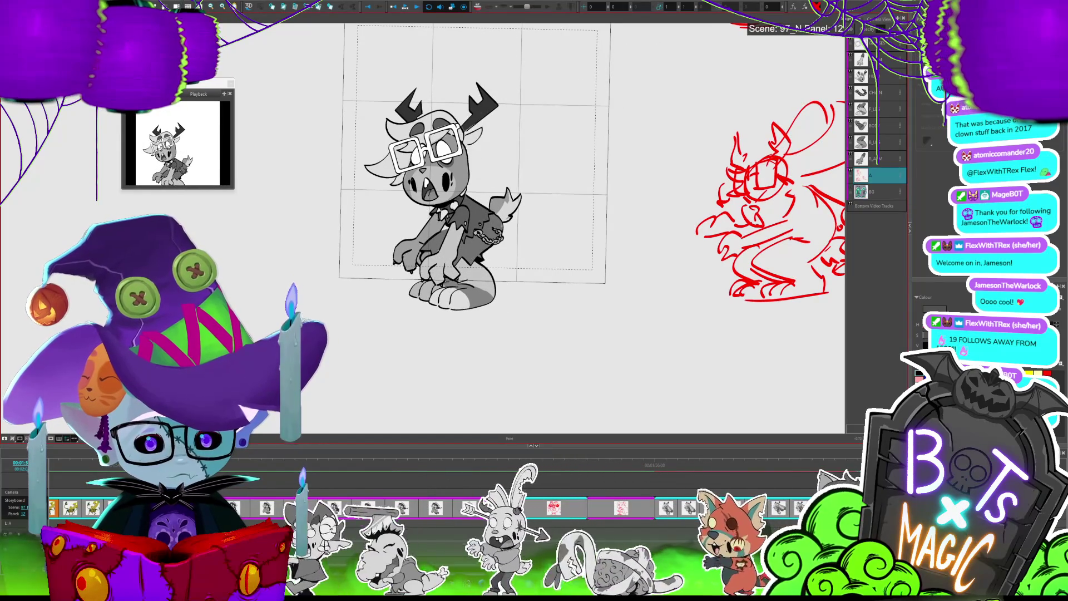
Tilt the back ear right, stretch the front ear wider, skew the back ear, then preview playback
key(ctrl+a)
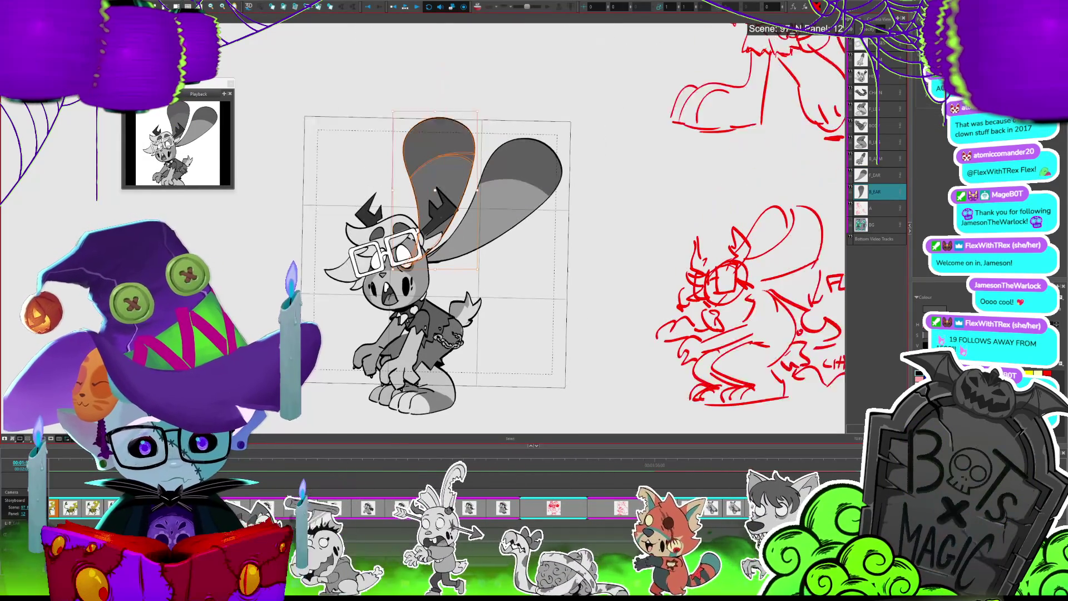
drag(470, 143, 494, 130)
click(508, 224)
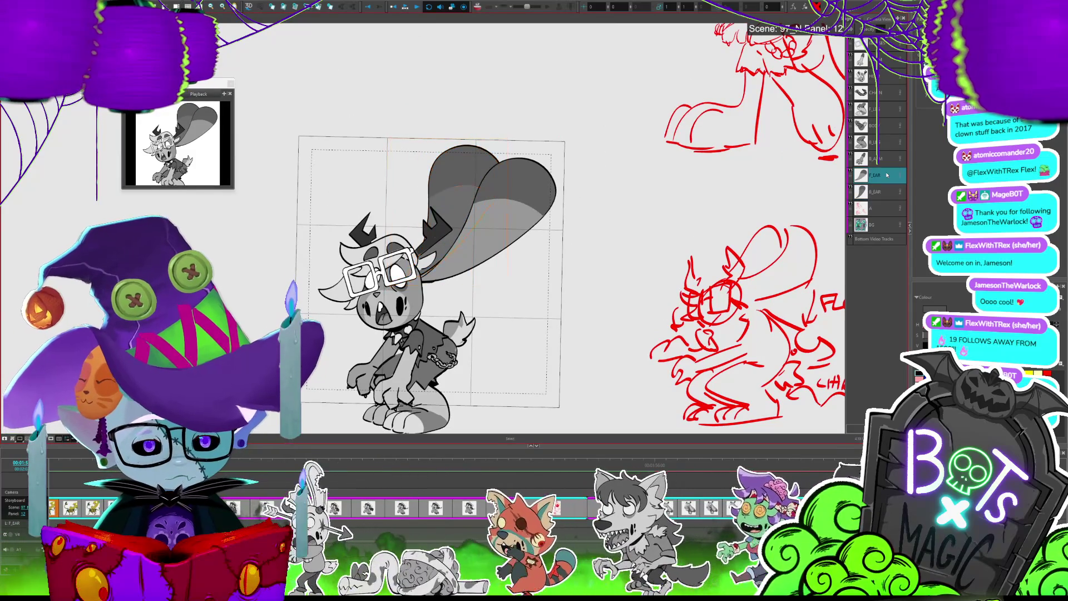
drag(541, 155, 580, 166)
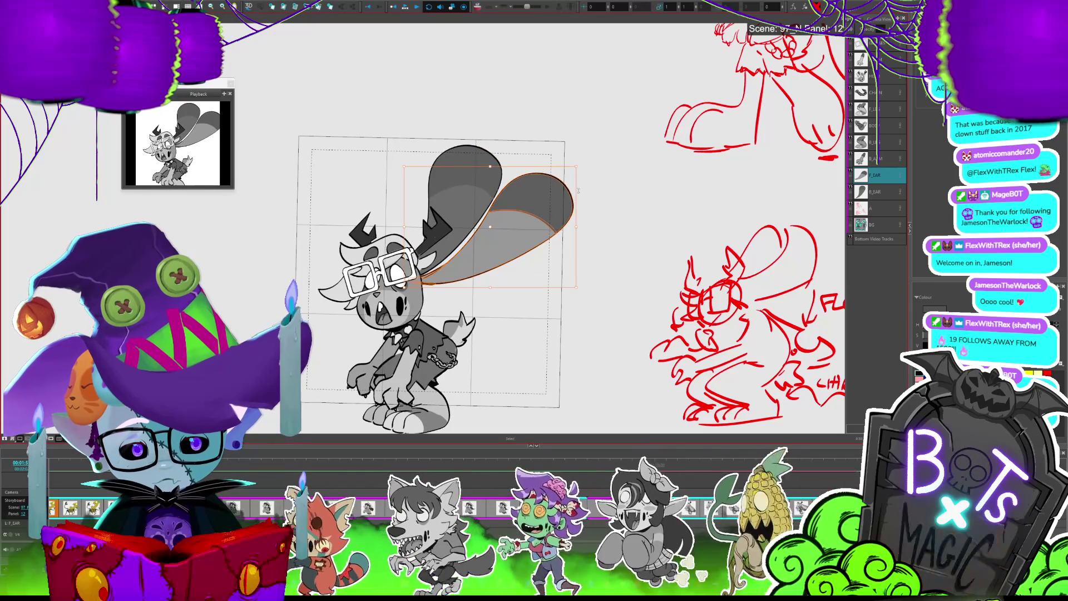
click(499, 157)
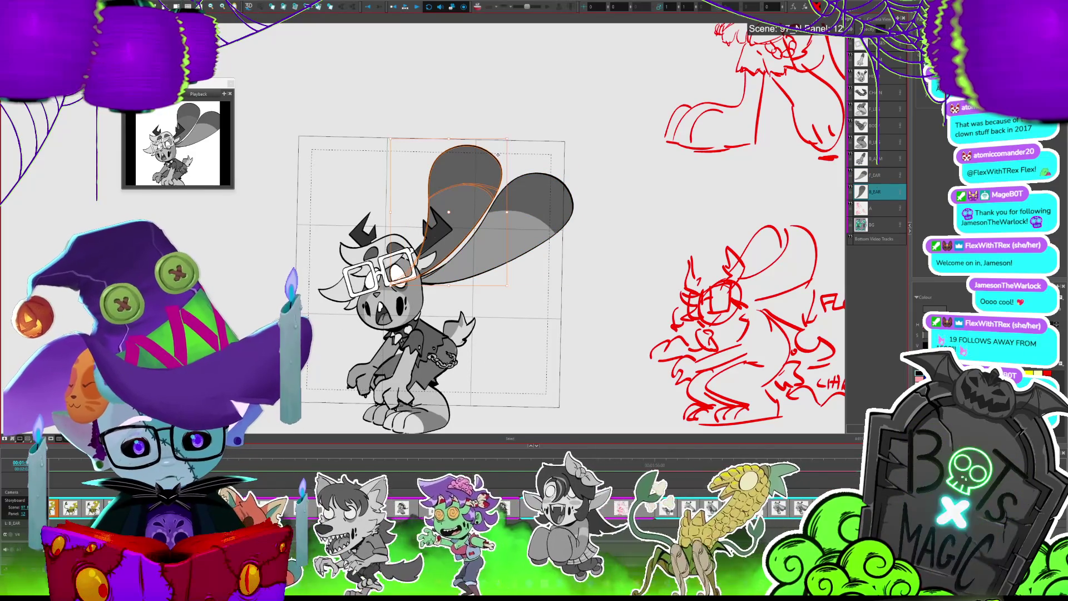
drag(493, 138, 529, 117)
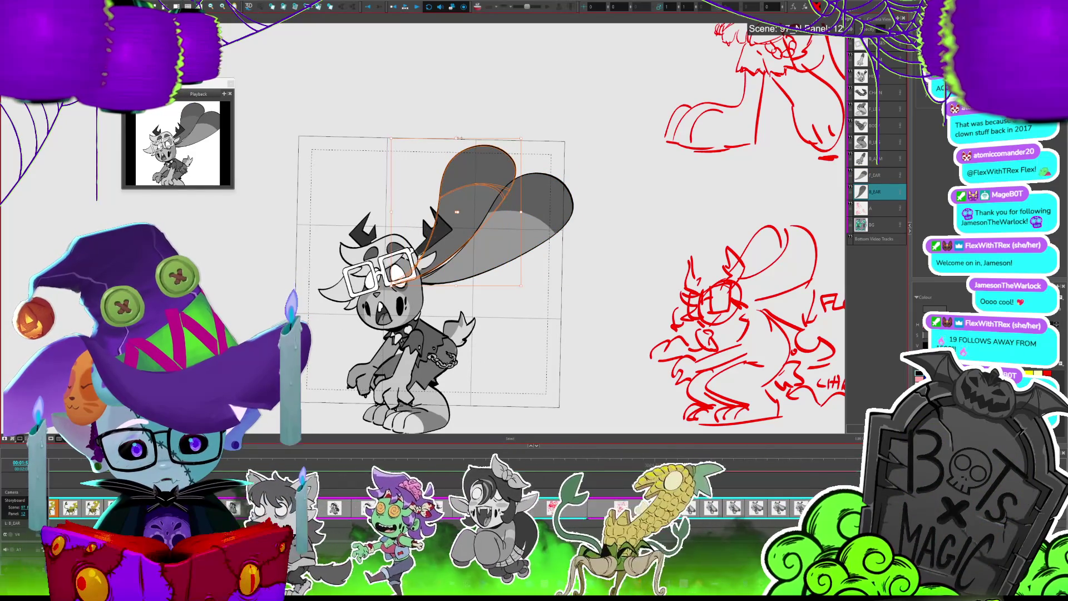
click(457, 157)
key(Return)
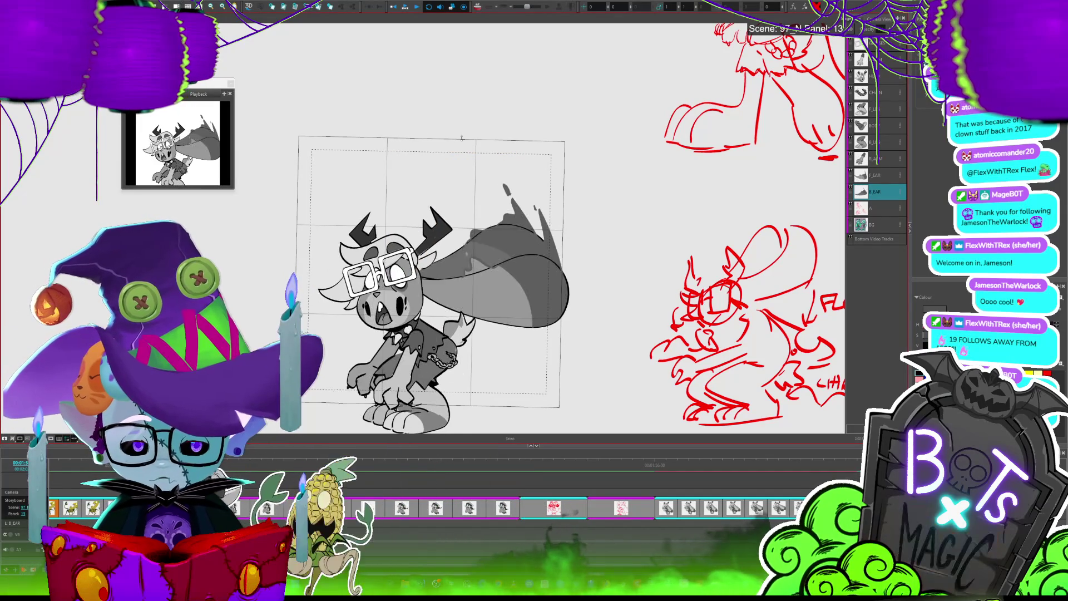
Flip between panels 12 and 16 of scene 97, then open a later monster panel
key(Left)
key(Right)
key(Right)
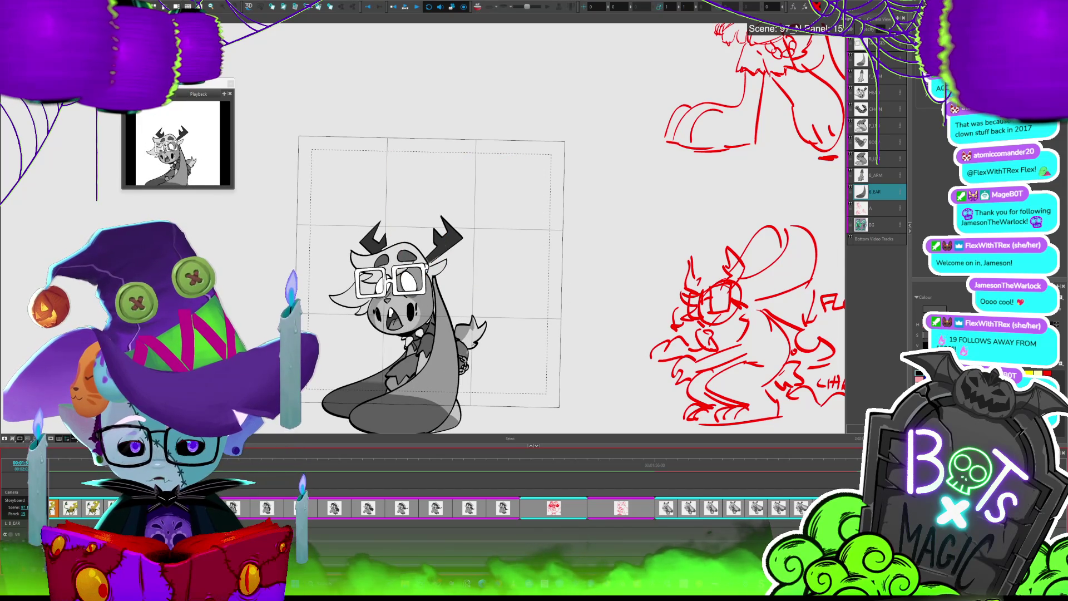
key(Right)
key(Right)
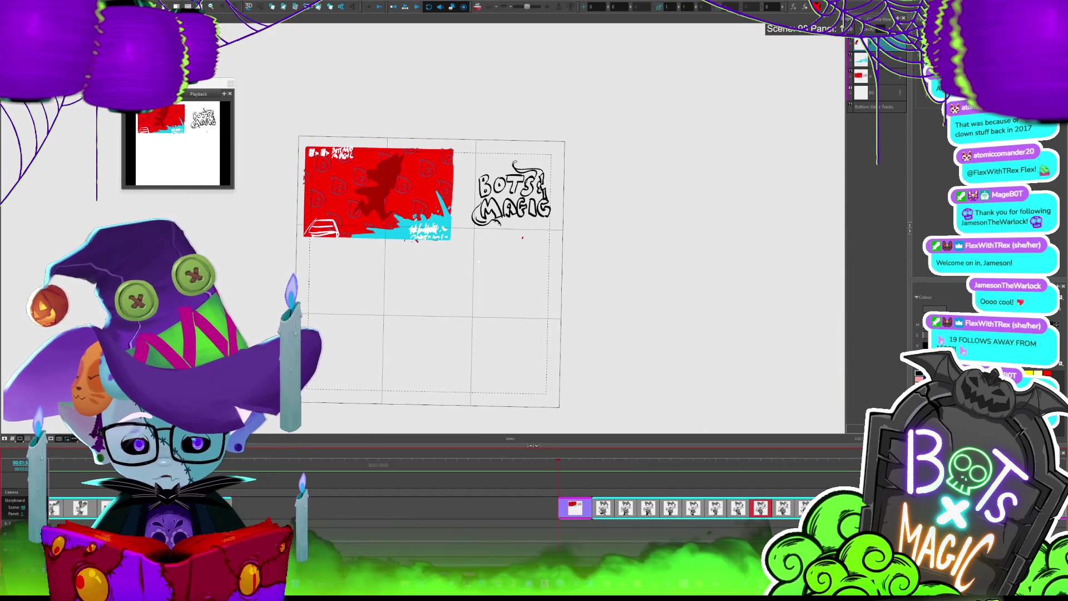
key(Left)
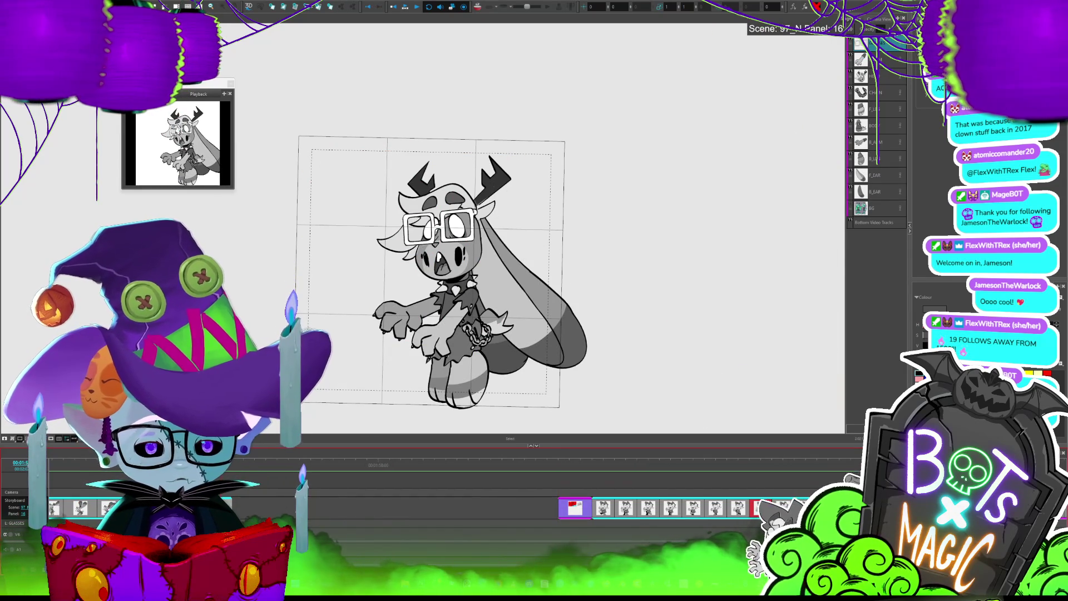
scroll(423, 508, right, 5)
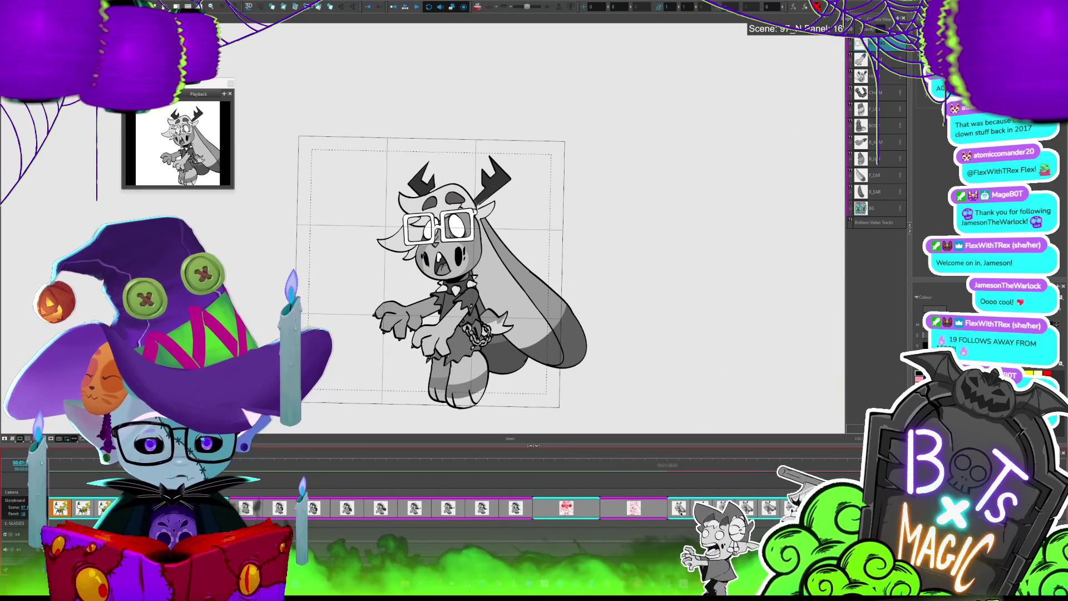
click(682, 516)
click(880, 177)
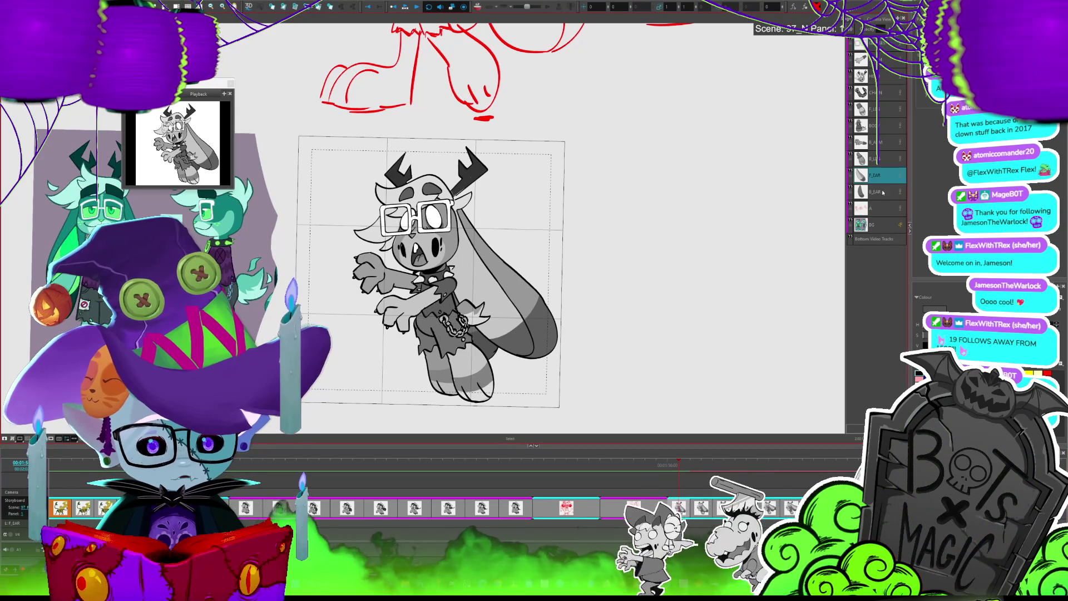
Select the F_EAR and B_EAR layers, compare panels 2 and 3, and select the ear strokes
ctrl+click(881, 190)
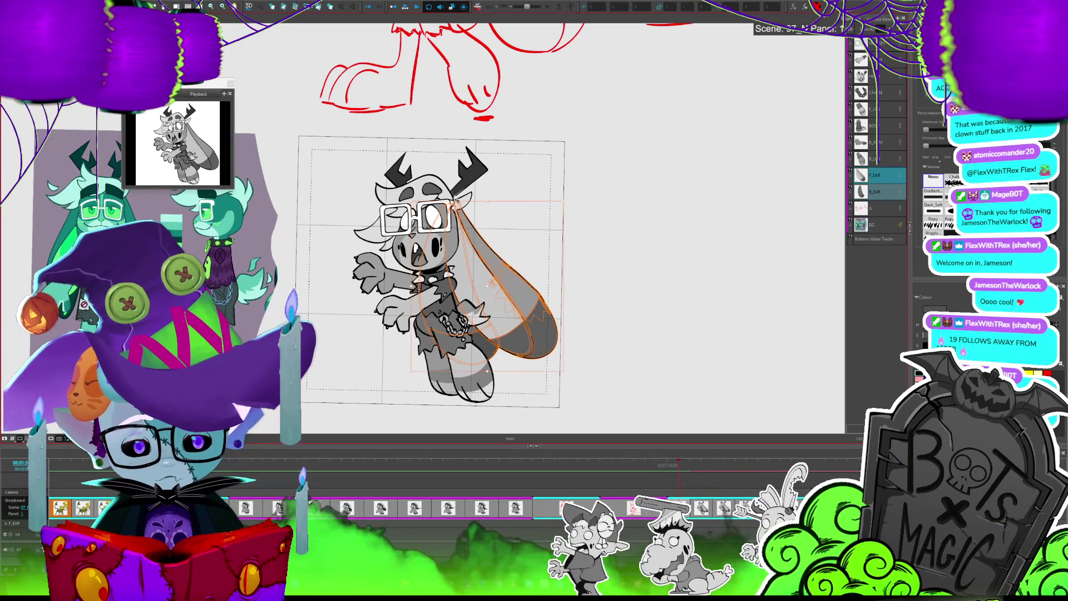
click(723, 507)
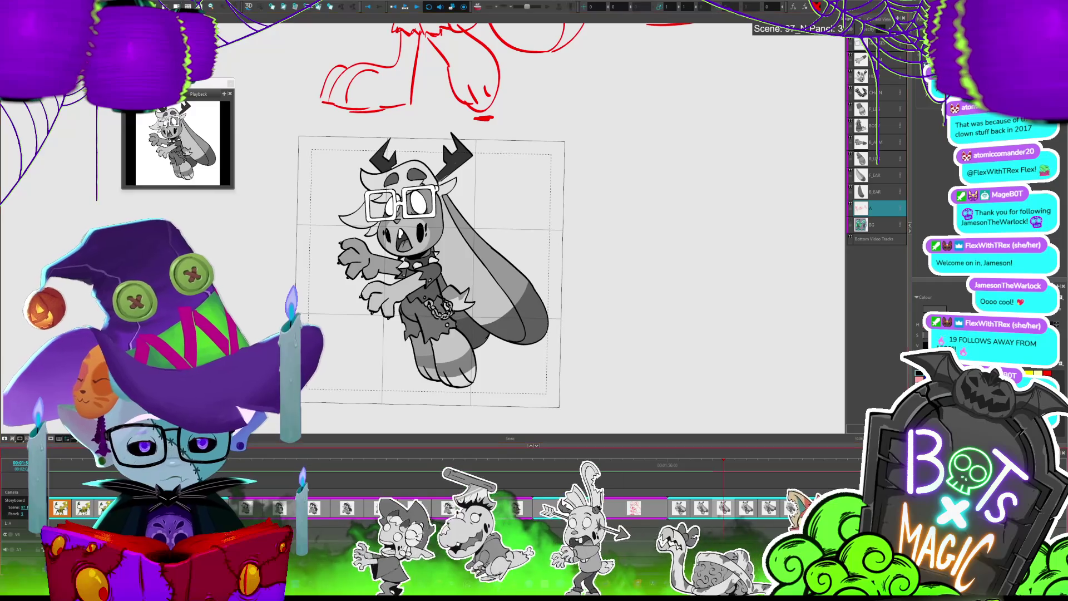
click(701, 524)
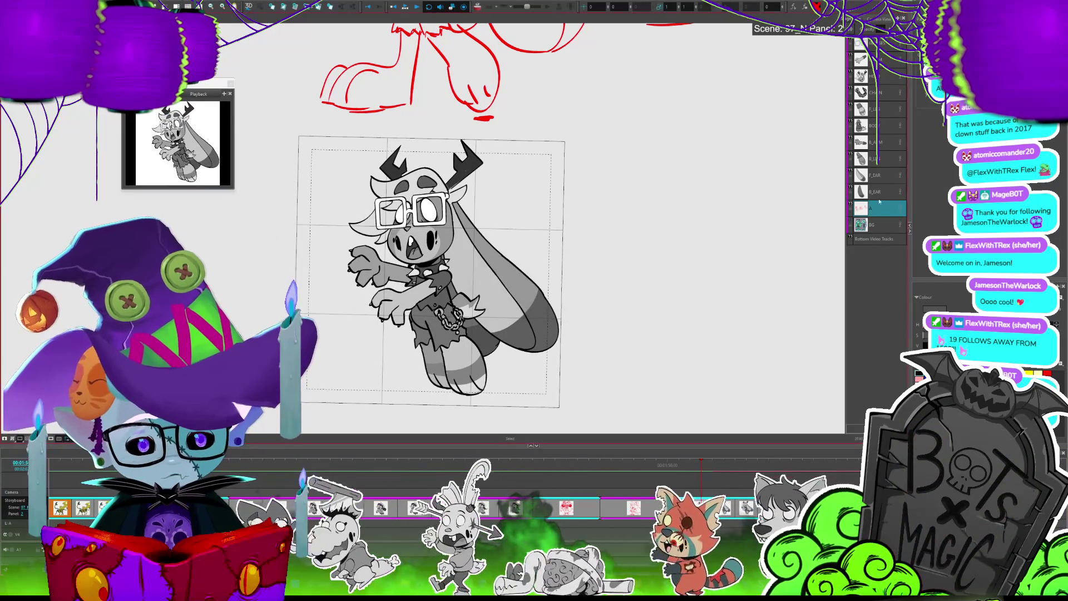
click(486, 276)
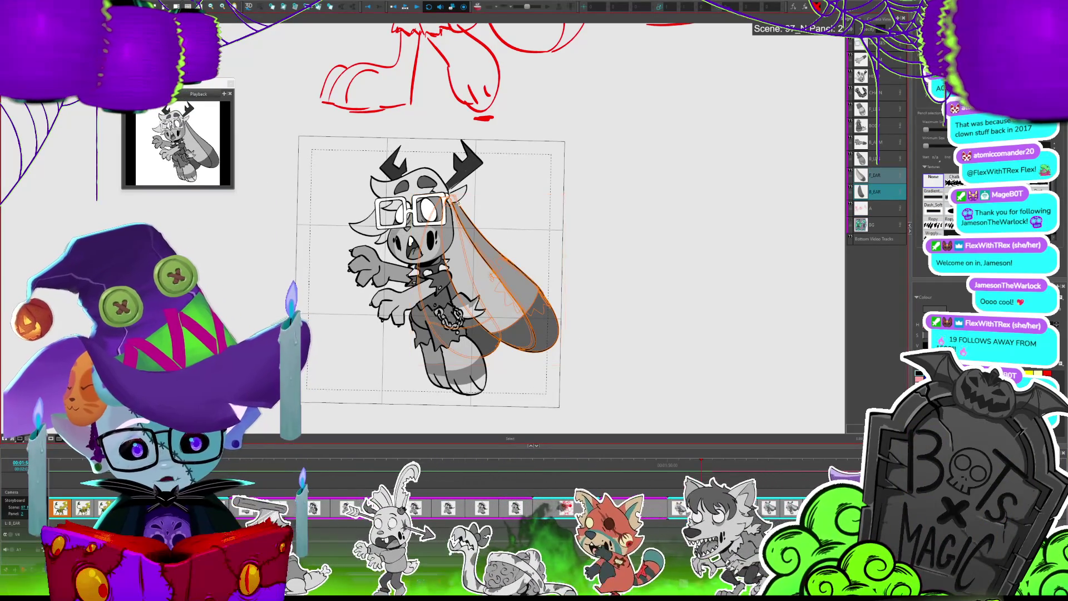
click(517, 373)
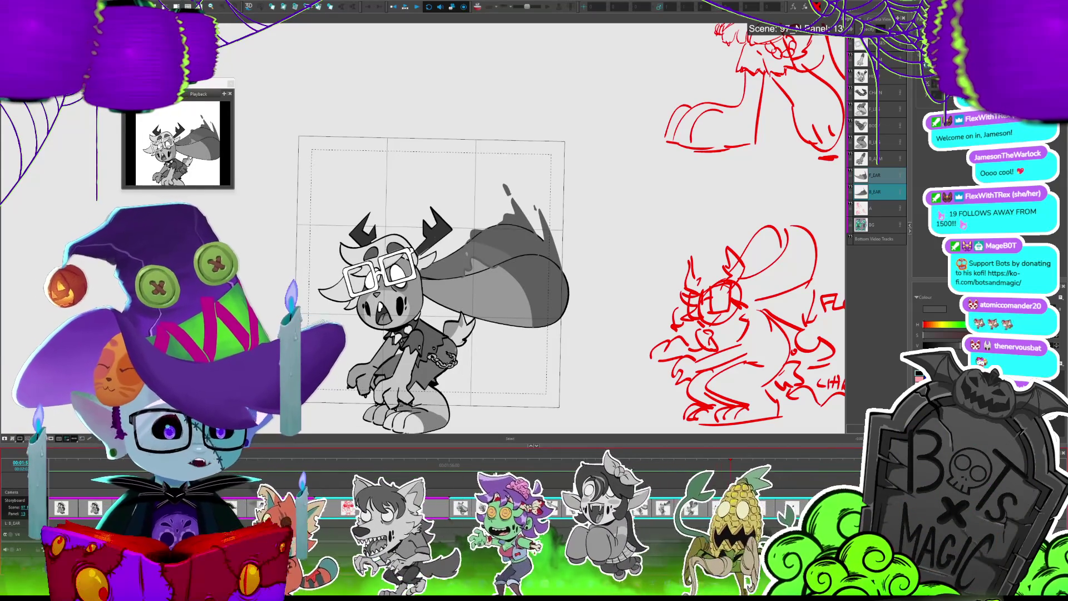
Compare ears across panels 12–14, then restore the monster's left ear with undo and select it
key(Left)
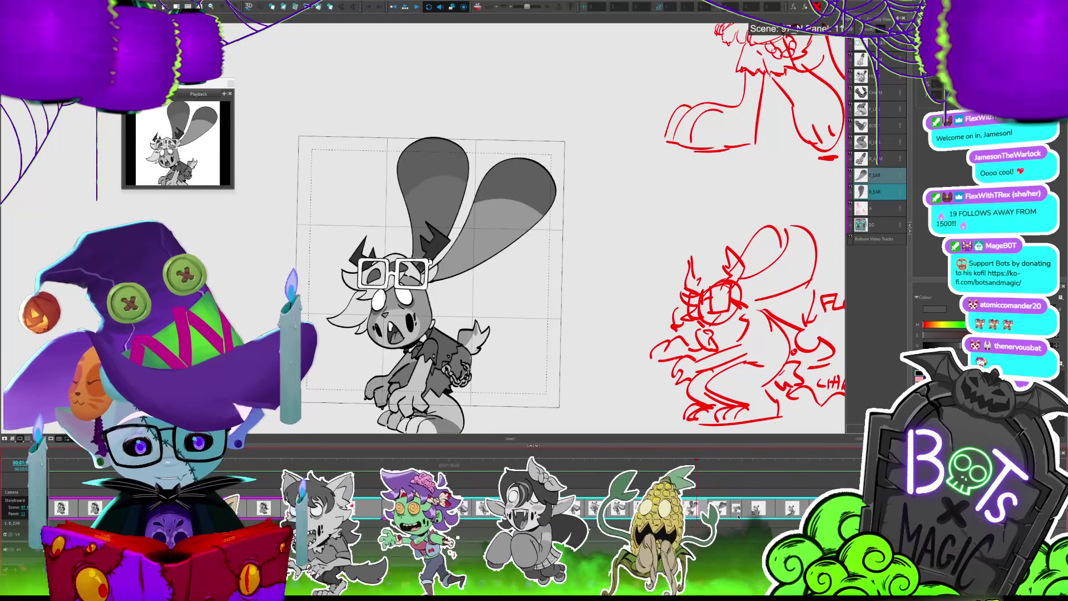
key(Right)
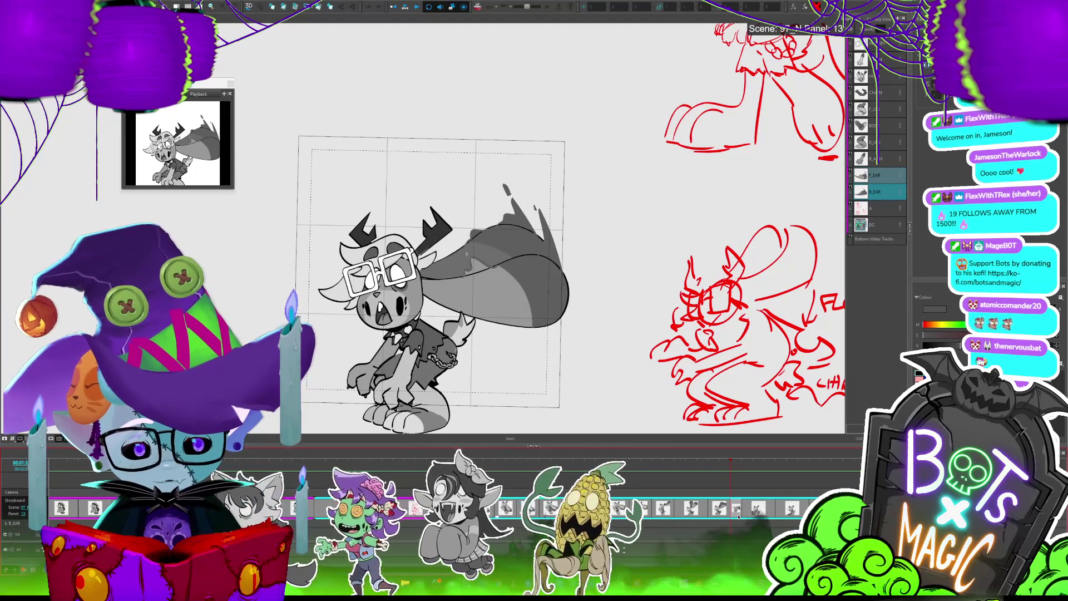
key(Left)
key(Left)
key(Right)
key(Right)
key(Right)
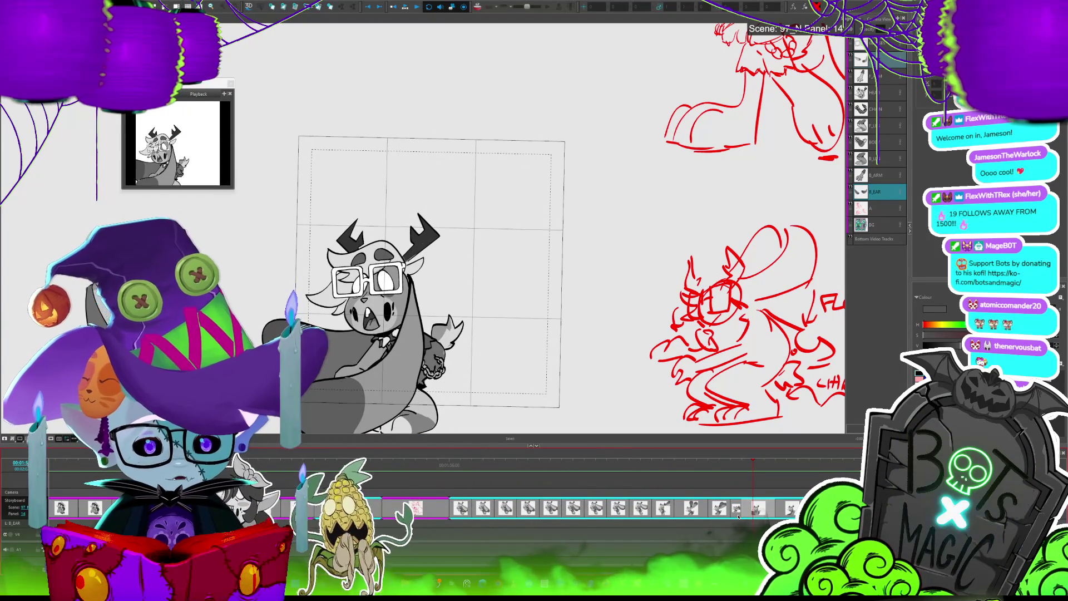
scroll(423, 222, down, 3)
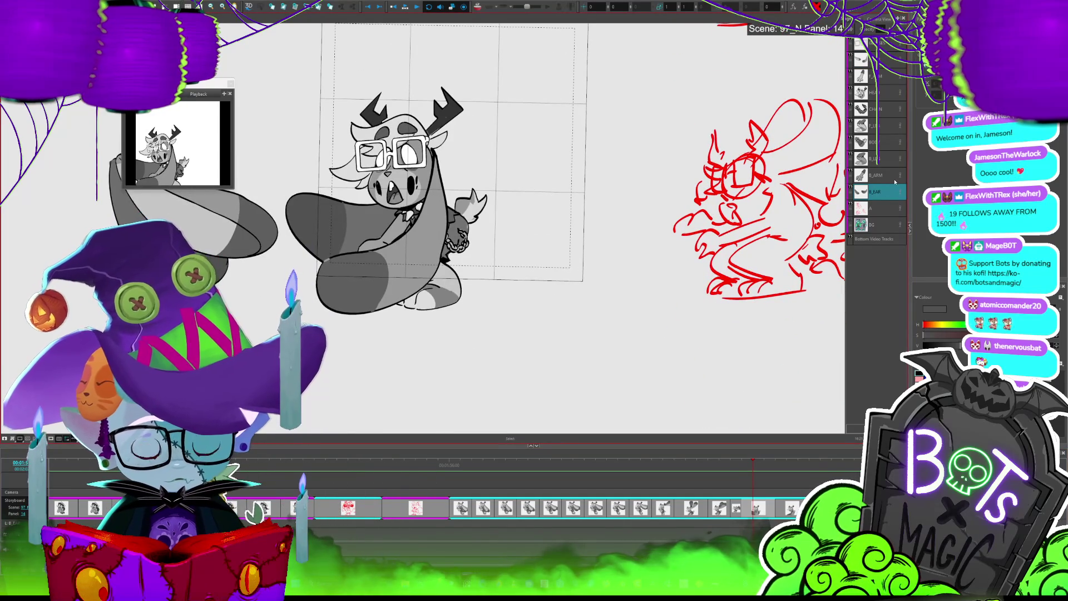
key(Left)
key(ctrl+z)
key(ctrl+z)
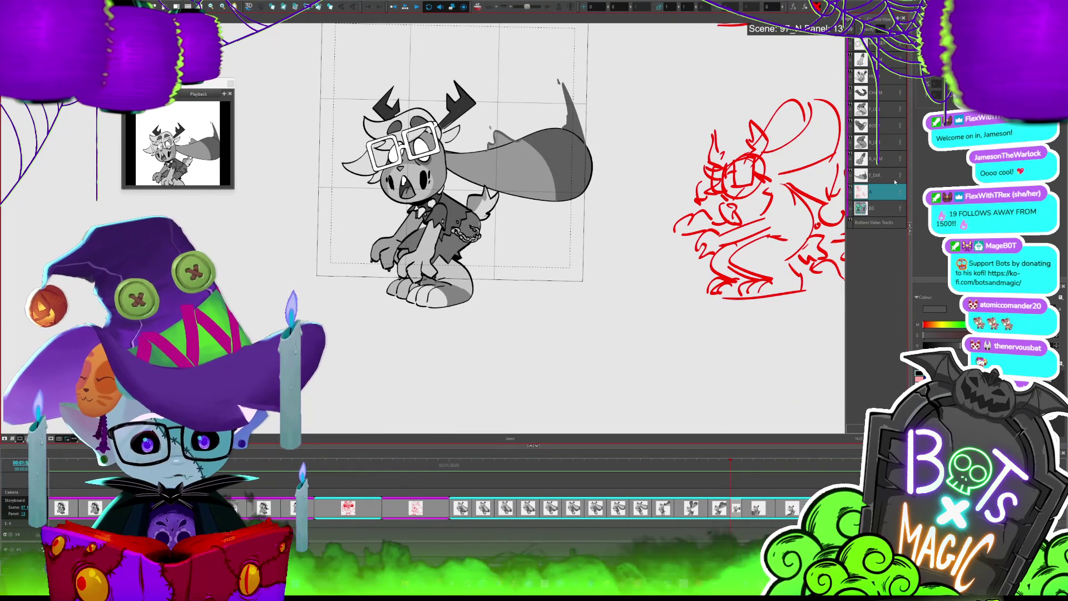
key(ctrl+a)
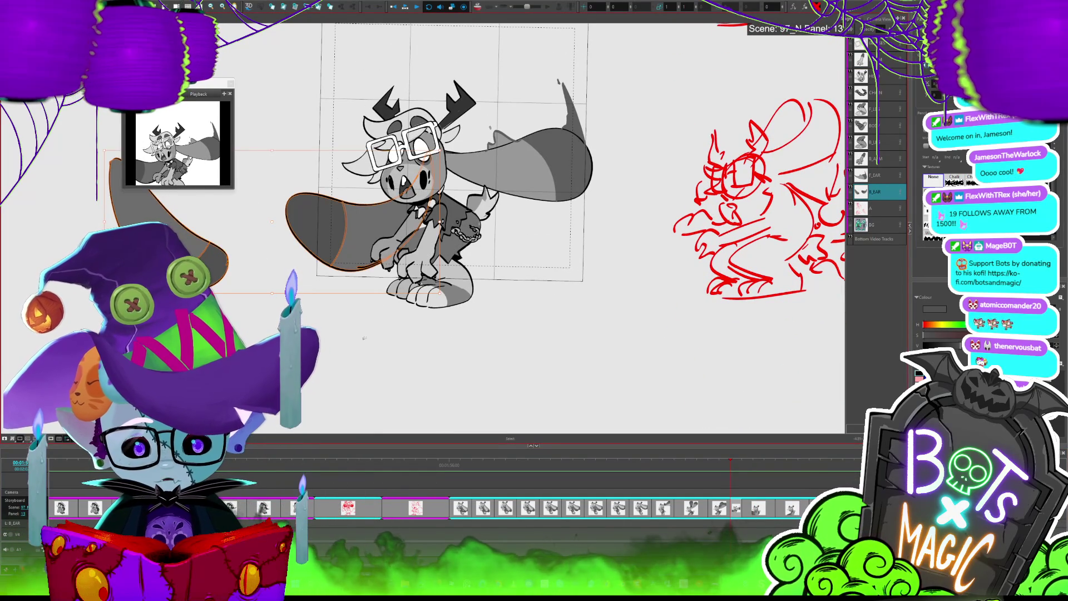
Swing the left ear down beside the body and shorten it, checking against panel 12
key(Escape)
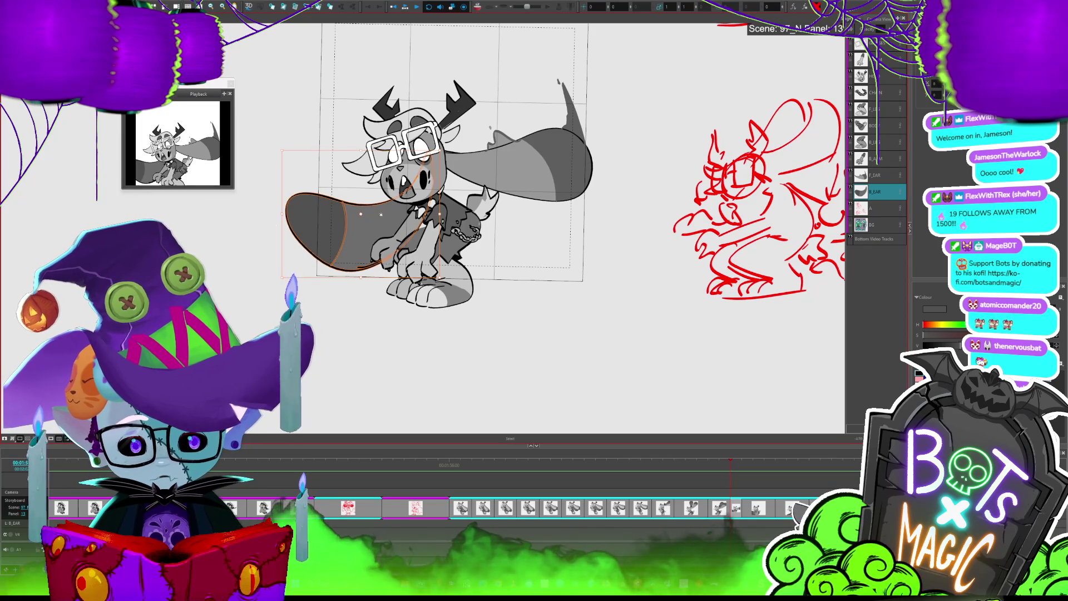
key(Escape)
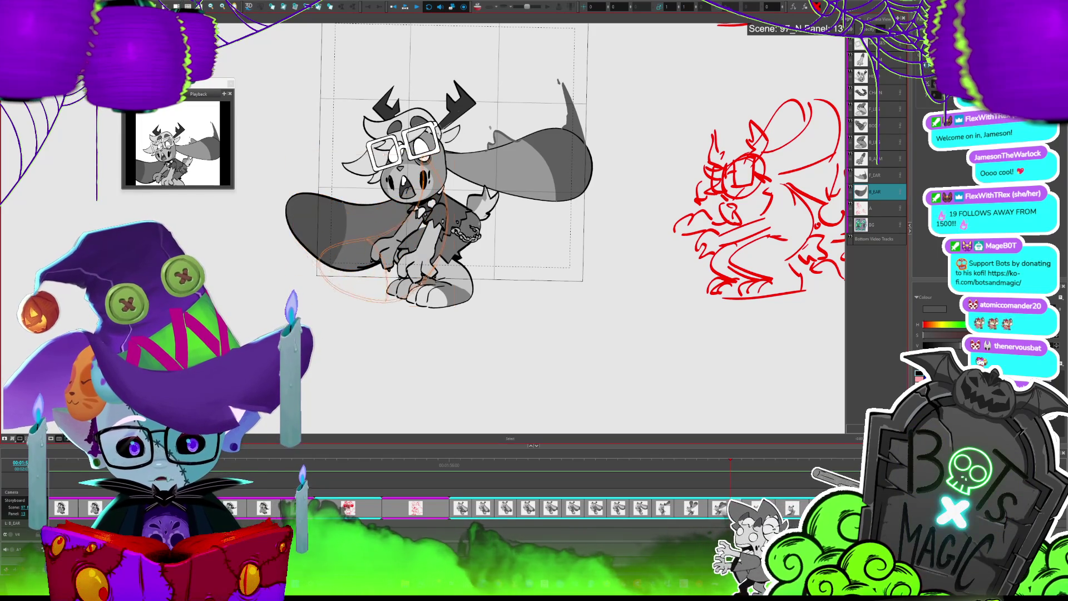
key(ctrl+z)
drag(390, 306, 395, 298)
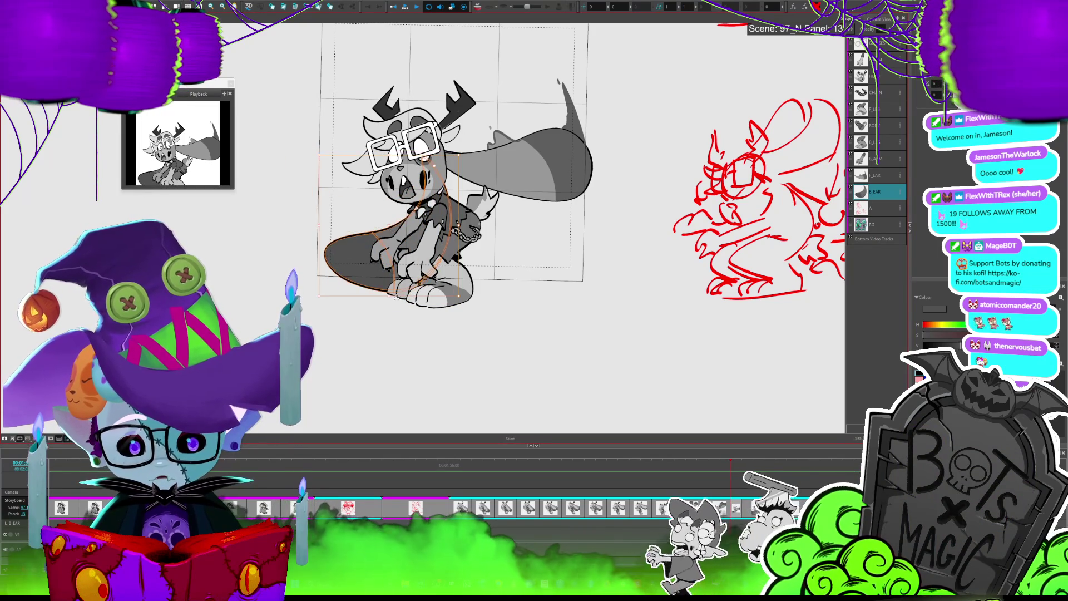
key(Left)
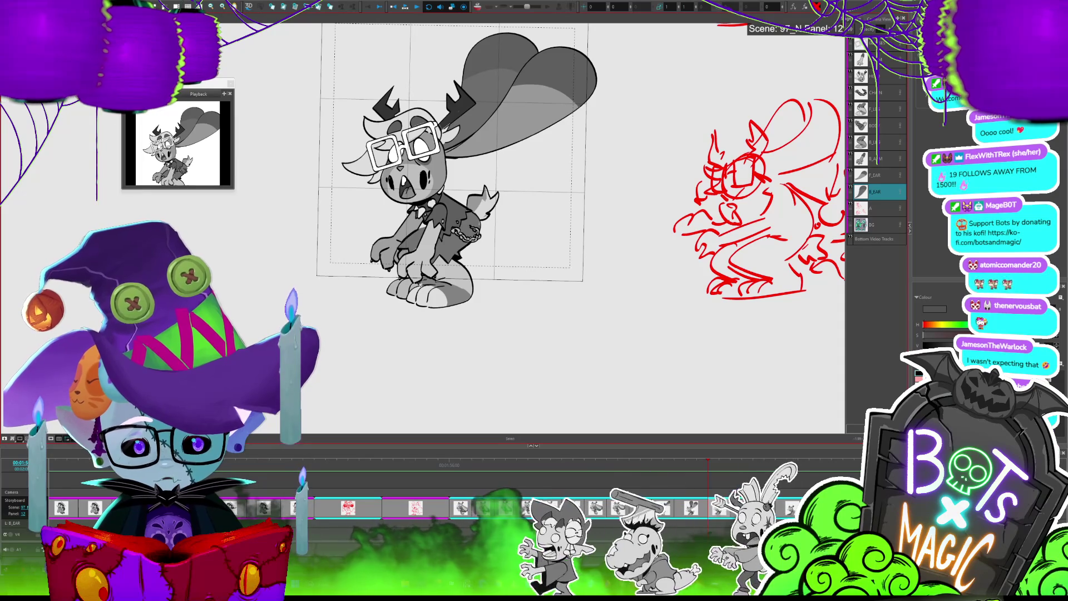
key(Right)
Sketch the monster's thin tail with the brush and save the project
key(alt+b)
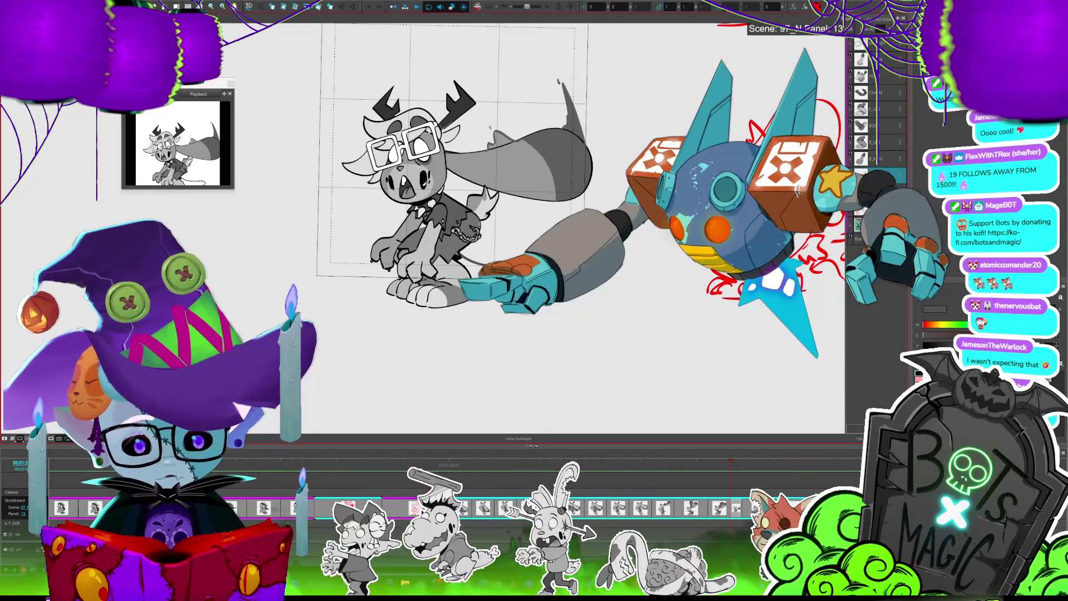
drag(445, 167, 395, 162)
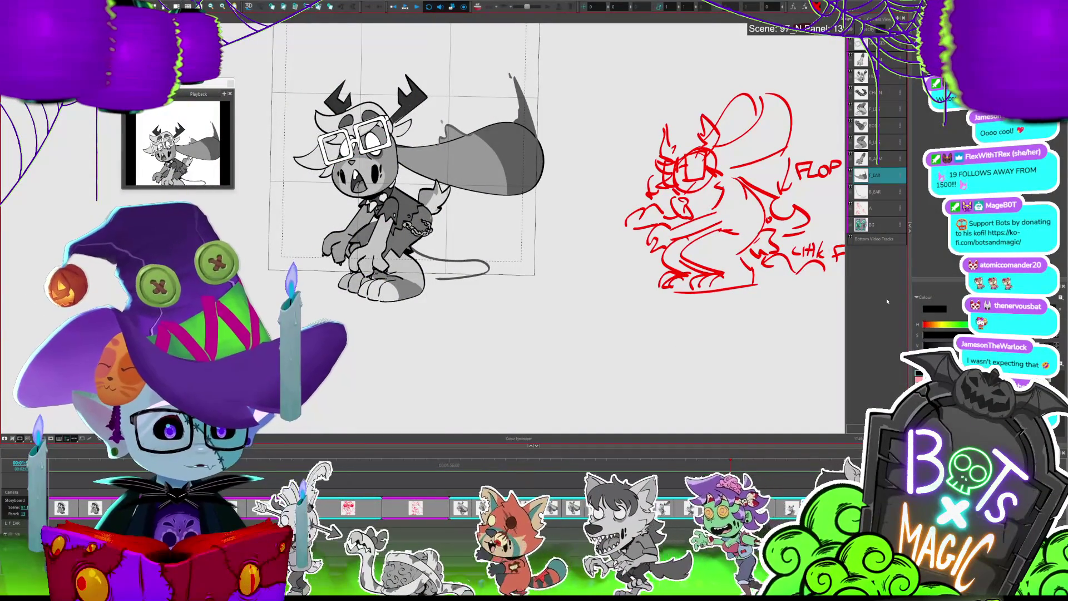
key(ctrl+s)
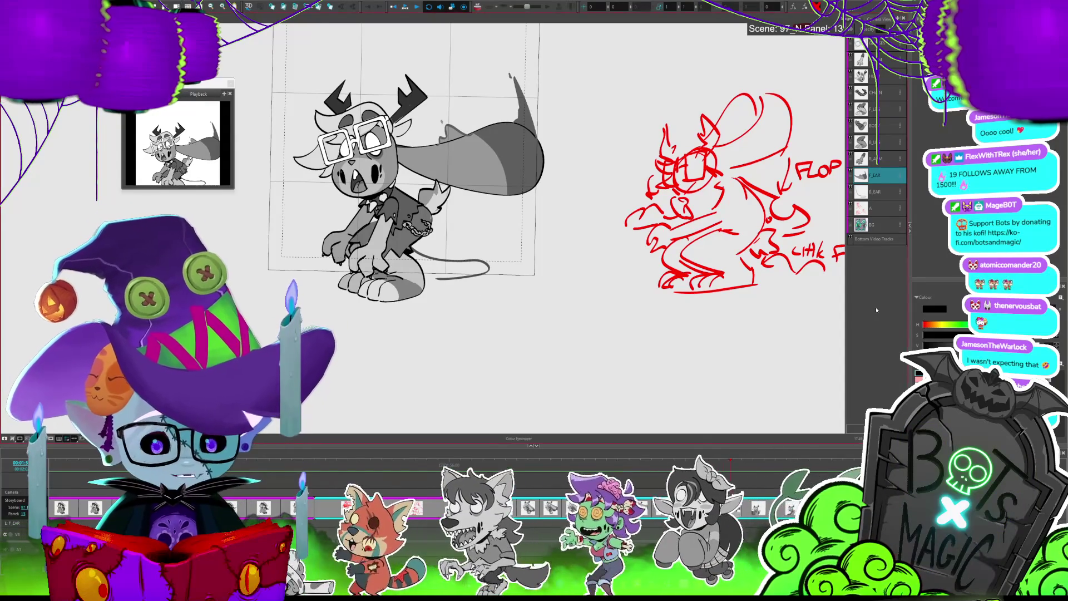
scroll(321, 177, up, 2)
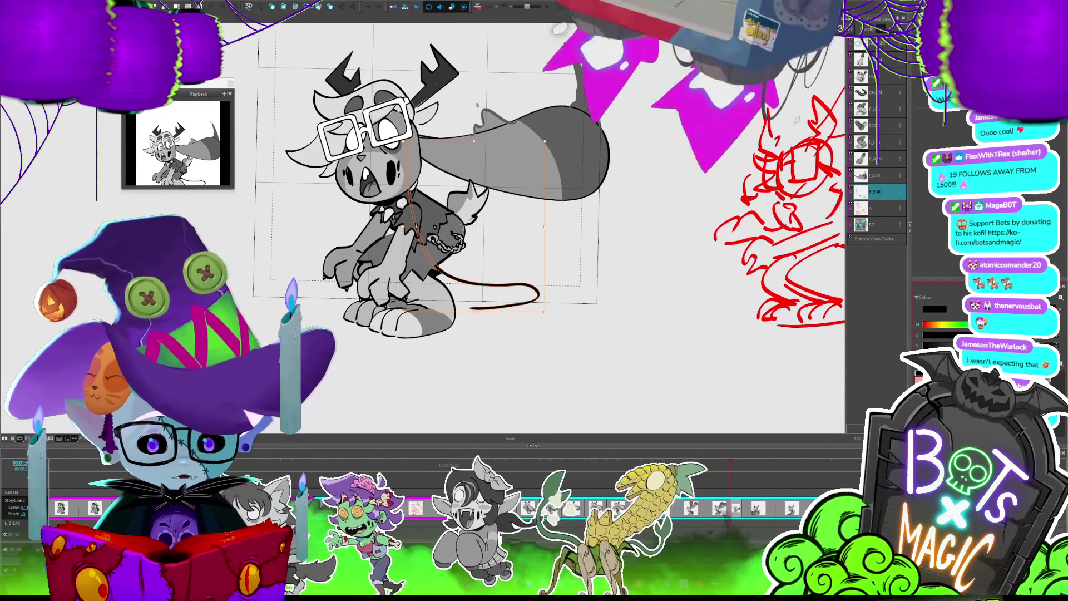
Clean up the tail stroke in panel 13, compare it with panel 12, and enable the Light Table
scroll(538, 369, down, 2)
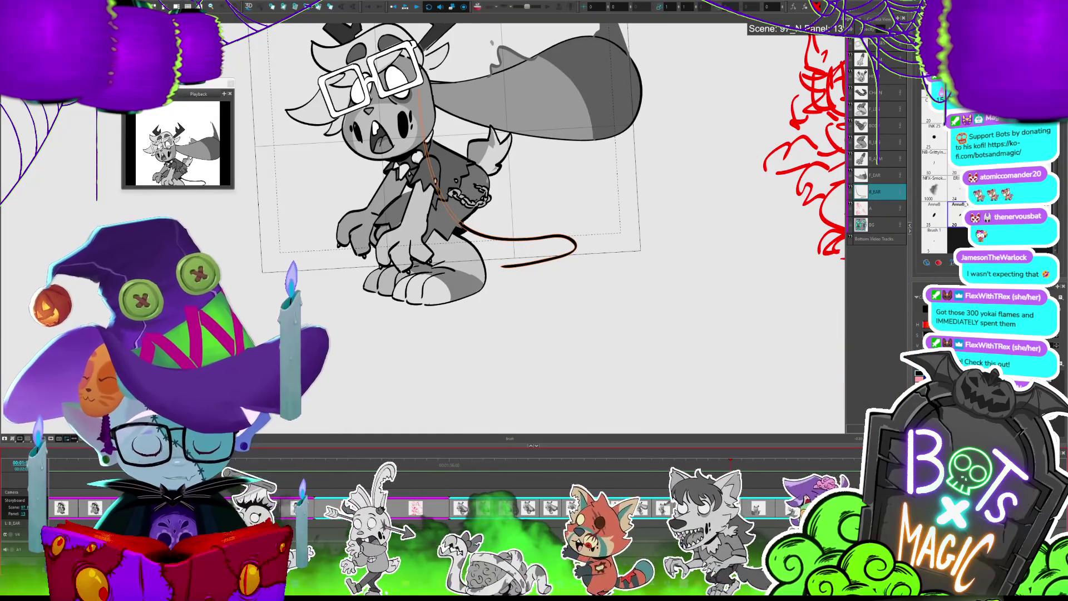
scroll(679, 311, up, 2)
scroll(679, 311, down, 4)
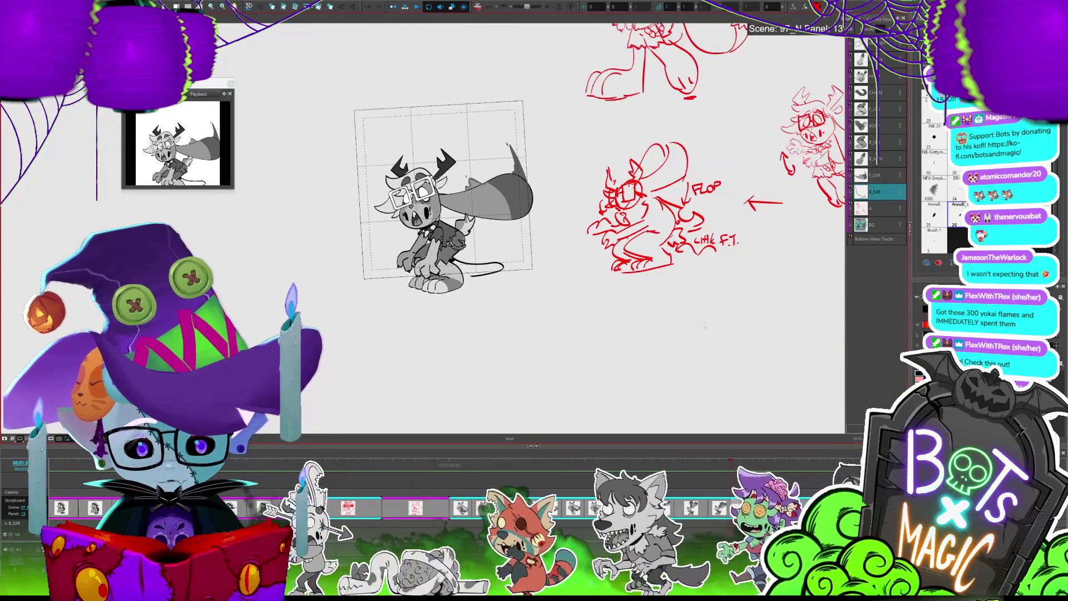
scroll(650, 366, up, 3)
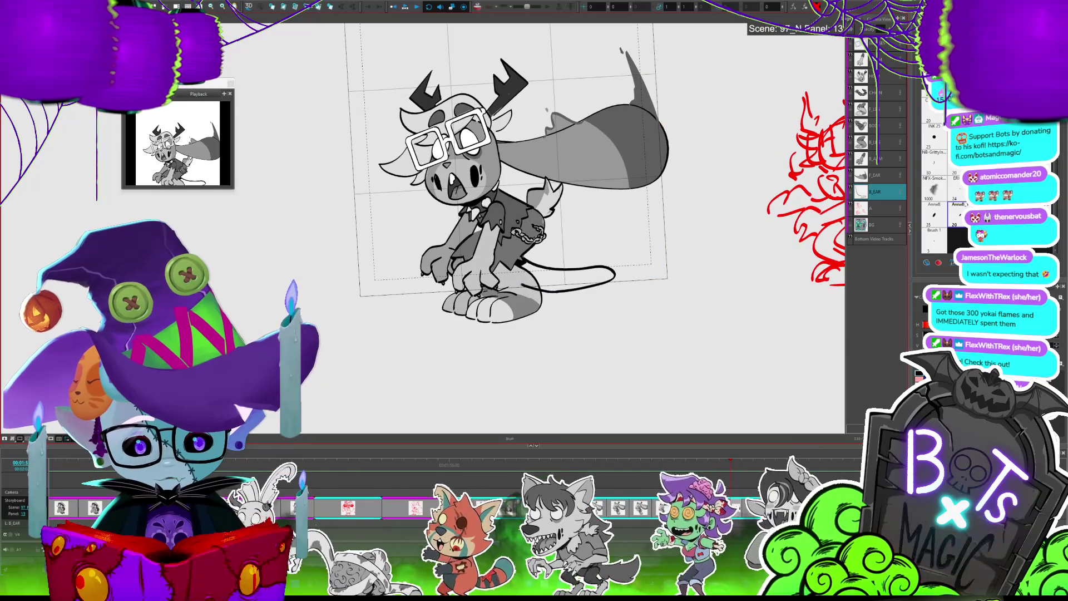
key(Left)
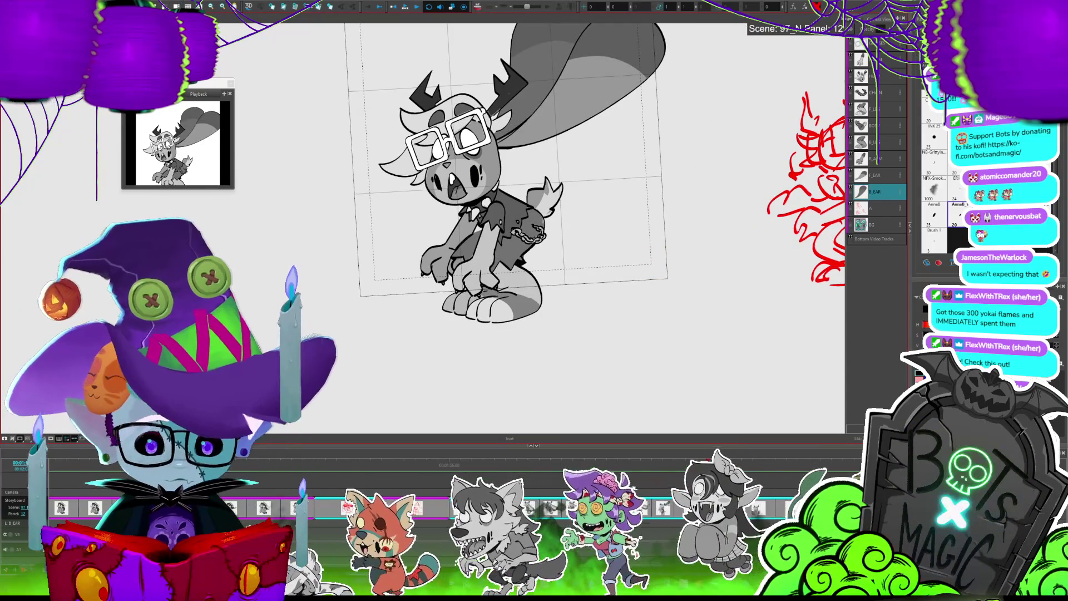
key(Right)
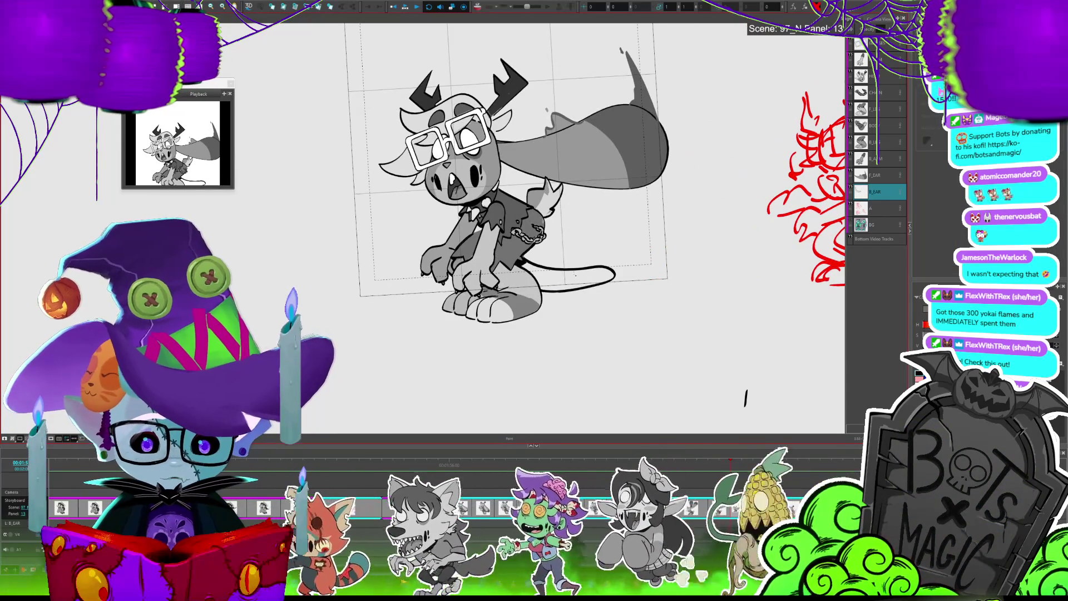
key(shift+l)
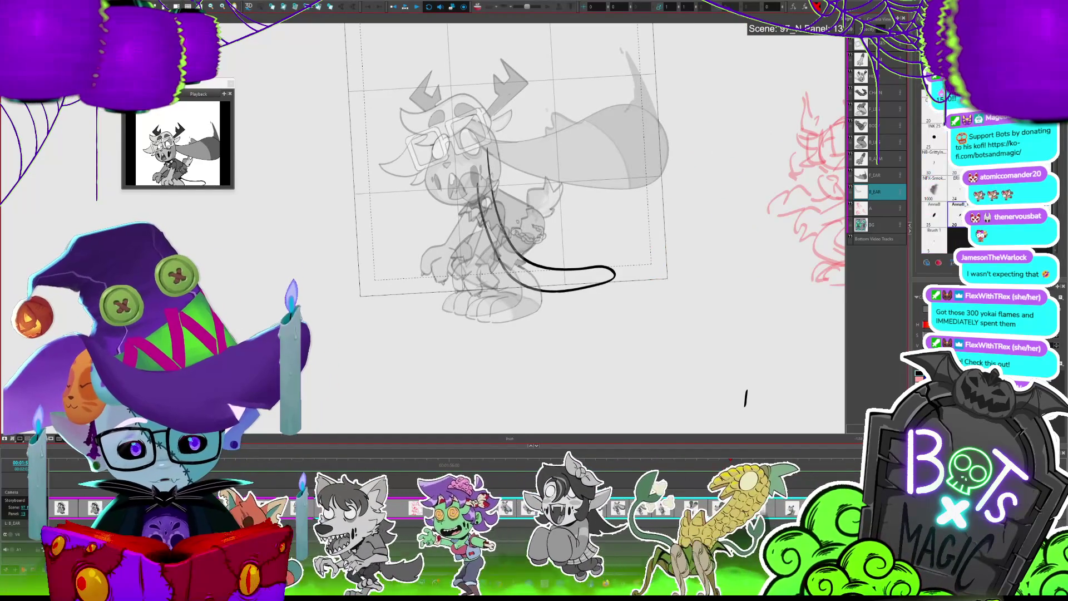
Fill the tail outline with solid dark grey and compare it against panel 12
click(556, 266)
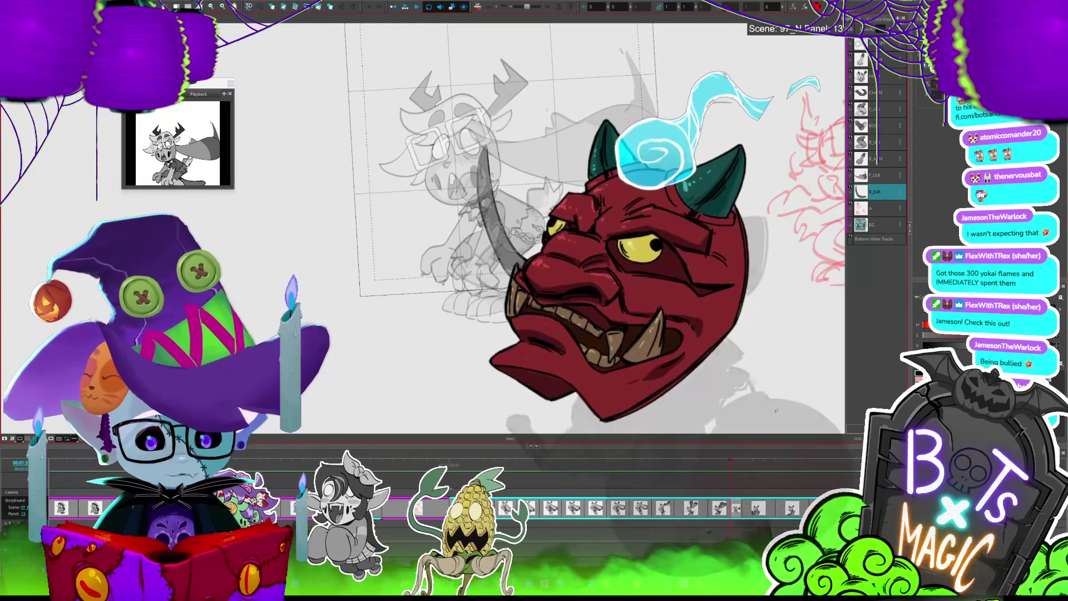
key(Left)
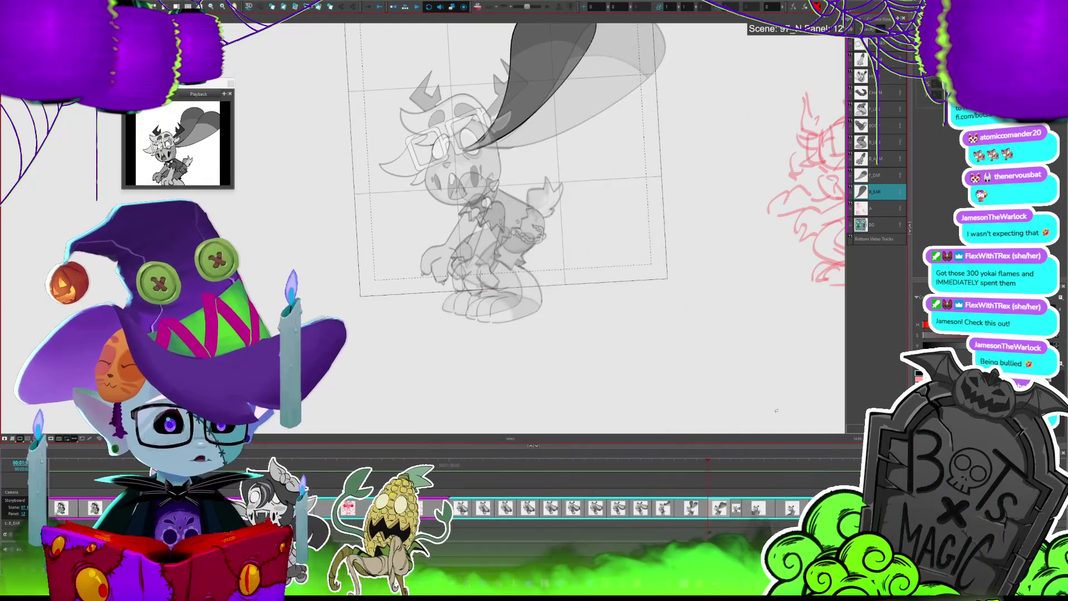
key(Right)
key(Left)
key(Right)
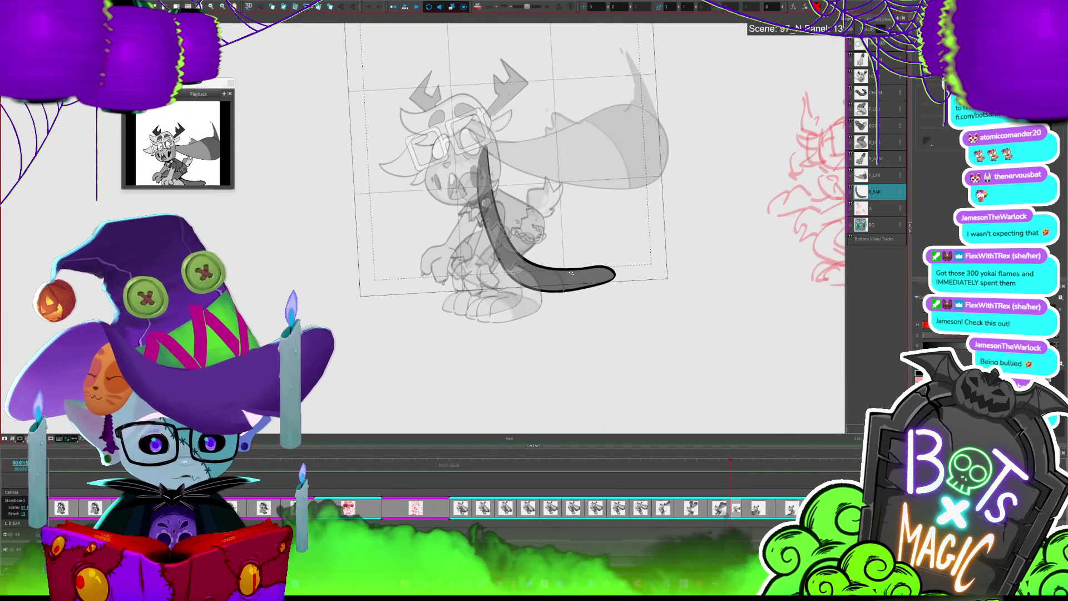
click(561, 272)
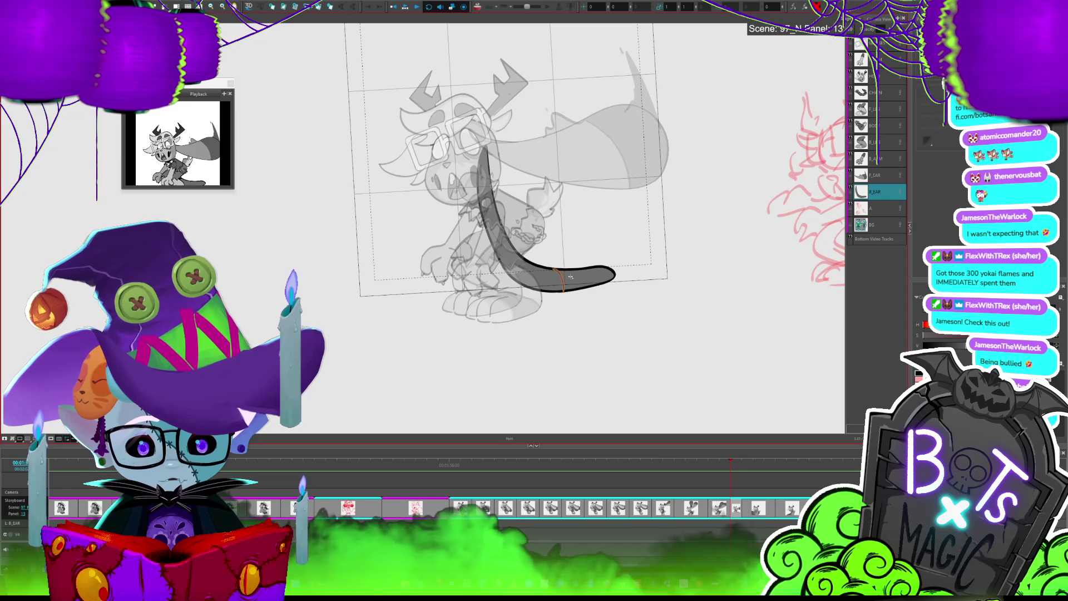
key(Left)
key(Right)
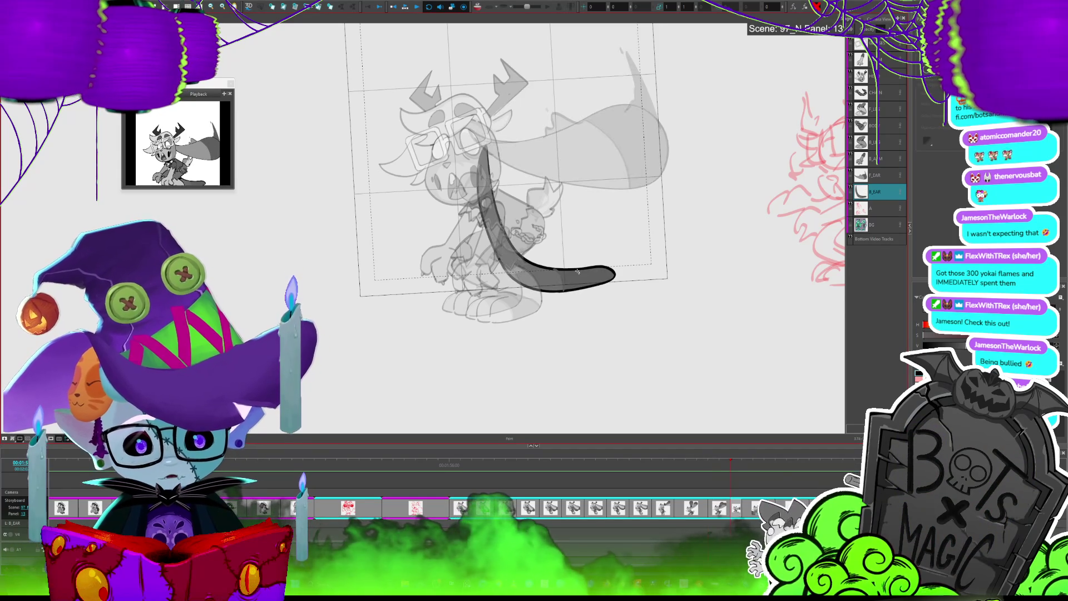
Delete the old F_EAR drawing and redraw the ear outline from the head down to the floor
click(879, 177)
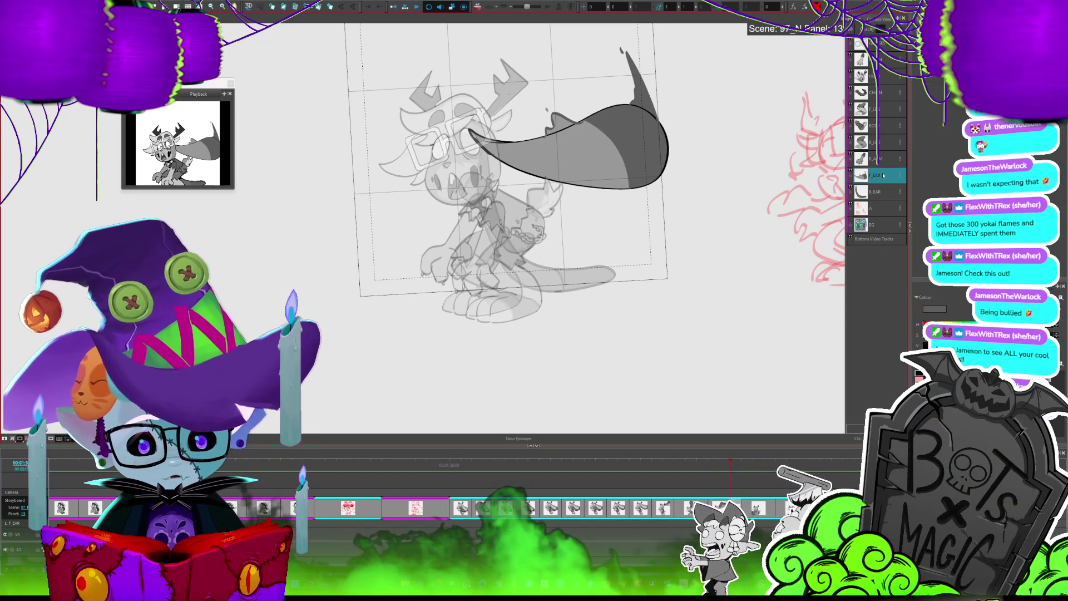
key(alt)
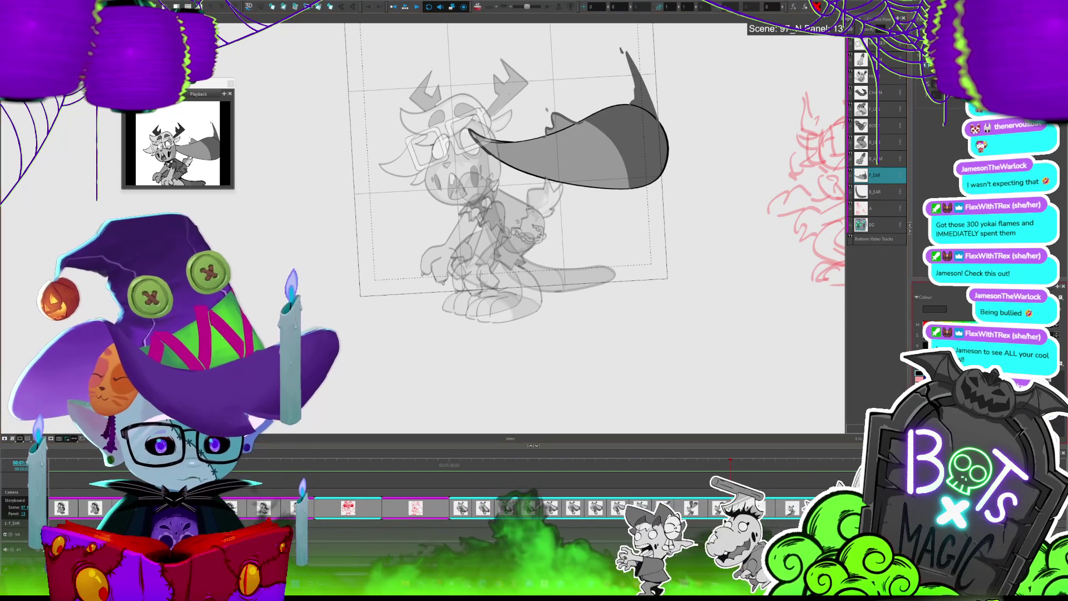
key(Delete)
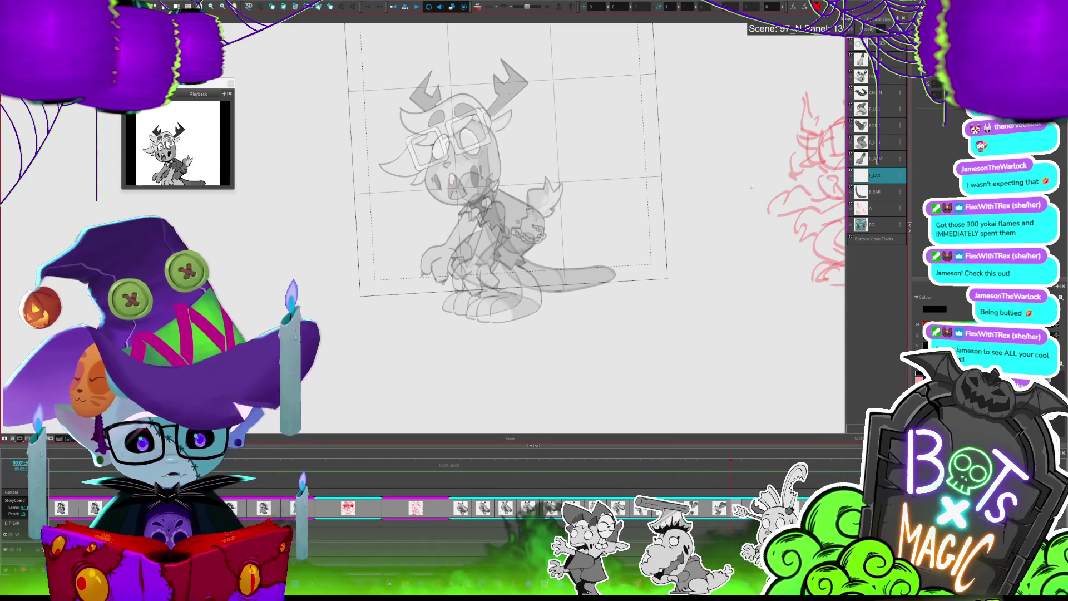
key(alt+b)
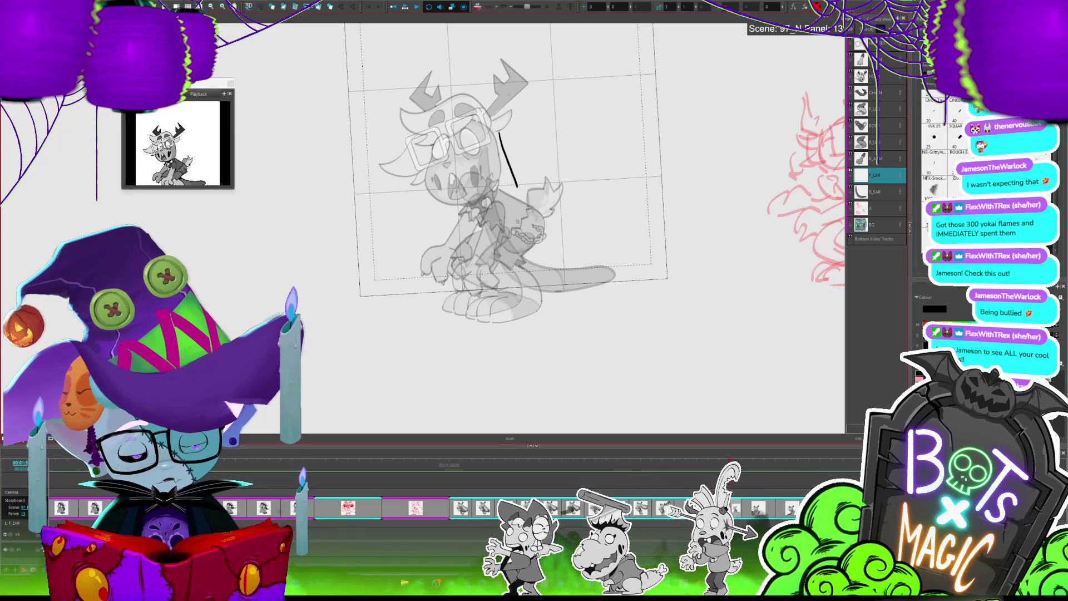
mouse_move(563, 281)
mouse_down()
mouse_move(598, 313)
mouse_move(618, 281)
mouse_up()
key(ctrl+z)
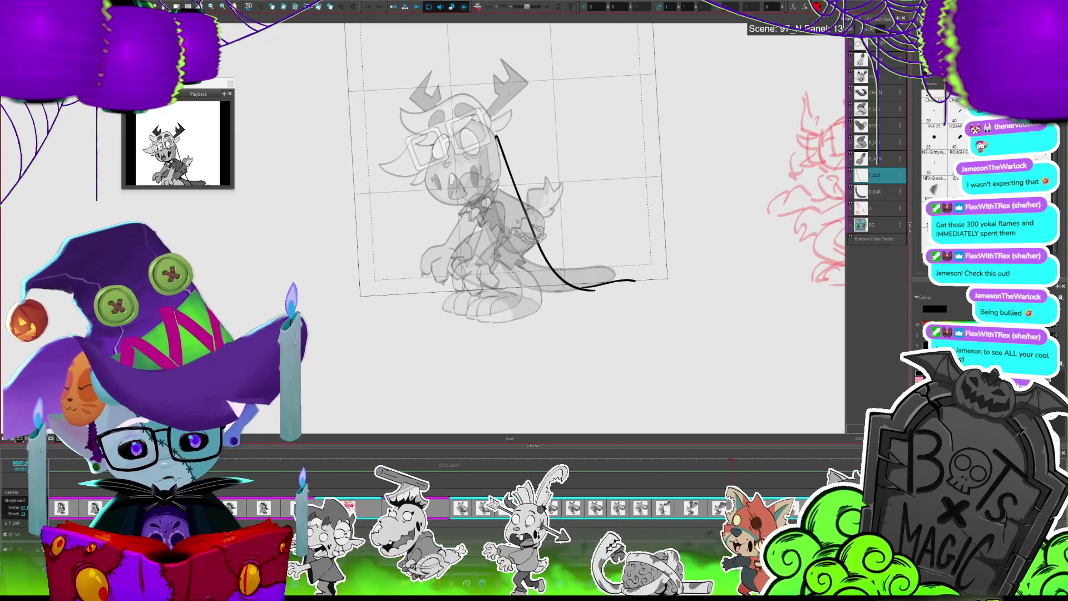
drag(497, 138, 501, 191)
drag(542, 305, 618, 301)
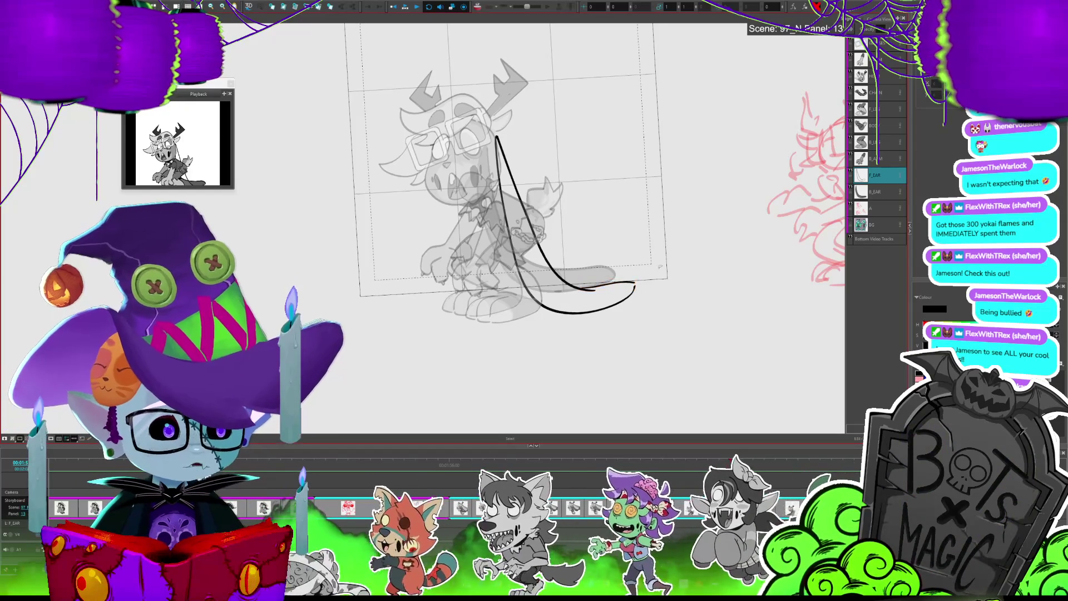
key(d)
key(f)
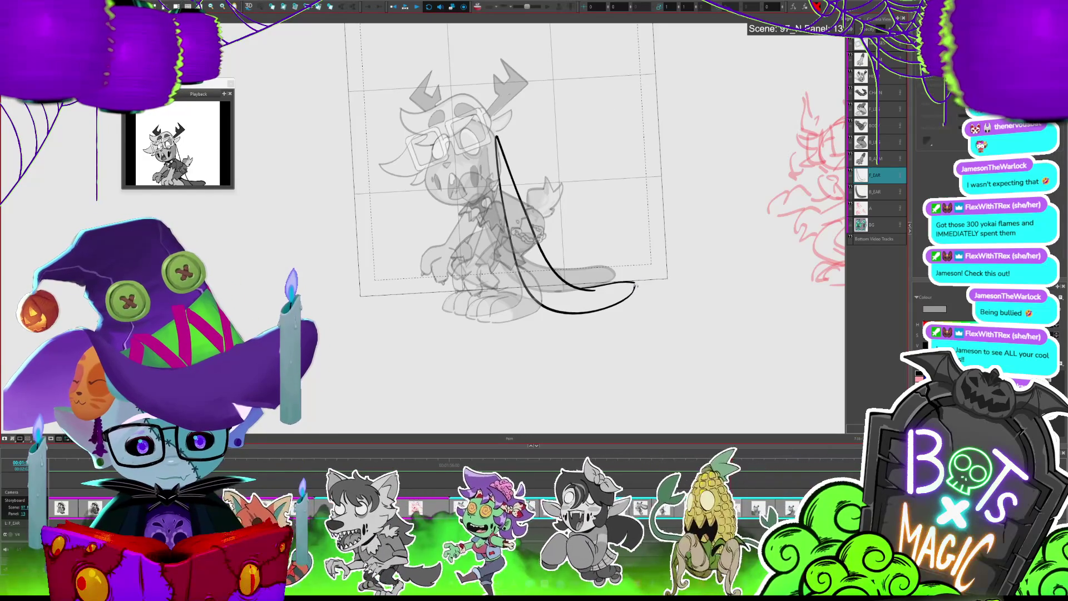
Fill the new ear with grey, darken its tip, and preview it across neighbouring panels
click(612, 292)
key(d)
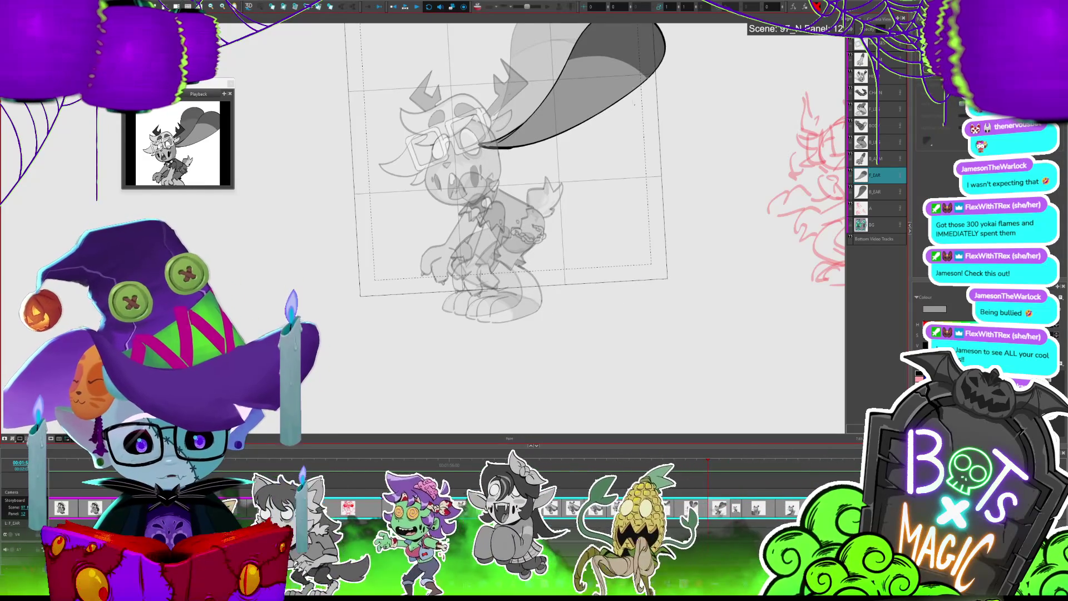
key(f)
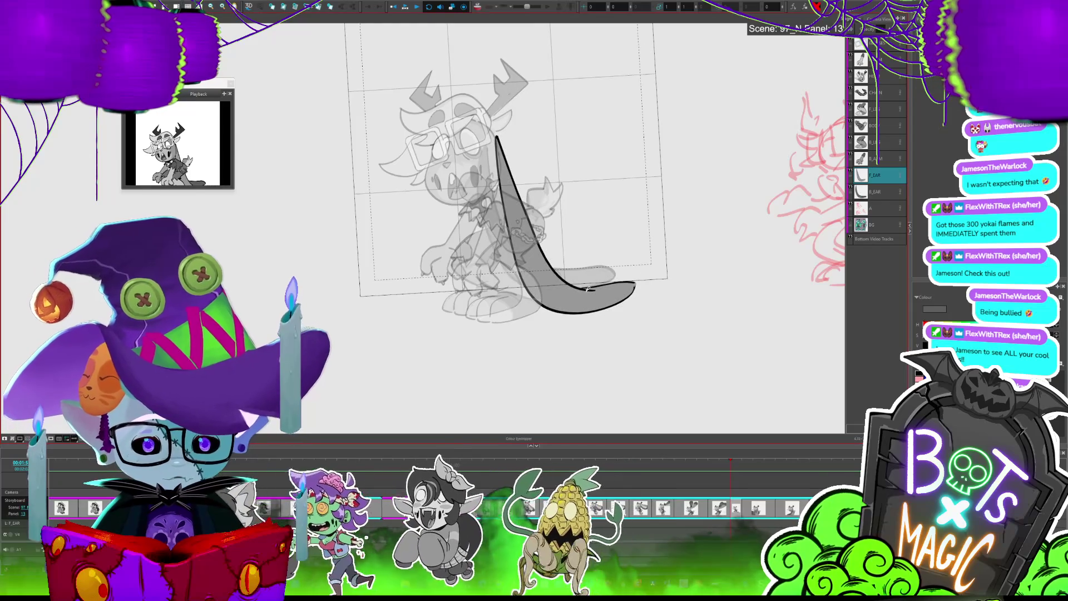
key(alt+b)
key(alt+i)
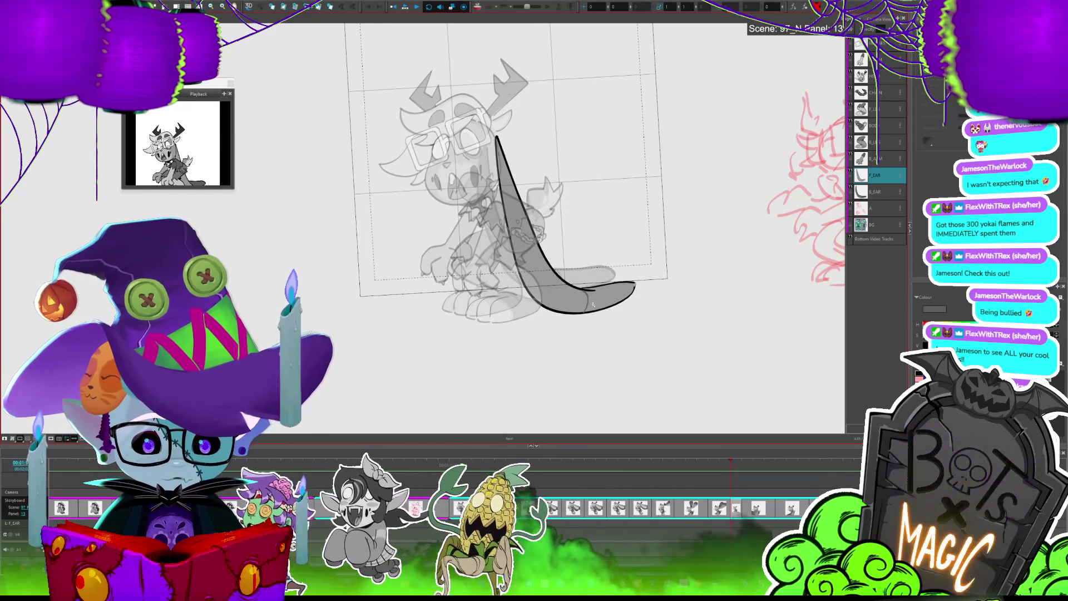
click(599, 302)
key(d)
key(f)
key(f)
key(d)
key(f)
key(d)
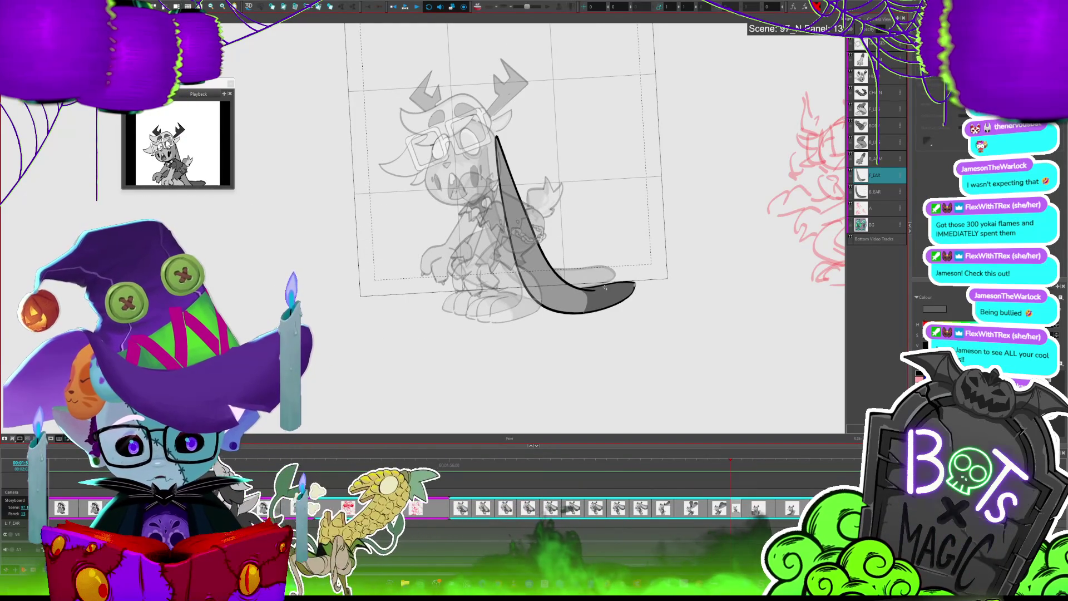
Move the F_EAR layer near the top of the layer stack and select the B_EAR layer
drag(878, 178, 873, 56)
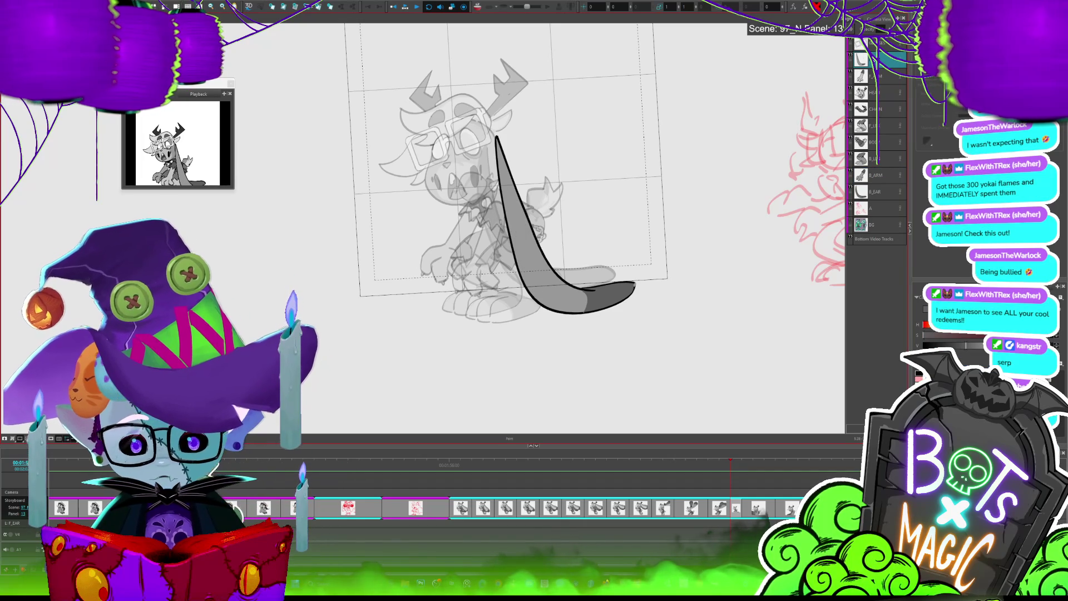
click(877, 192)
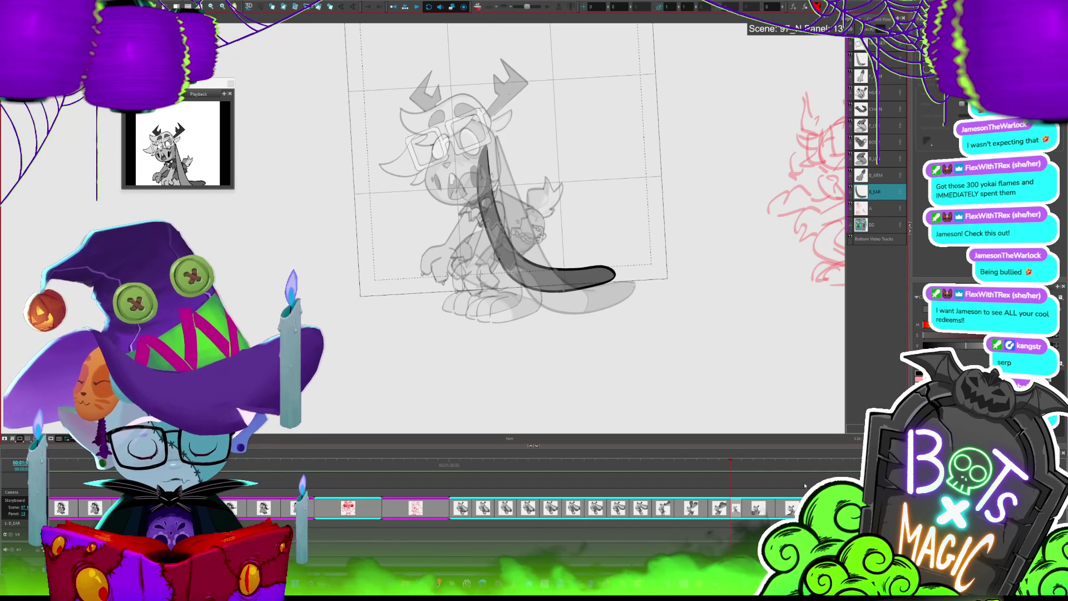
click(467, 503)
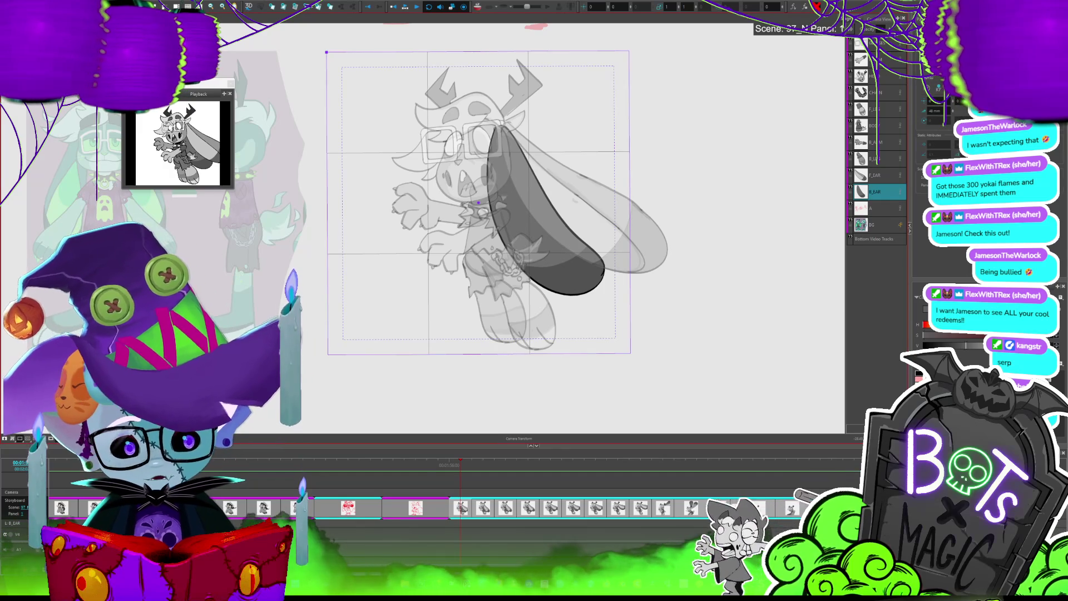
Zoom out and enlarge the camera frame around the monster in panel 1, then review through panel 16
key(1)
key(1)
key(1)
drag(398, 166, 390, 158)
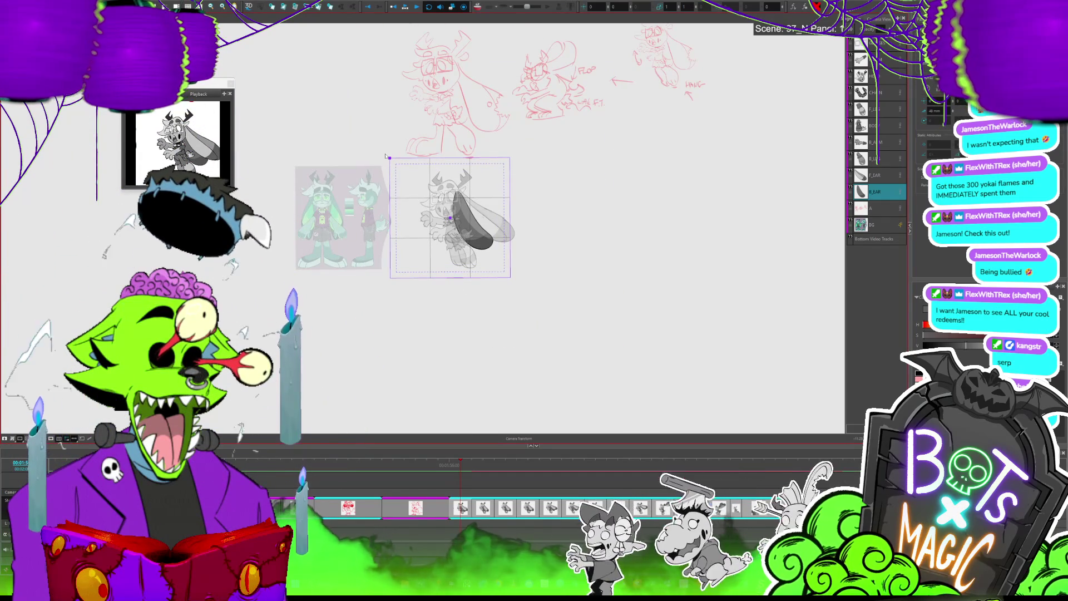
drag(390, 158, 371, 138)
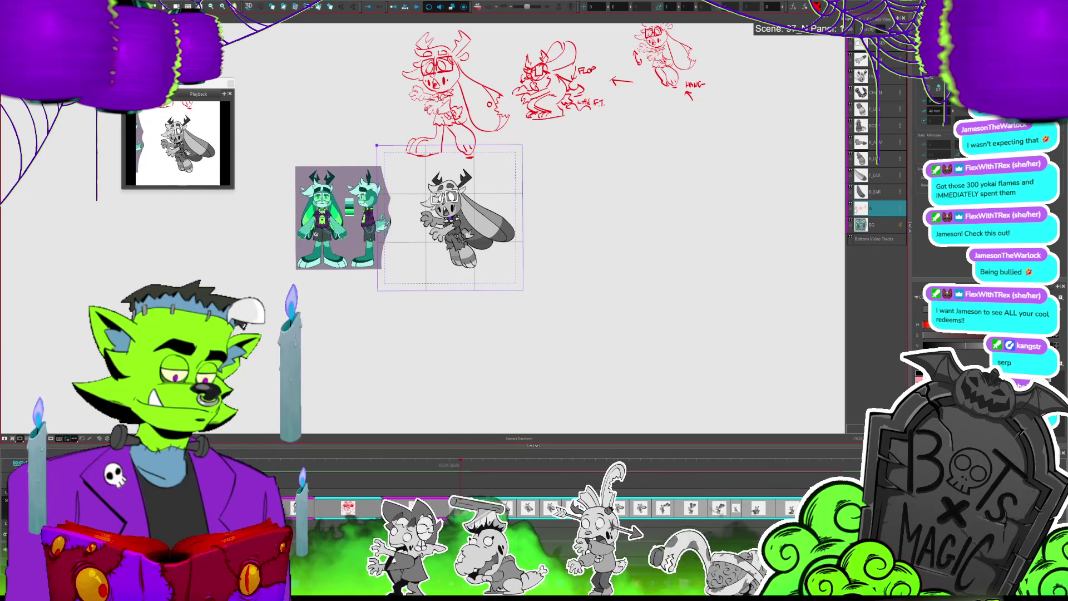
key(Right)
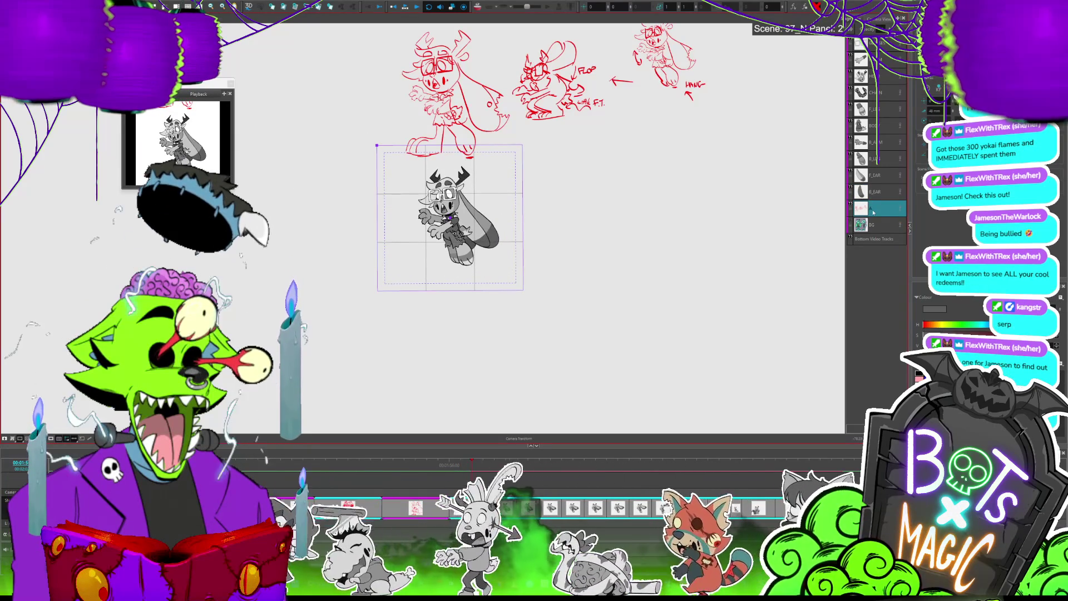
key(End)
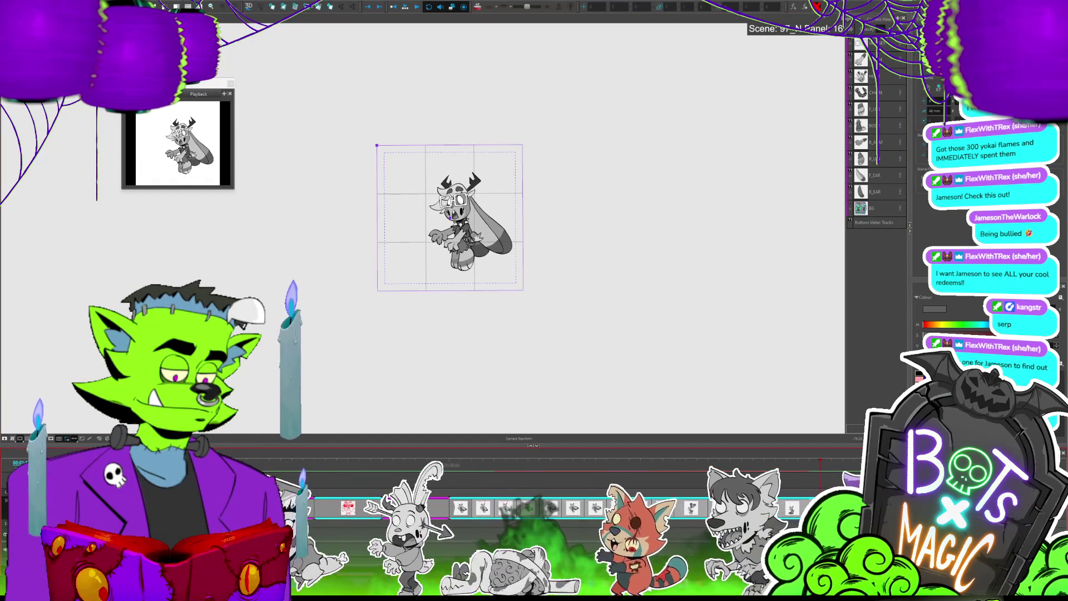
key(space)
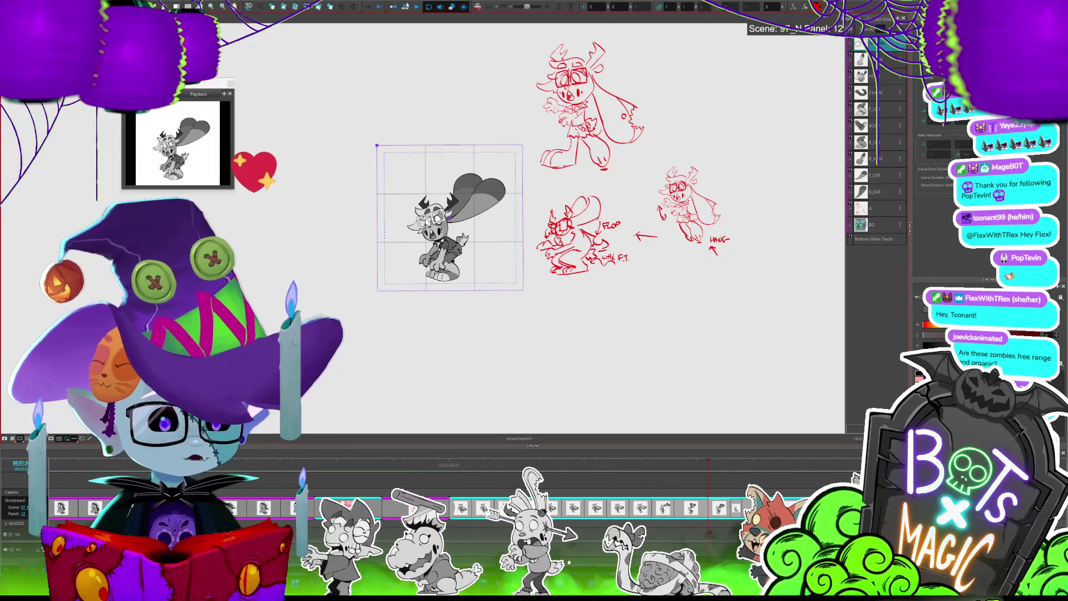
Step forward to panel 13, where the monster's long ear droops to the floor
key(Right)
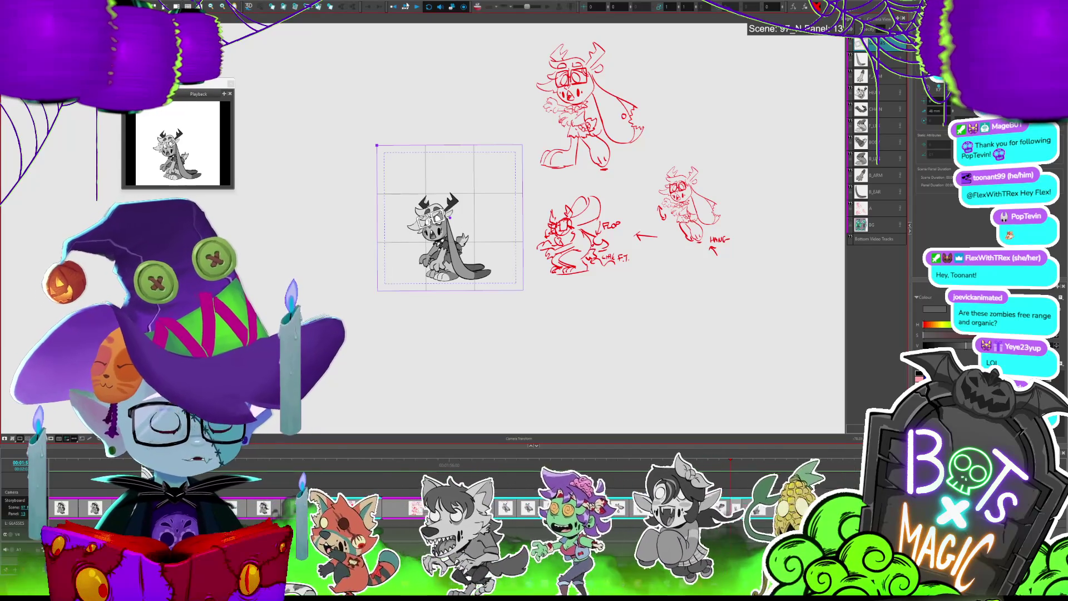
Flip between panels 11–13, play them back, and select the whole monster drawing in panel 14
key(Left)
scroll(495, 200, up, 3)
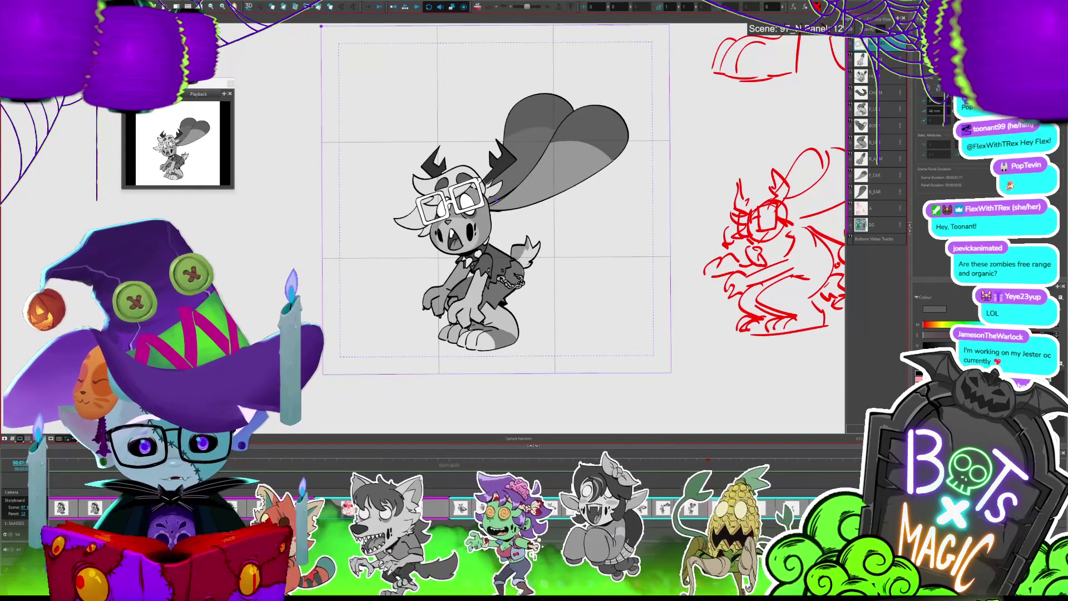
key(Right)
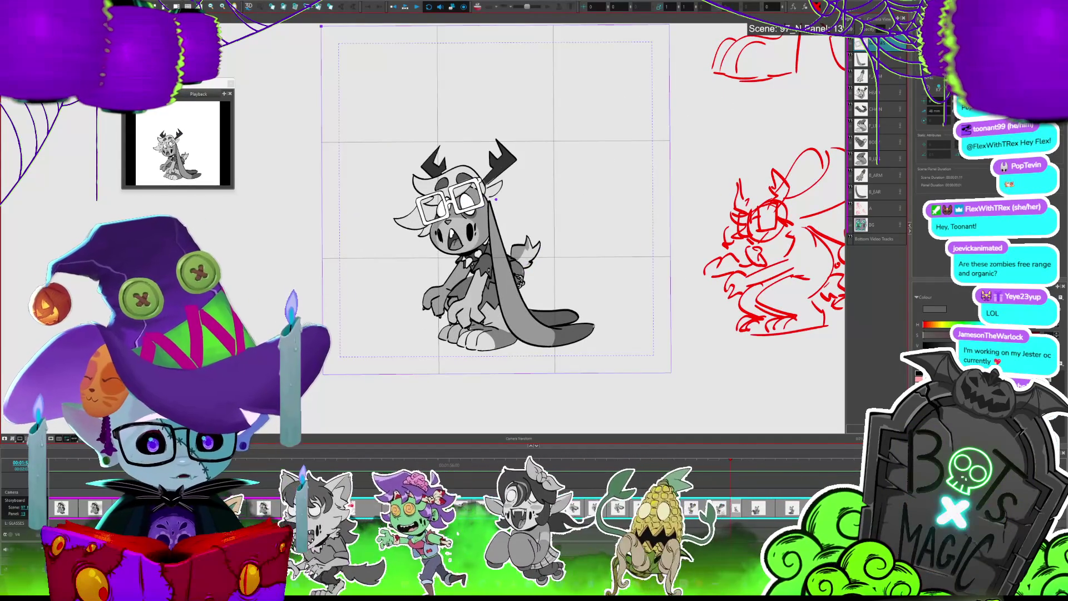
key(alt+s)
key(ctrl+a)
key(Left)
key(Left)
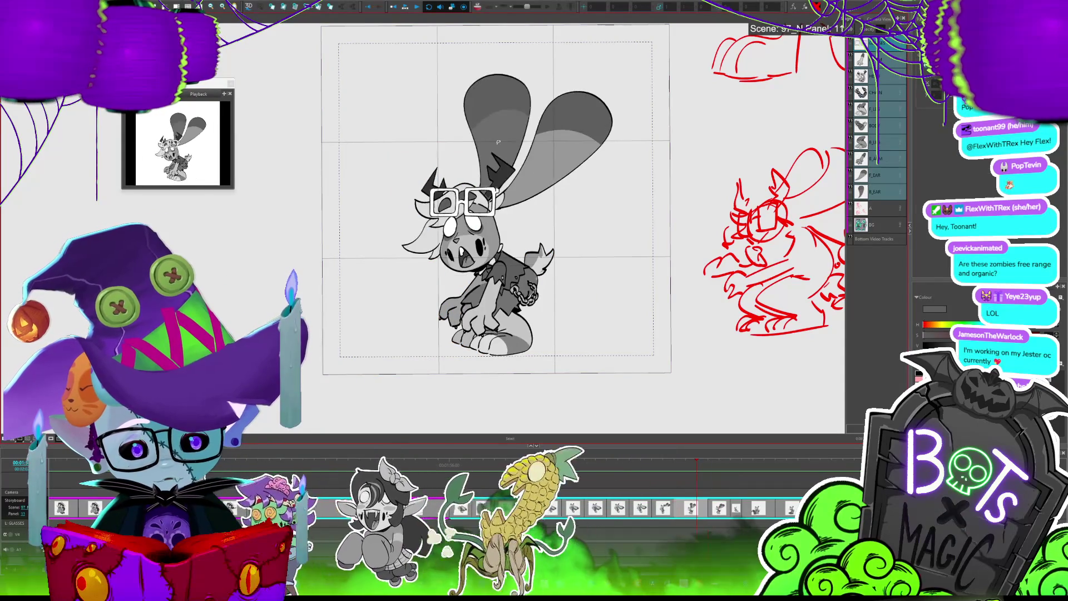
key(space)
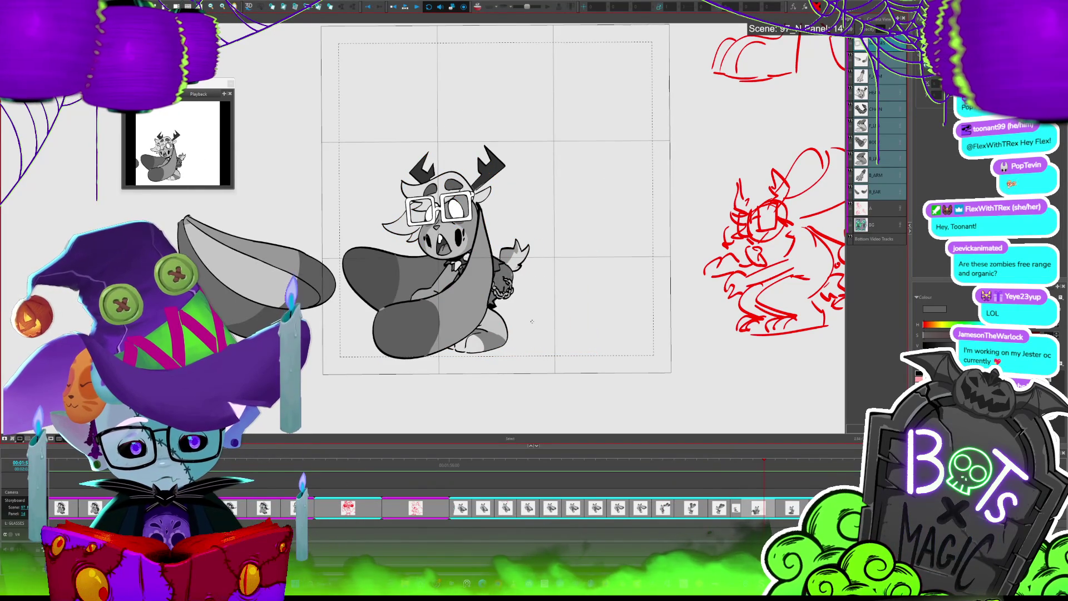
key(ctrl+a)
Nudge the panel 14 monster slightly right and down, then check it against panel 15
drag(500, 339, 511, 342)
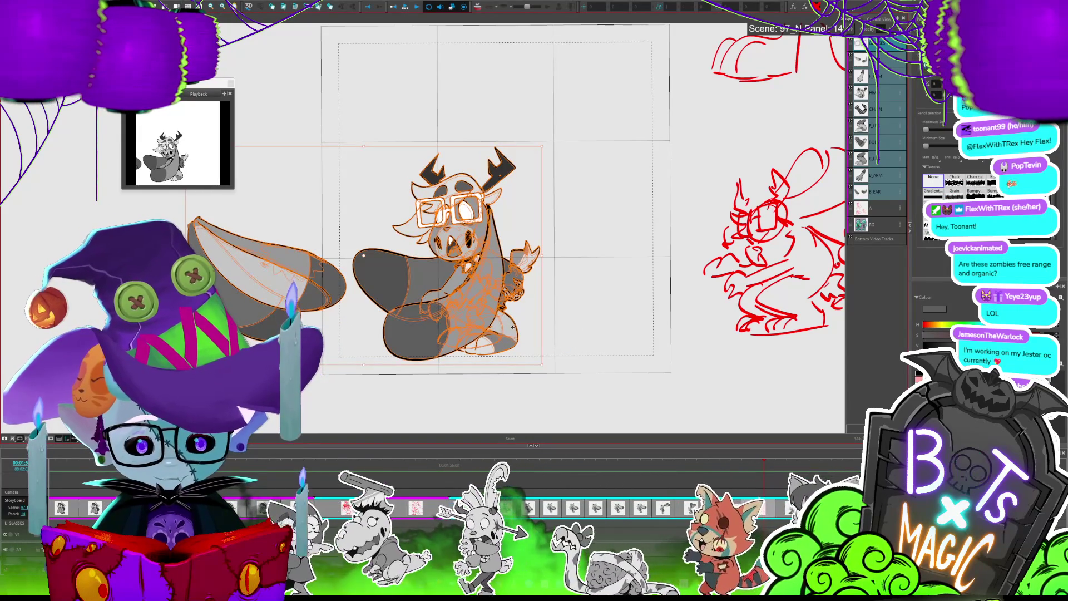
drag(513, 326, 514, 327)
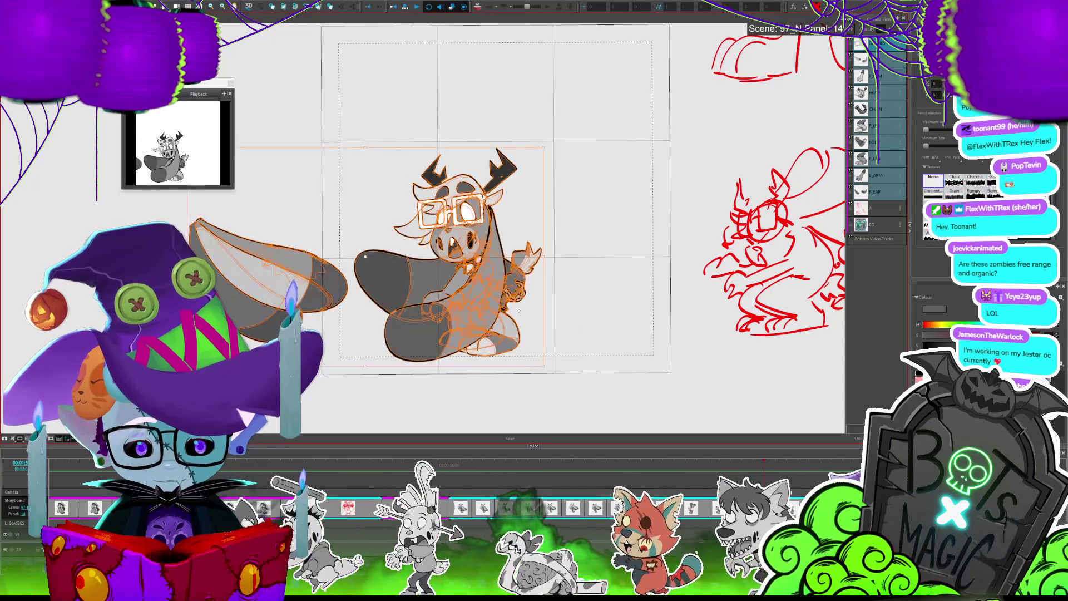
key(Right)
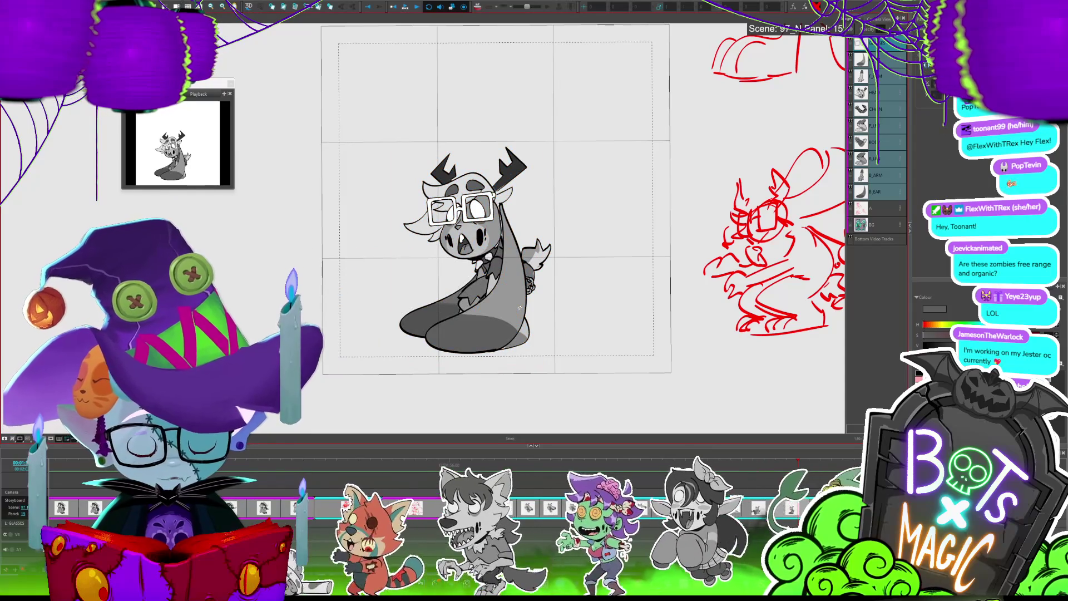
key(Left)
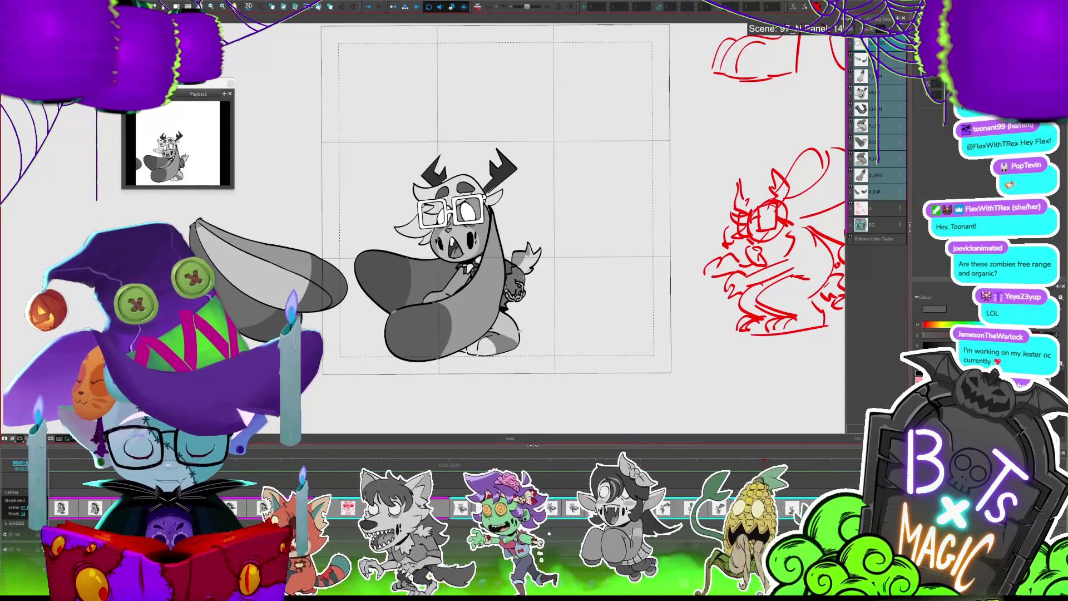
Flip between panels 14–16, settle back on panel 15, and select the monster drawing
key(Right)
key(Right)
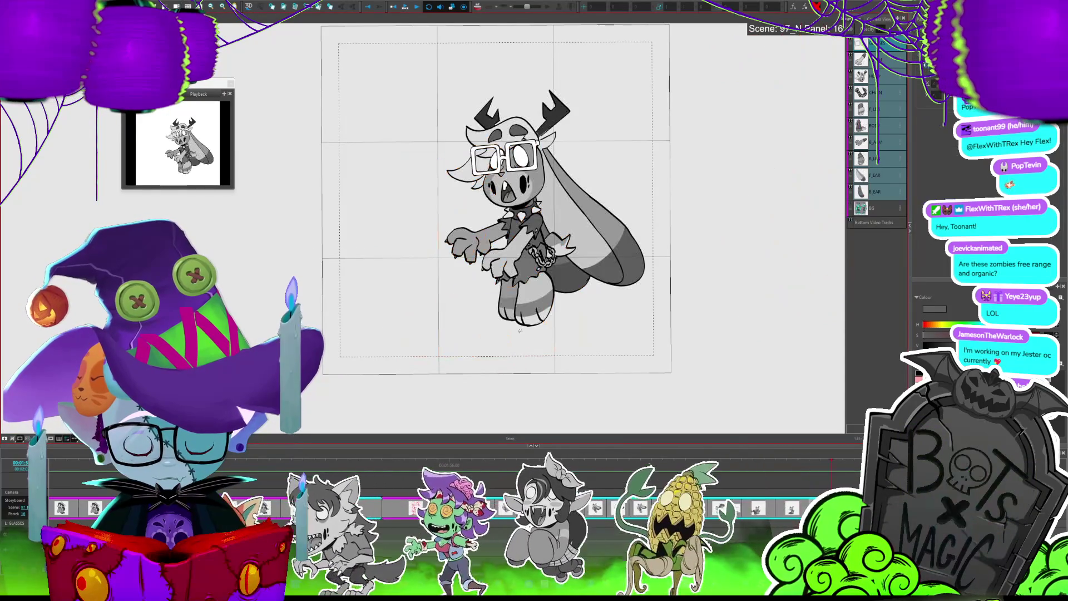
key(Left)
key(Left)
key(Left)
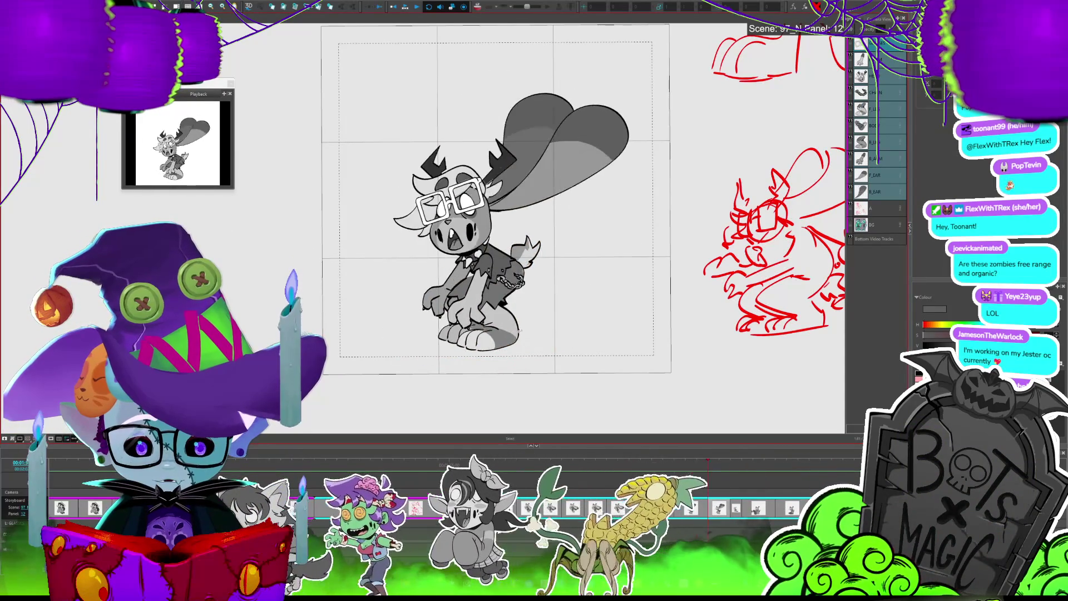
key(Right)
key(Right)
key(Right)
key(Left)
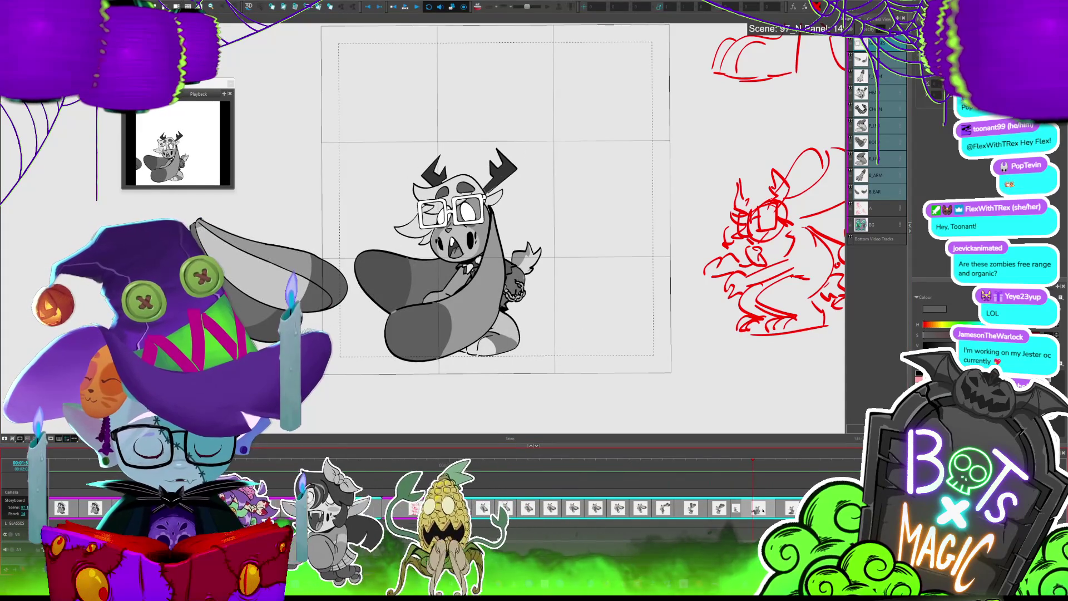
key(Right)
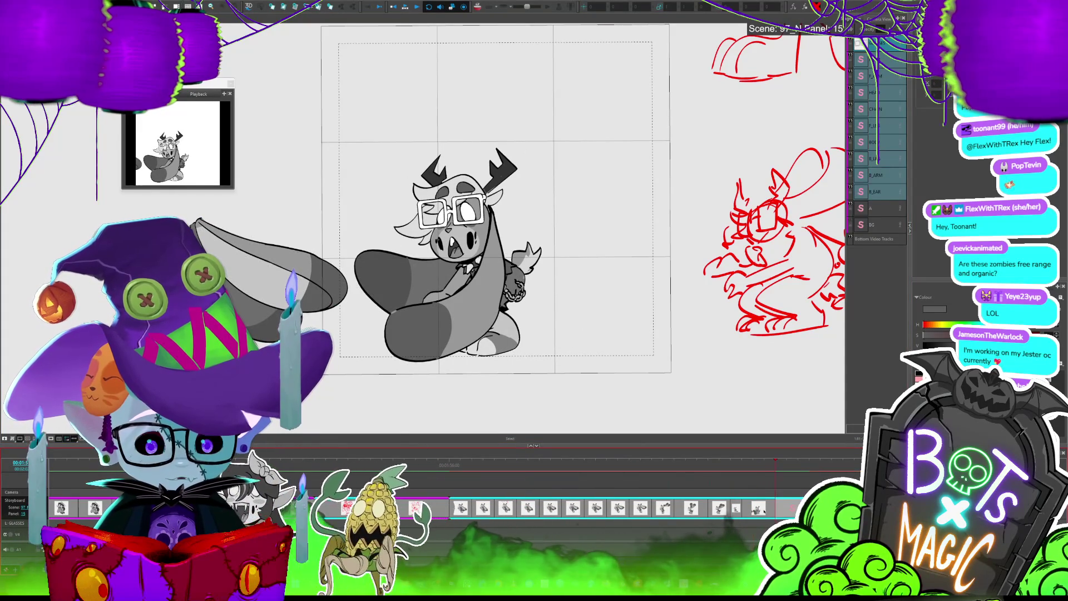
key(Right)
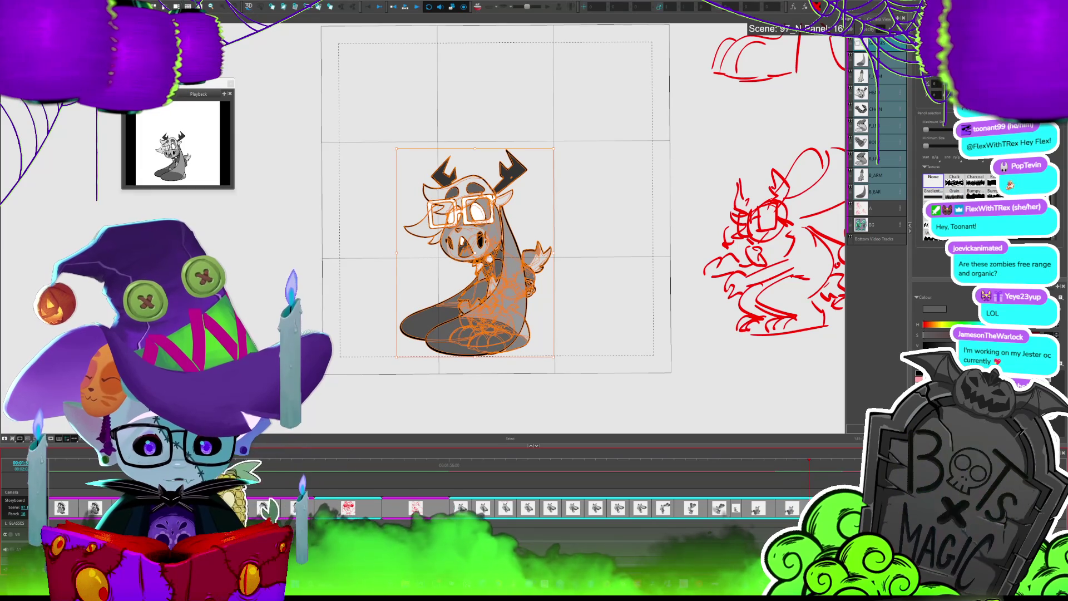
key(Left)
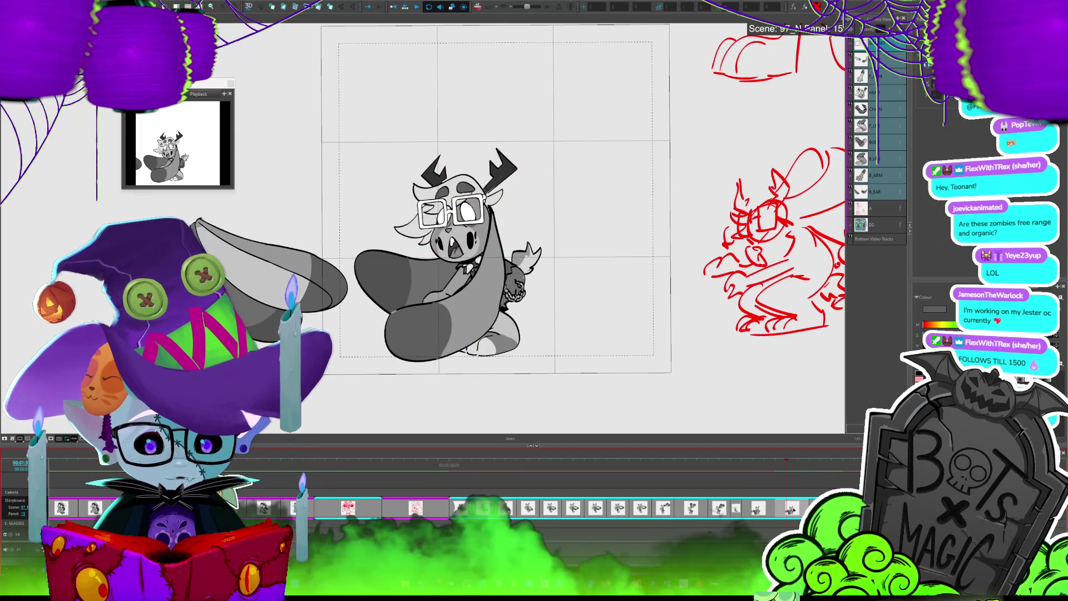
click(512, 337)
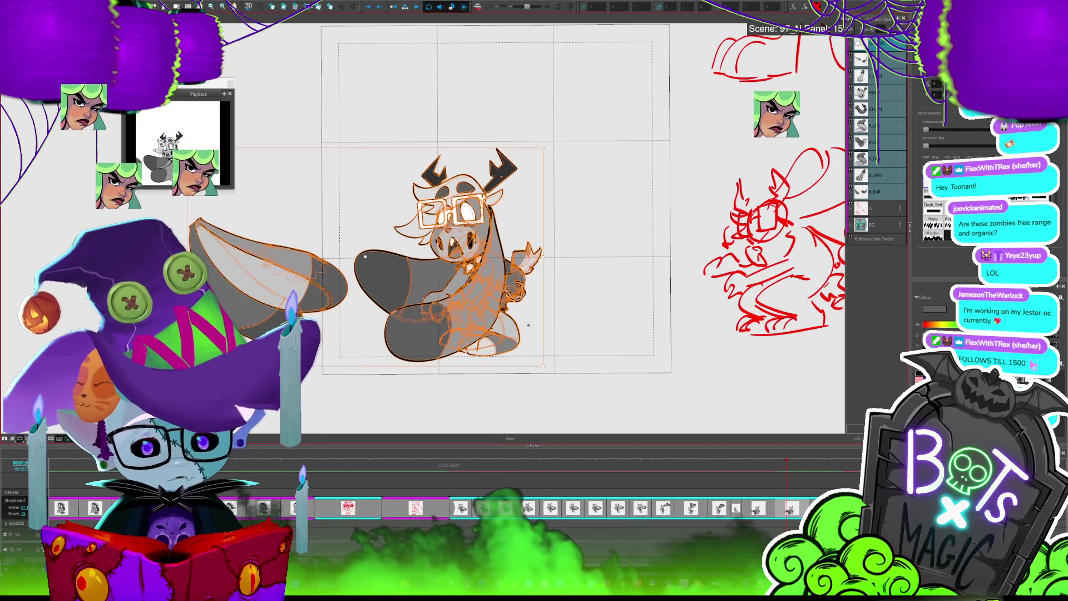
Nudge the monster right, stretch the B_EAR back ear longer downward, and select F_EAR
drag(512, 337, 519, 320)
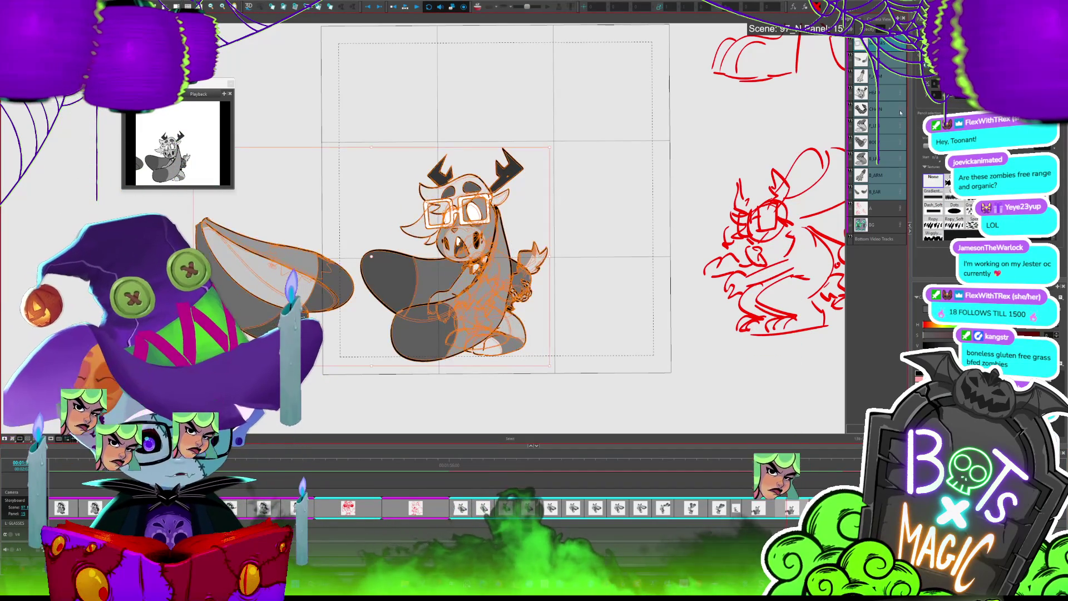
click(878, 191)
click(586, 262)
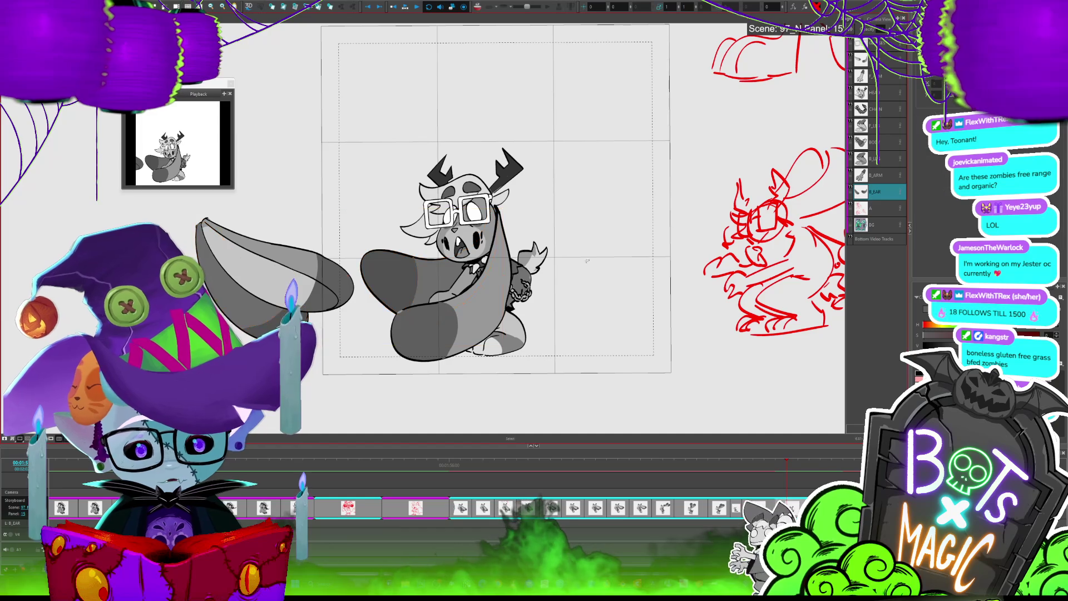
mouse_move(432, 323)
mouse_down()
mouse_move(434, 338)
mouse_move(461, 343)
mouse_up()
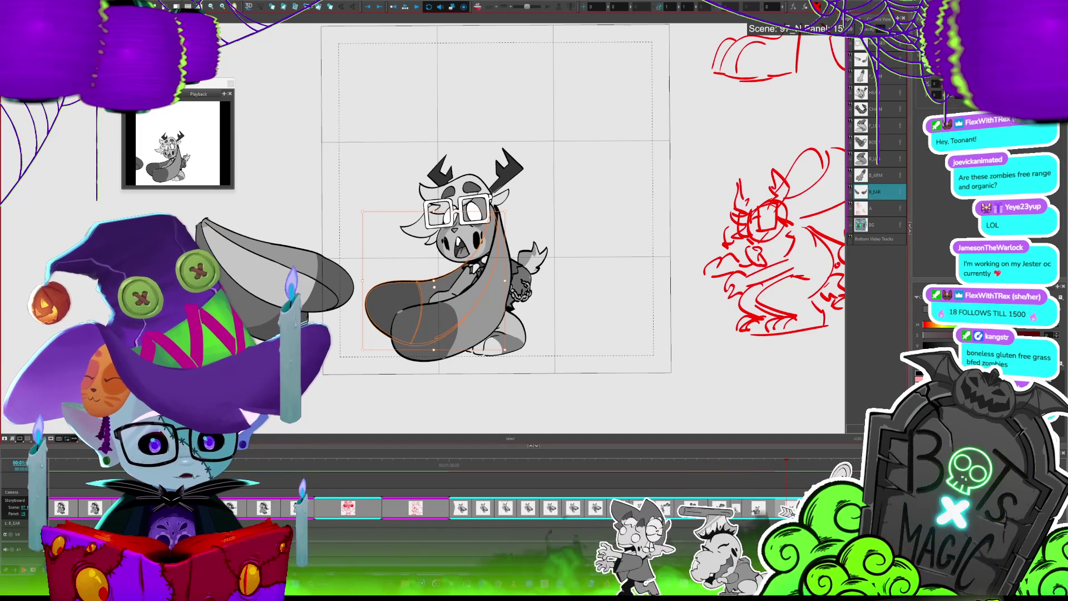
click(895, 57)
click(584, 196)
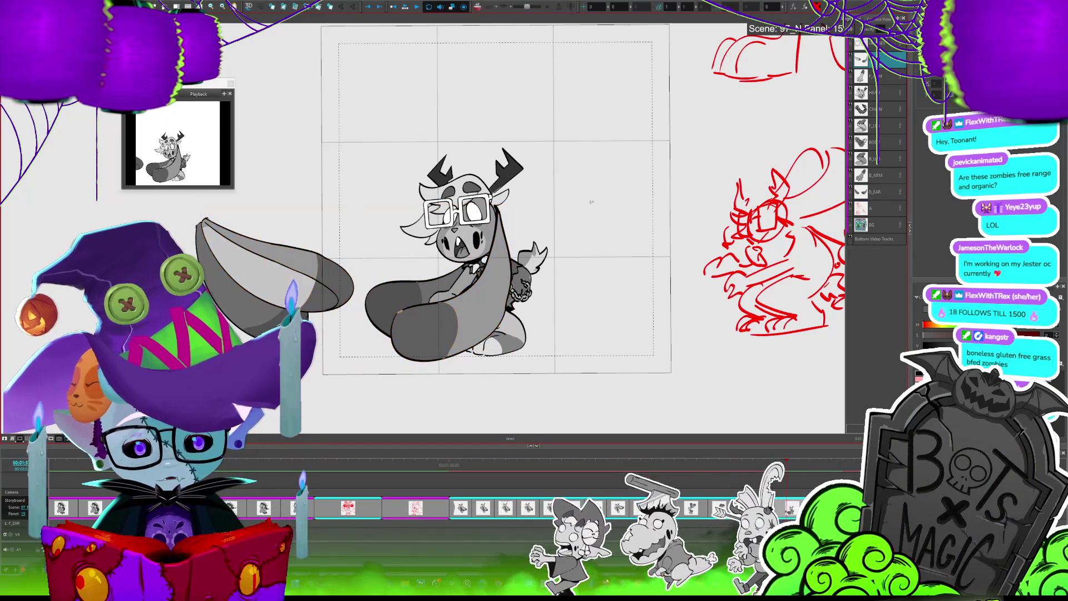
click(447, 351)
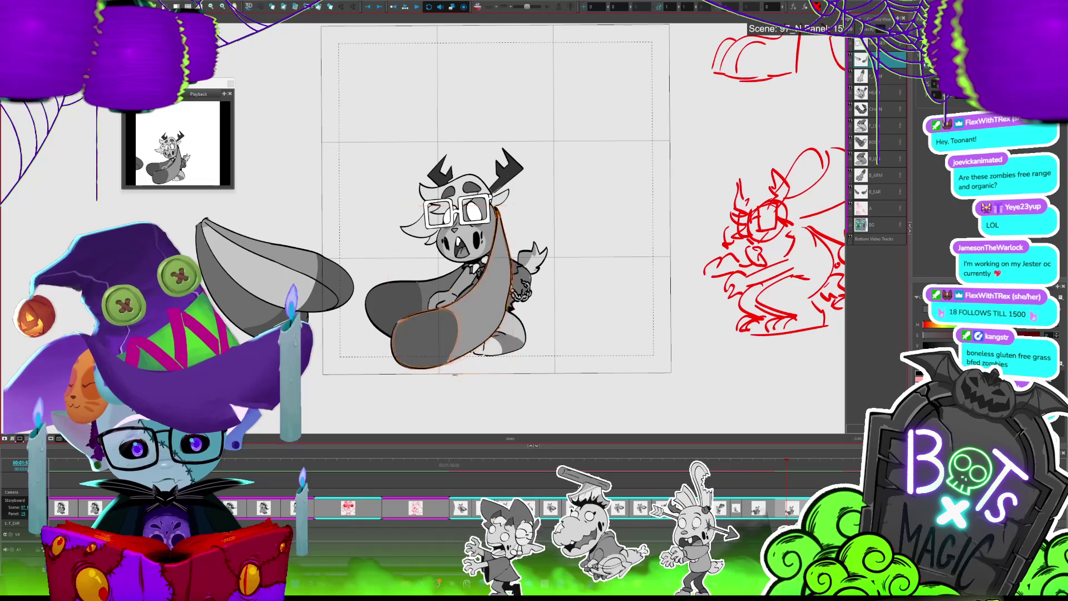
Reshape the front ear slightly, flipping between panels 14 and 15 to compare
click(470, 367)
key(Left)
key(Right)
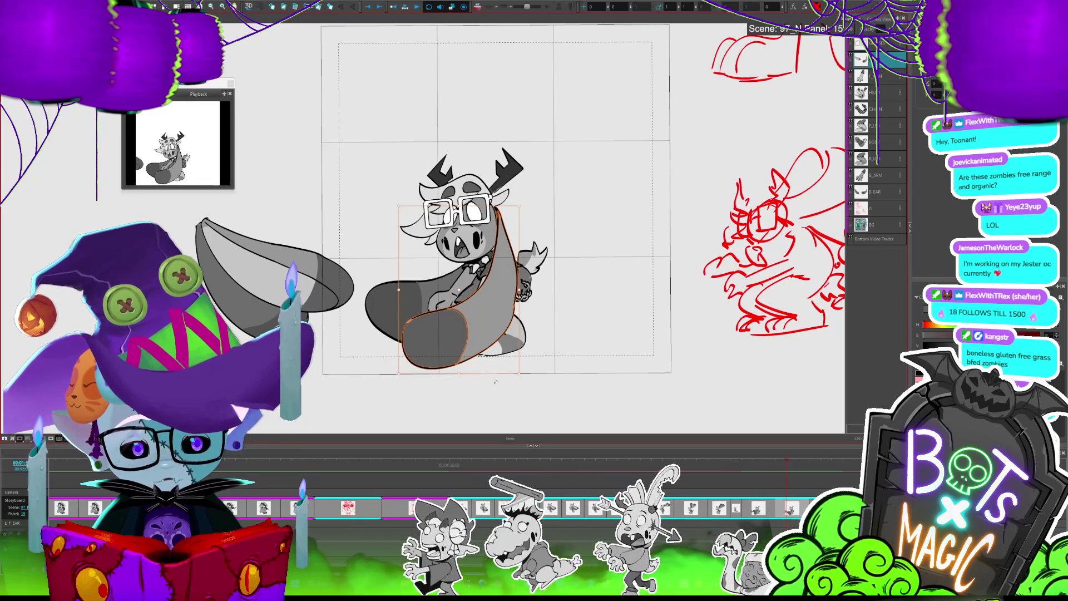
key(Left)
key(Right)
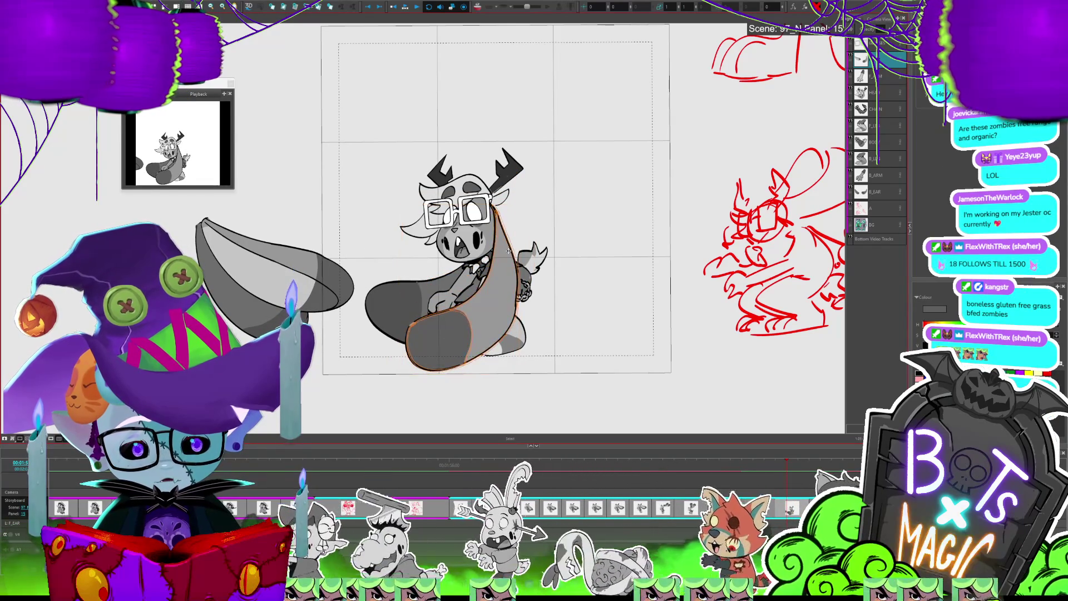
drag(529, 193, 523, 228)
key(Left)
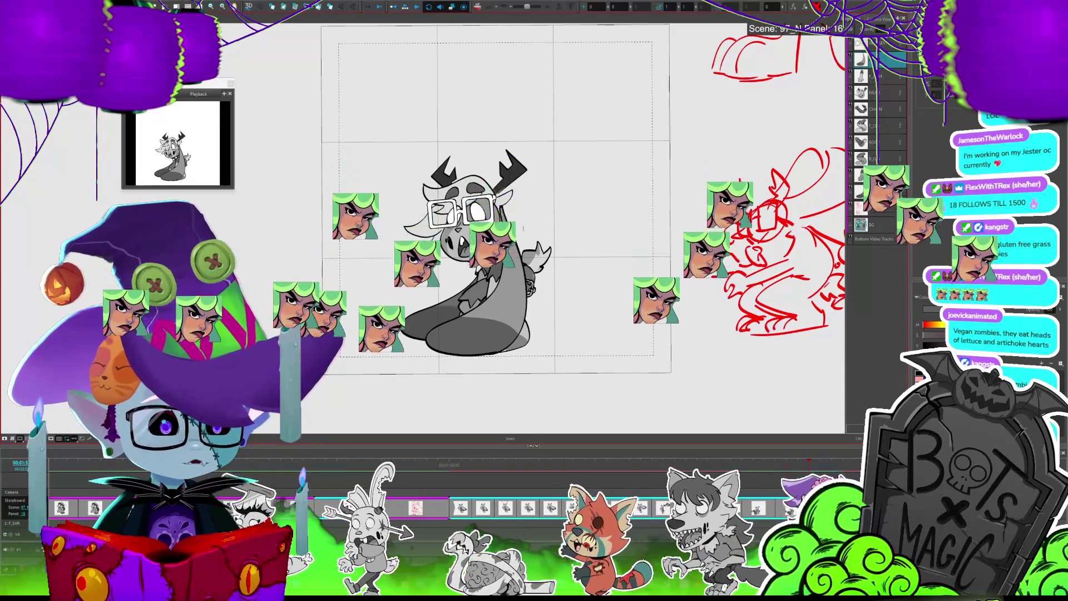
key(Left)
Rework the B_EAR and F_EAR ear pieces, then move on to the floating-monster panel
shift+click(272, 264)
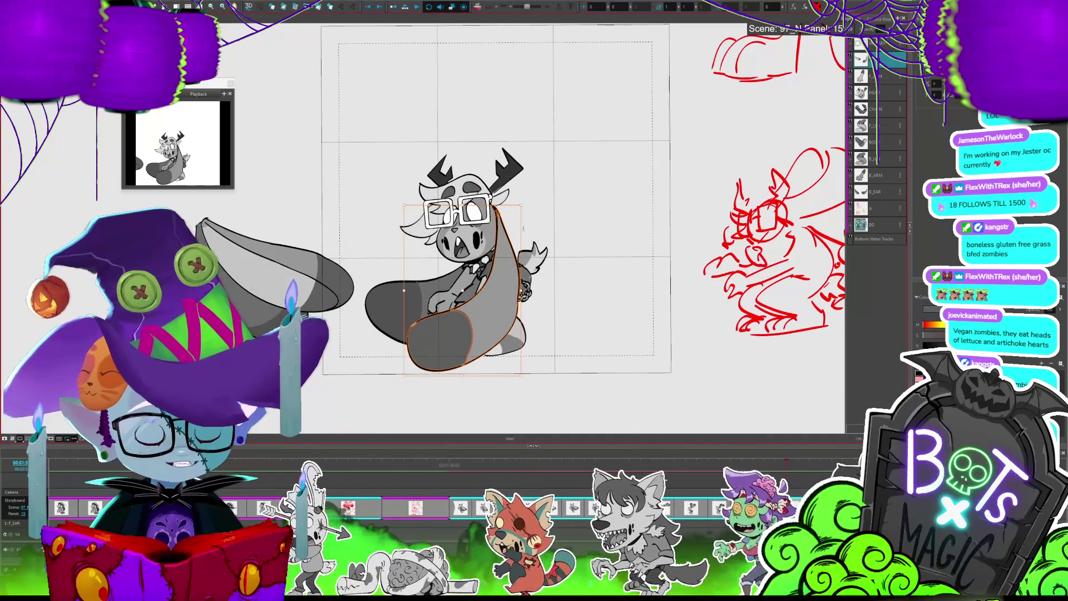
click(336, 206)
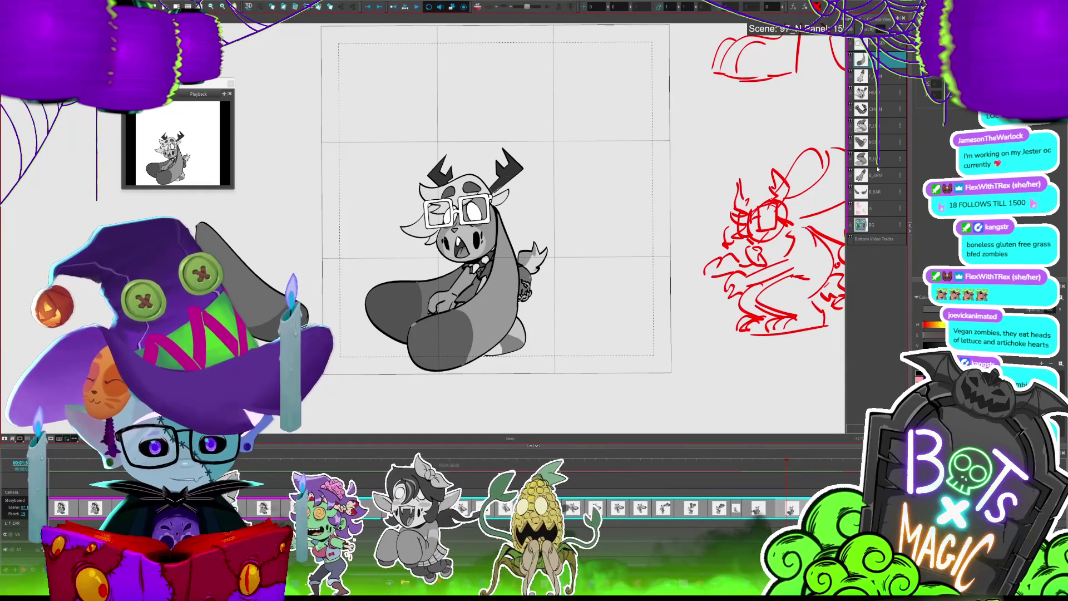
click(873, 193)
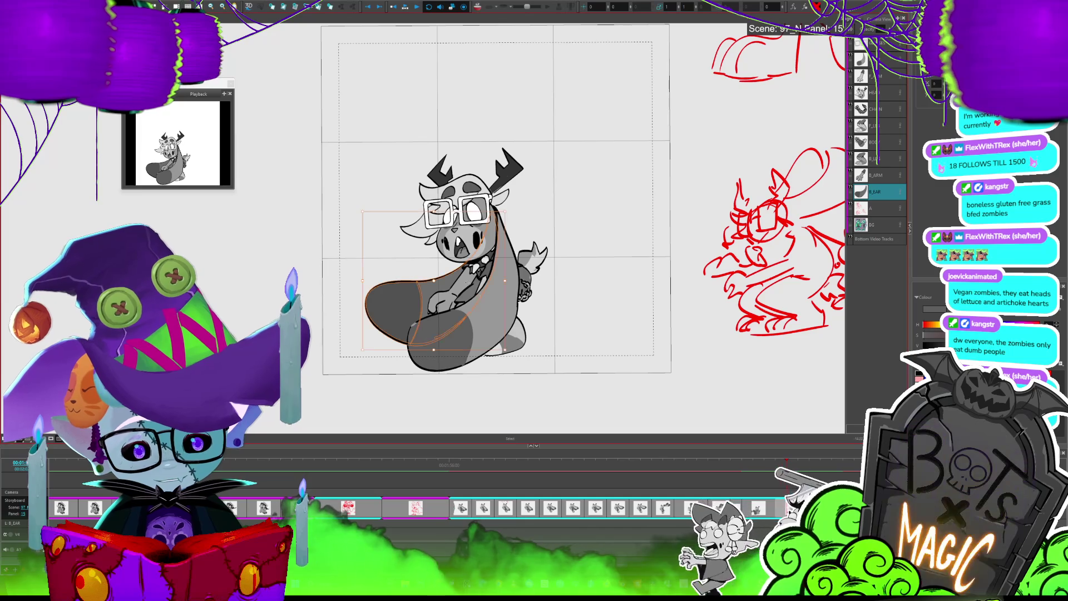
click(437, 220)
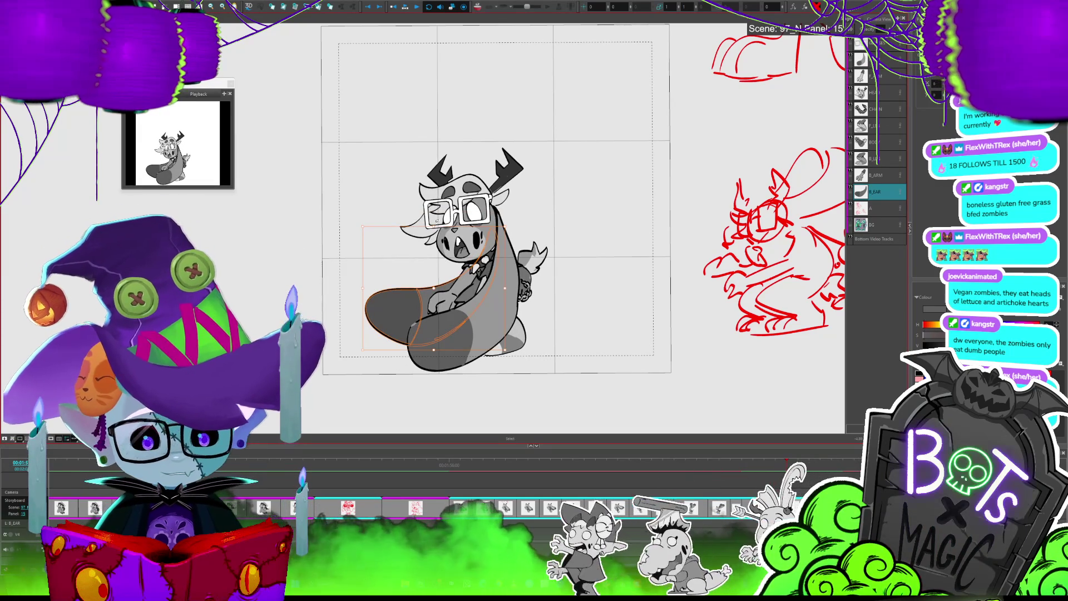
click(868, 59)
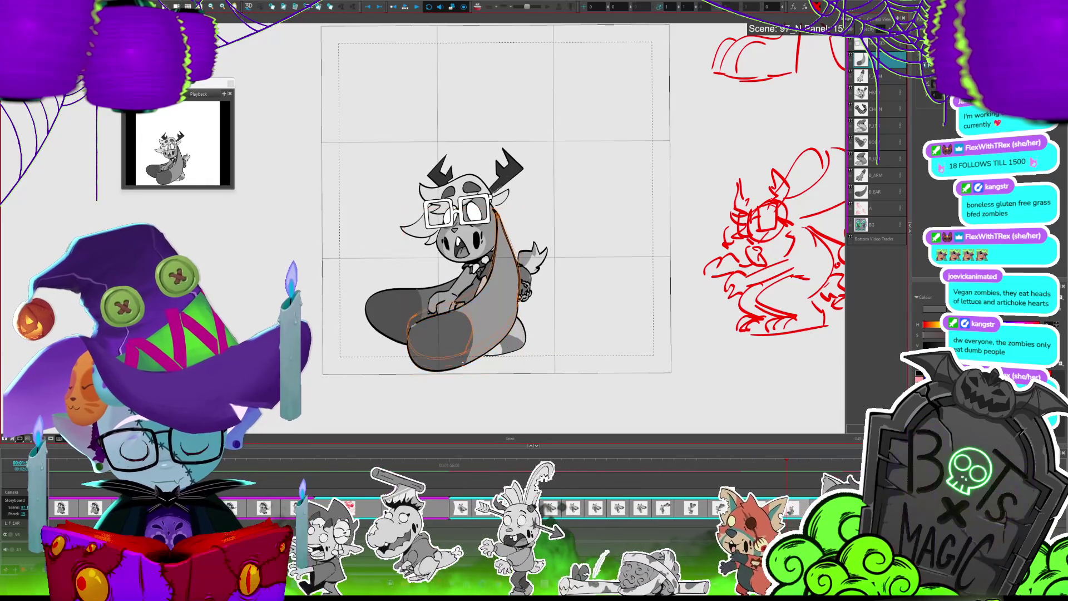
click(476, 357)
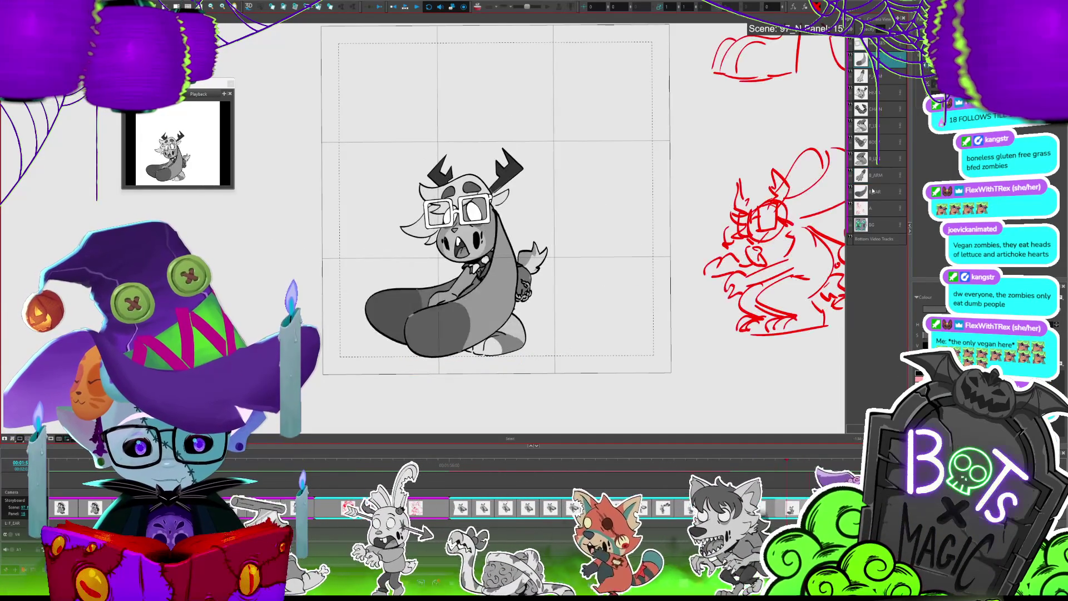
key(Left)
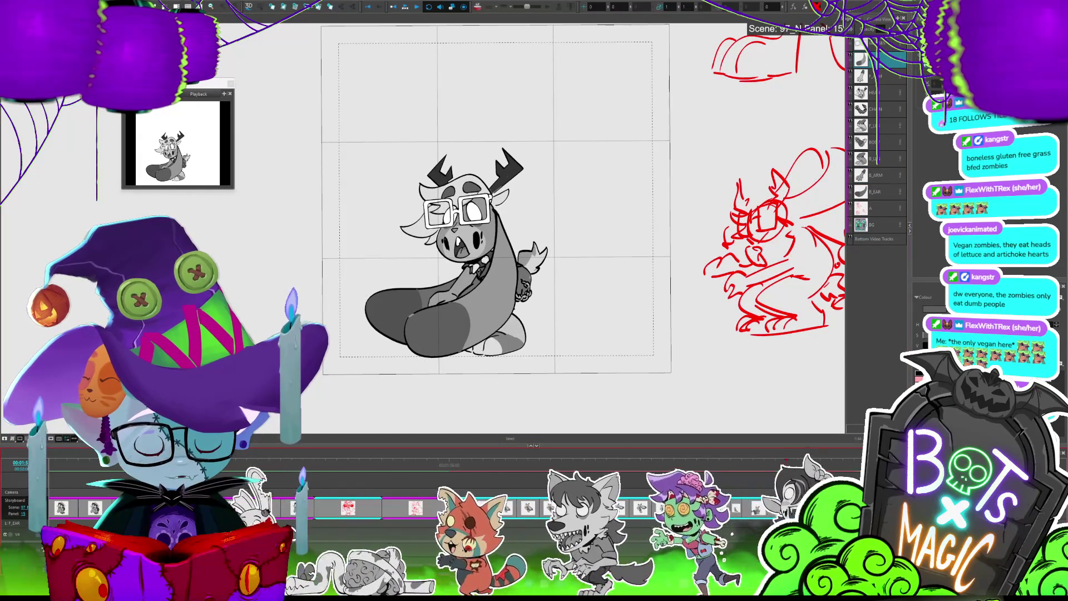
key(Left)
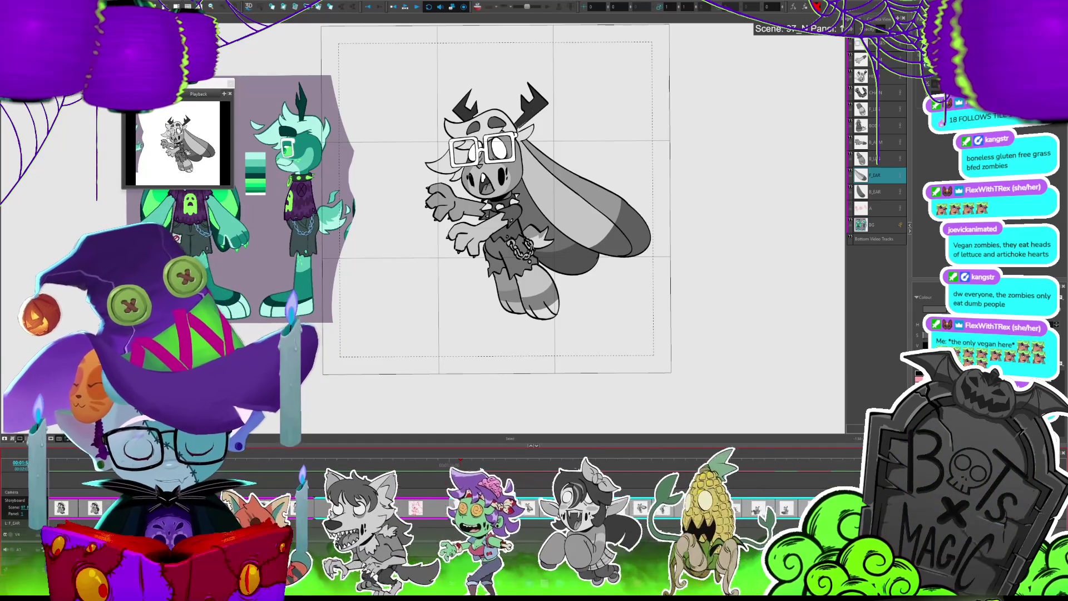
Drag the BG reference sheet further left, play back the panels, then select the monster's glasses
click(877, 224)
drag(312, 278, 240, 279)
key(space)
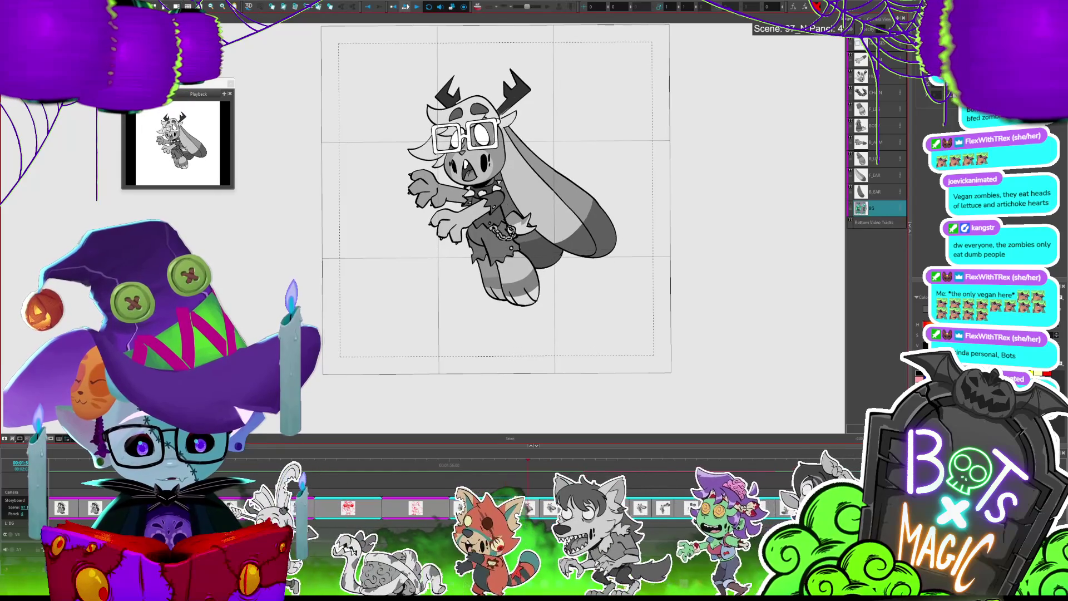
click(489, 136)
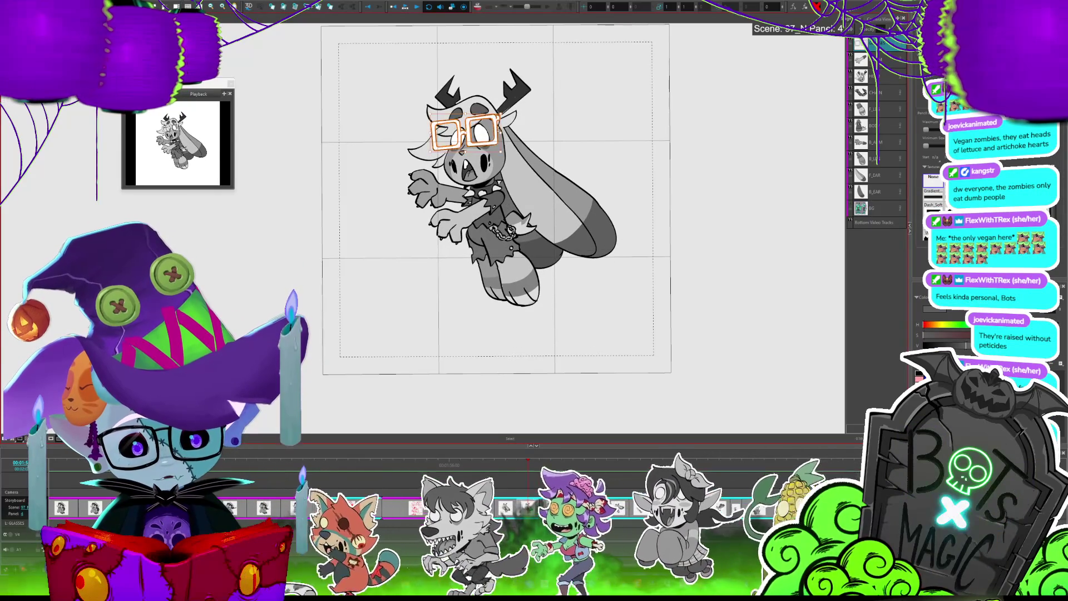
Raise the monster's glasses about 20 px on panel 6, then review neighbouring panels
key(Right)
click(477, 133)
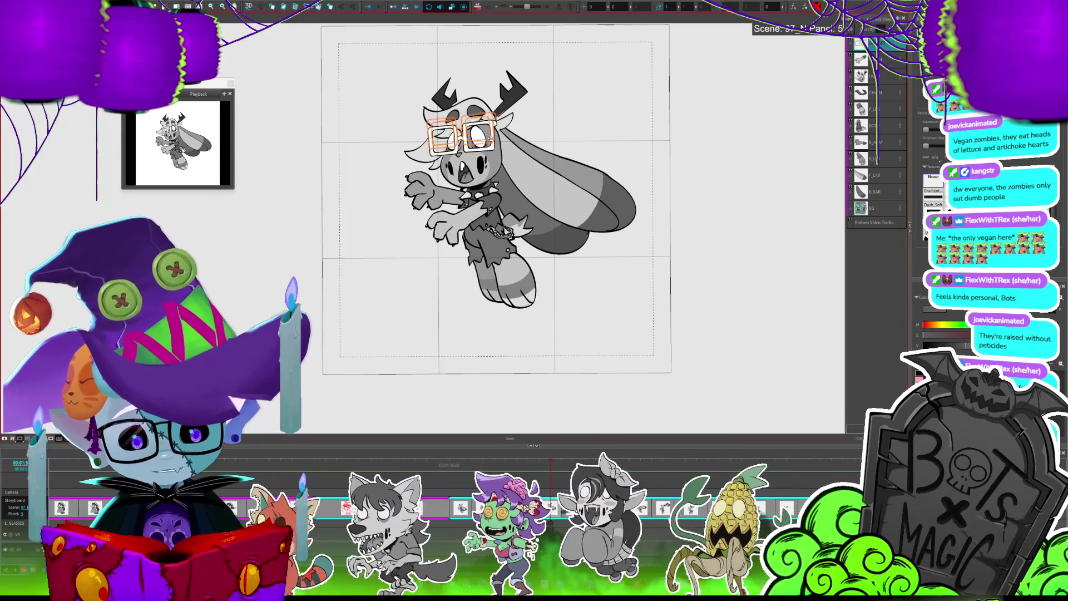
key(Right)
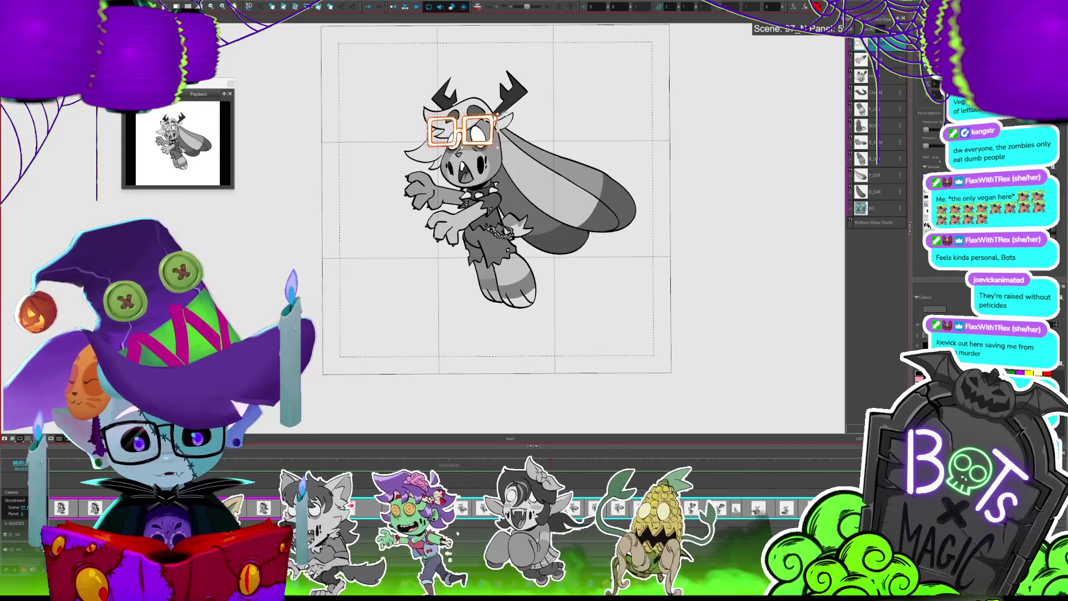
drag(499, 119, 498, 109)
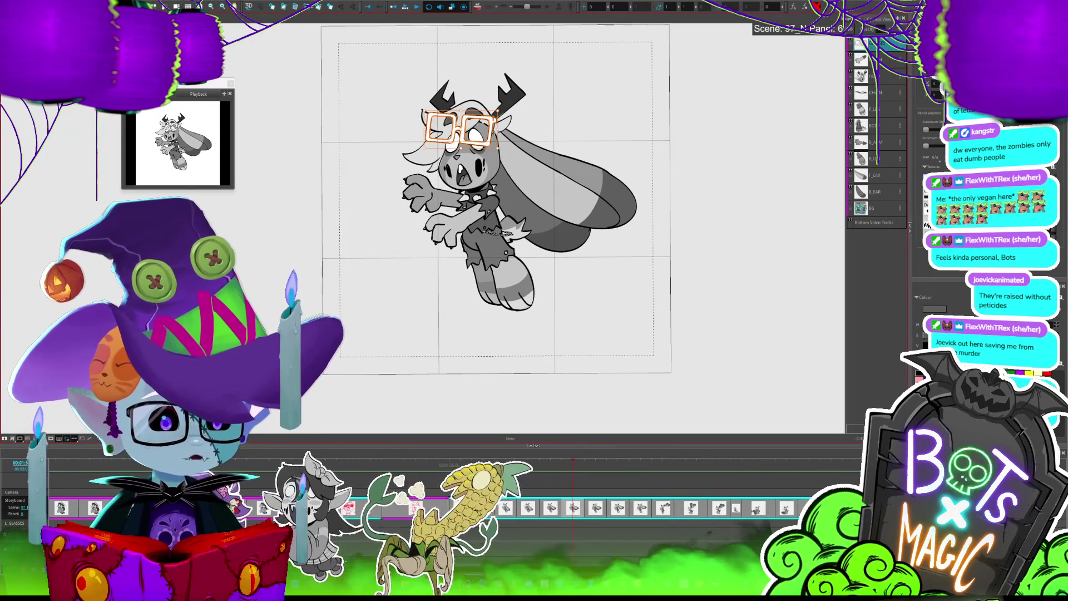
key(Left)
key(Left)
key(Left)
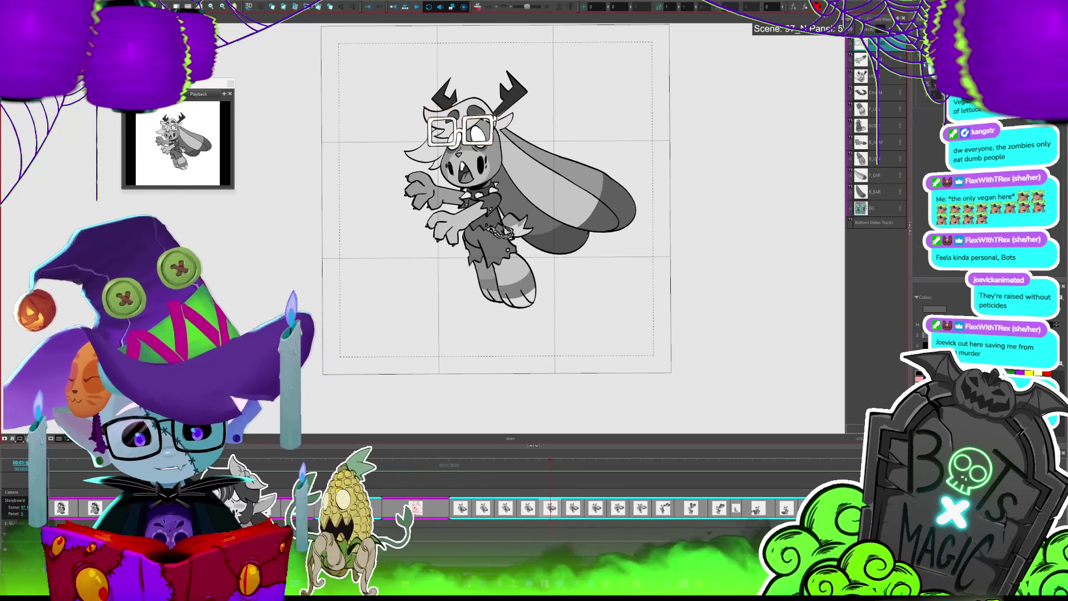
key(Right)
key(Right)
key(Right)
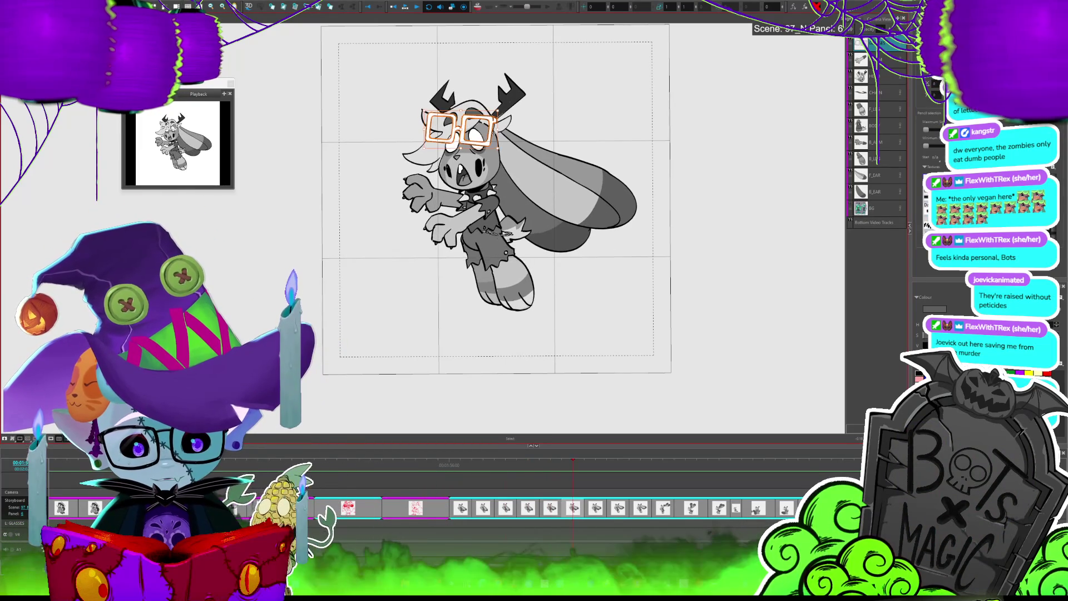
key(Right)
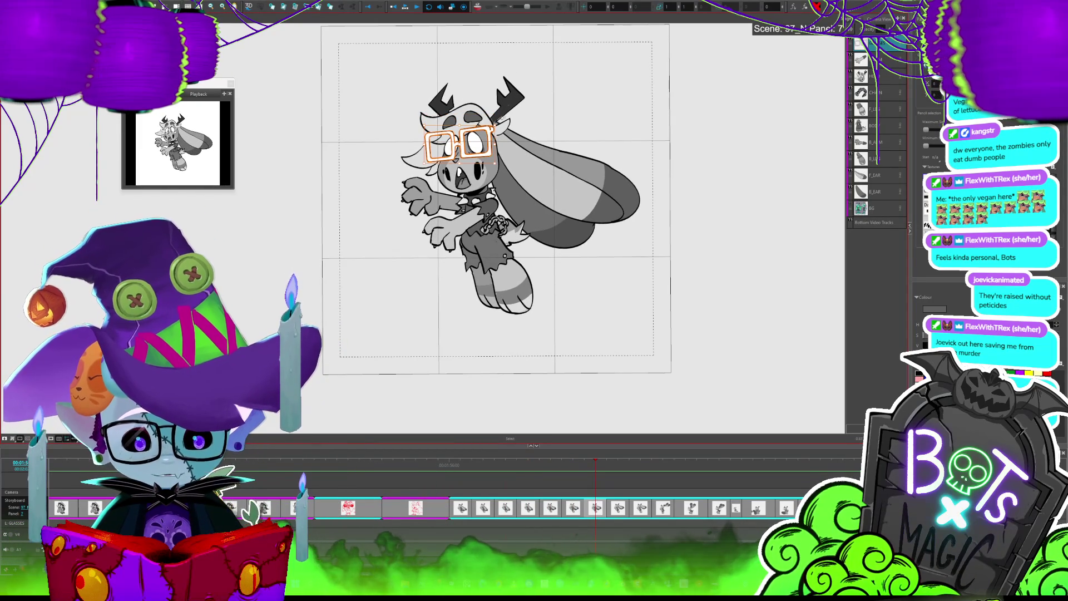
Raise and slightly tilt the glasses on panel 7, comparing against panel 8
drag(488, 147, 490, 133)
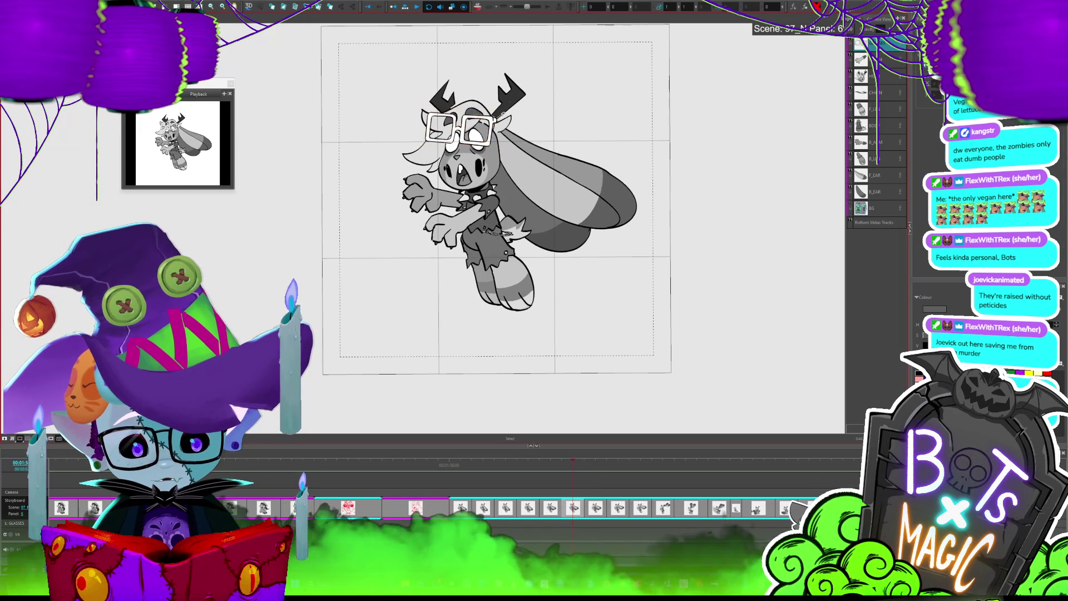
drag(502, 115, 498, 127)
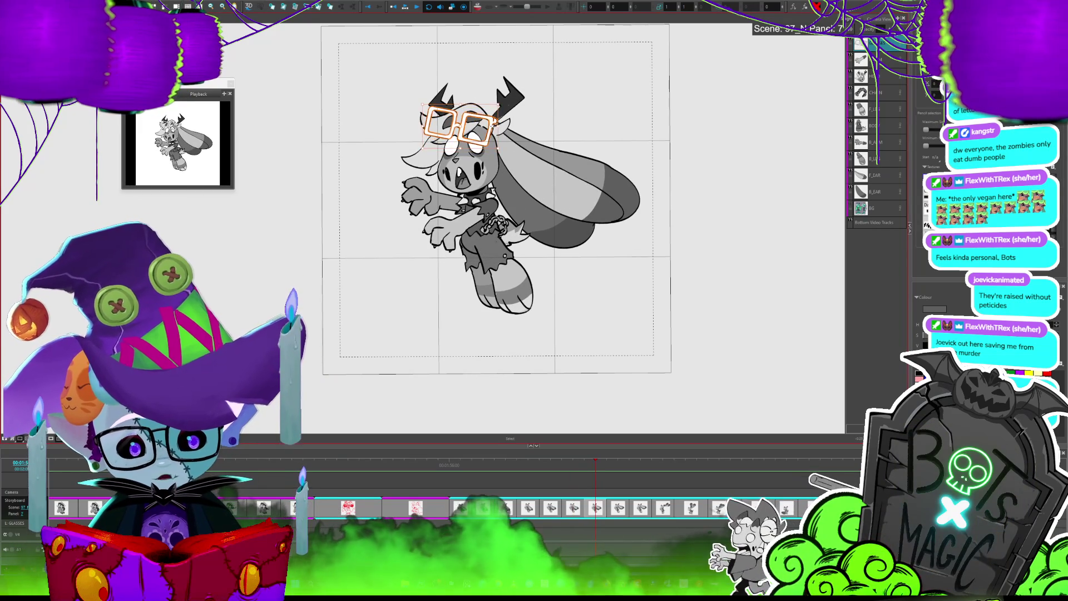
key(Right)
key(Left)
key(Right)
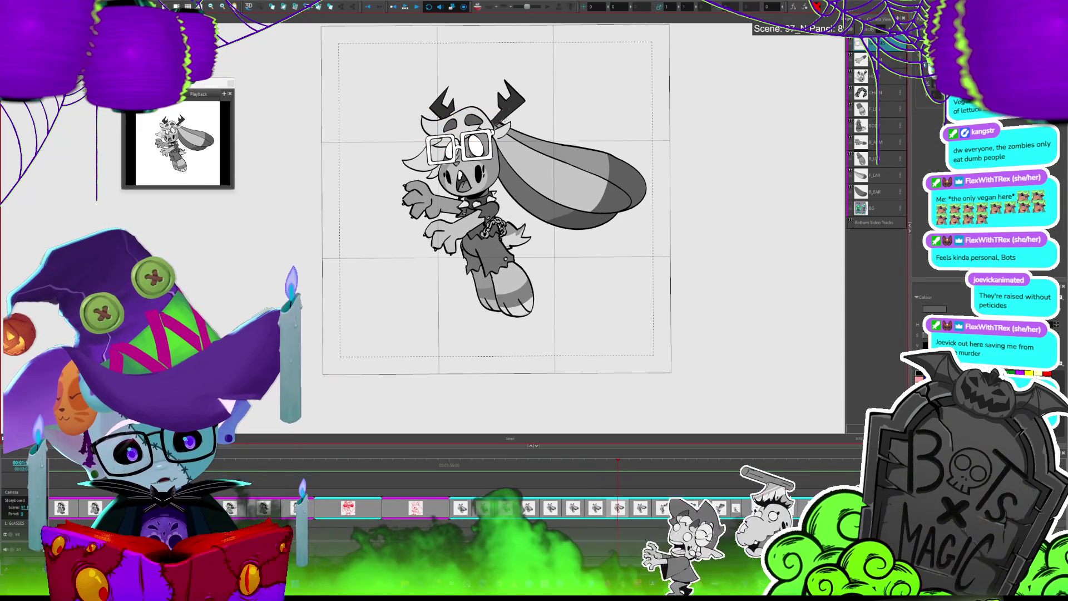
click(494, 143)
key(Left)
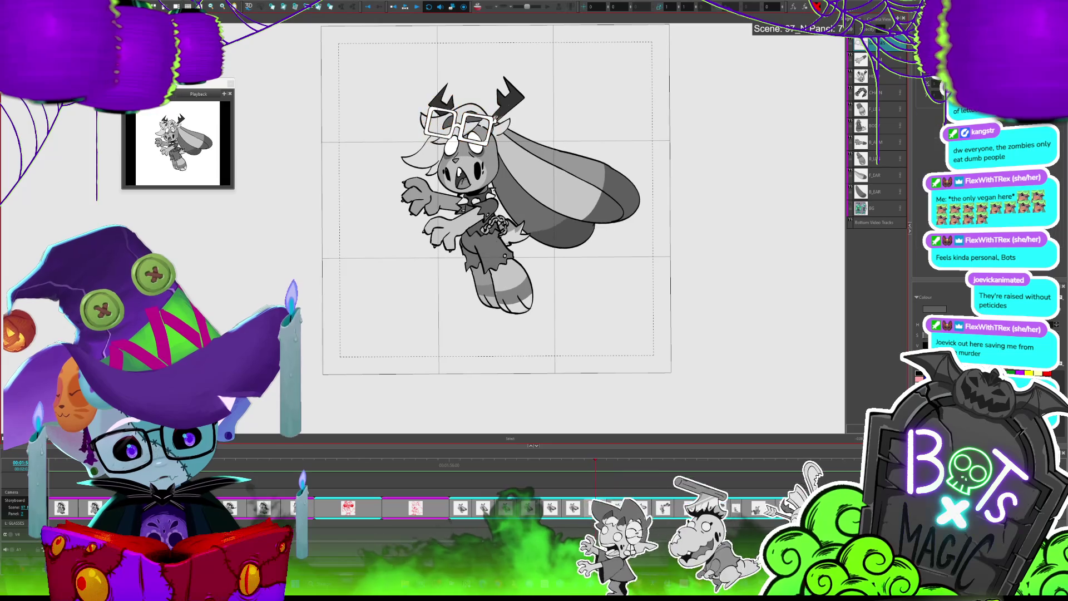
key(Right)
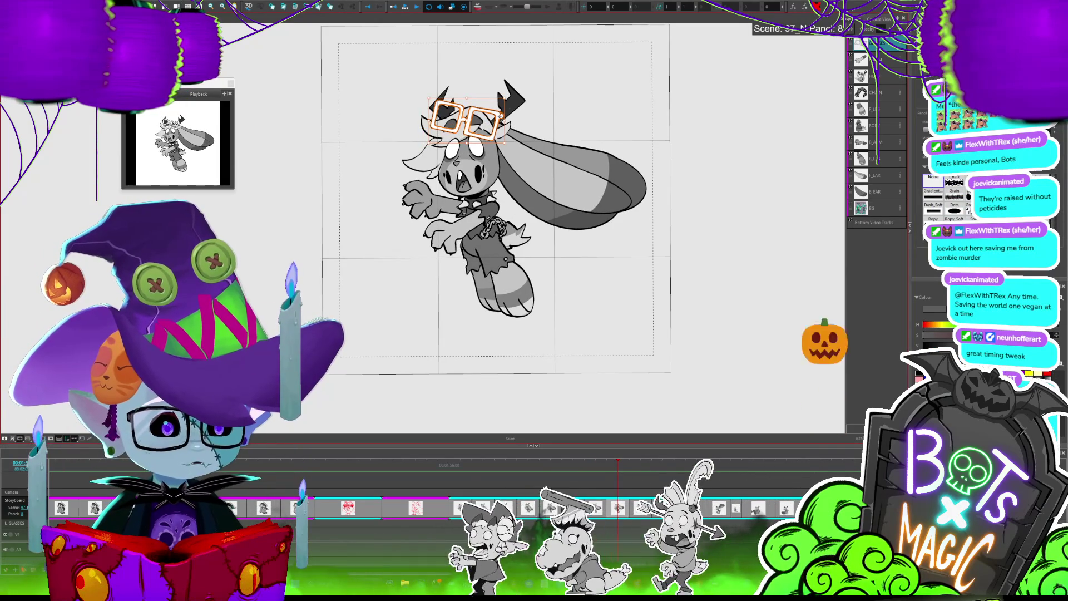
key(Left)
key(Left)
key(Left)
key(Right)
key(Right)
key(Right)
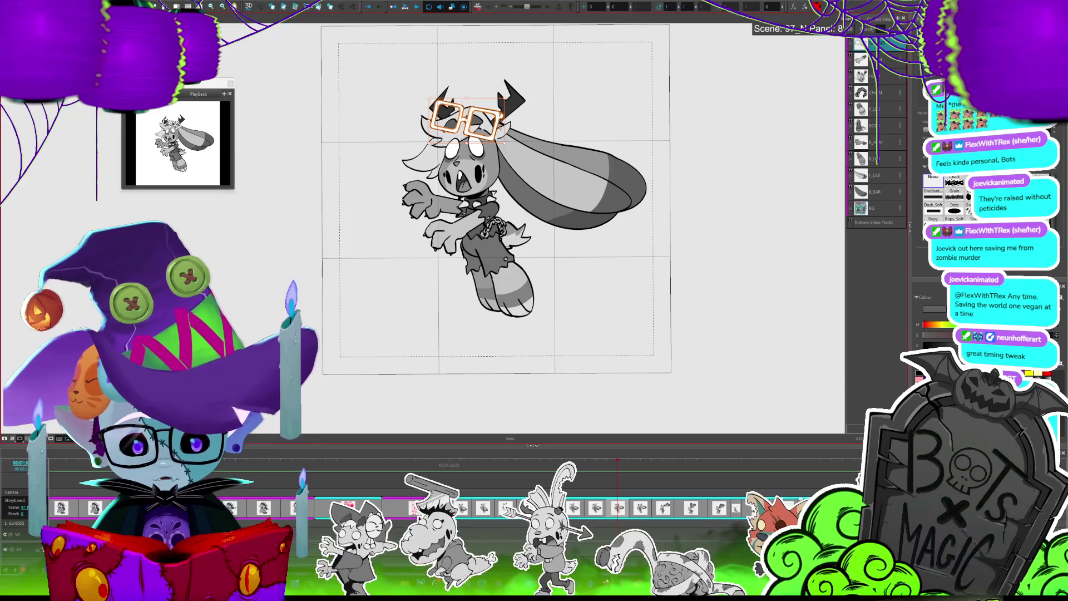
Move the glasses up slightly on the next panel, then play through the remaining panels
key(Right)
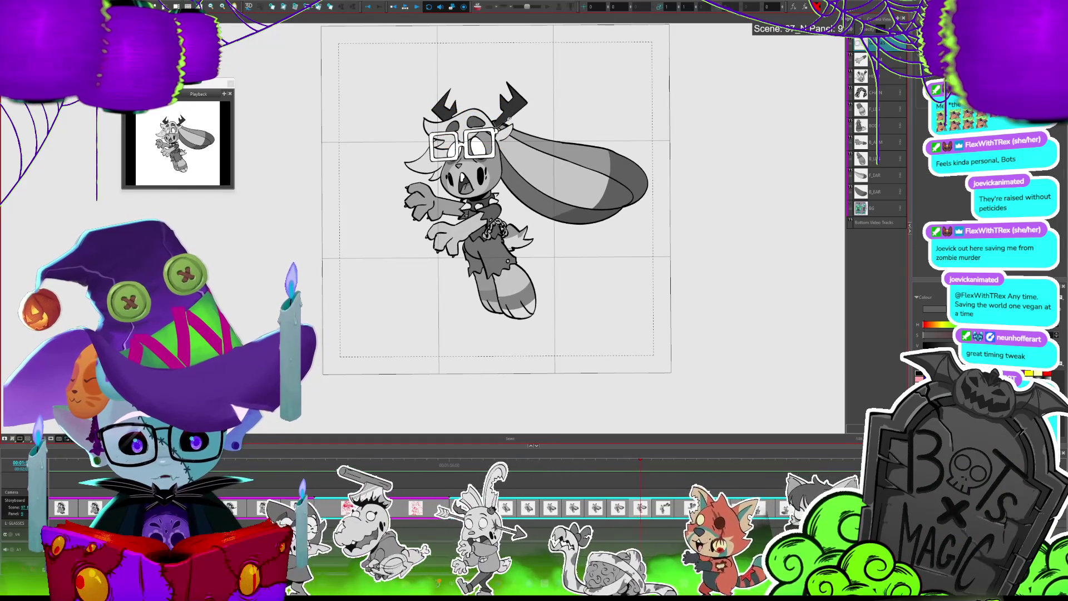
drag(493, 145, 492, 141)
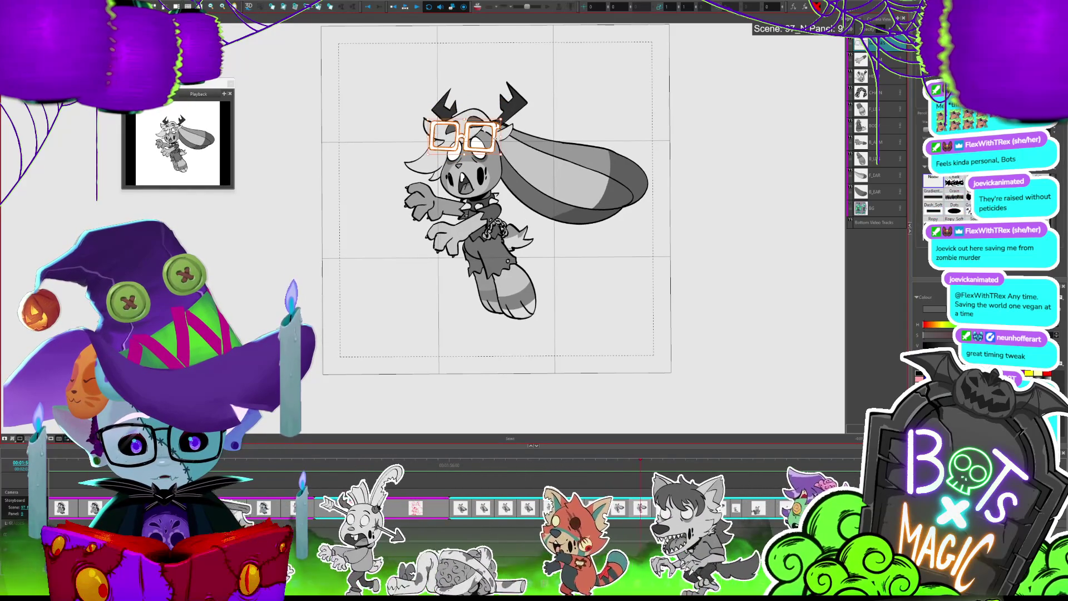
key(Right)
key(space)
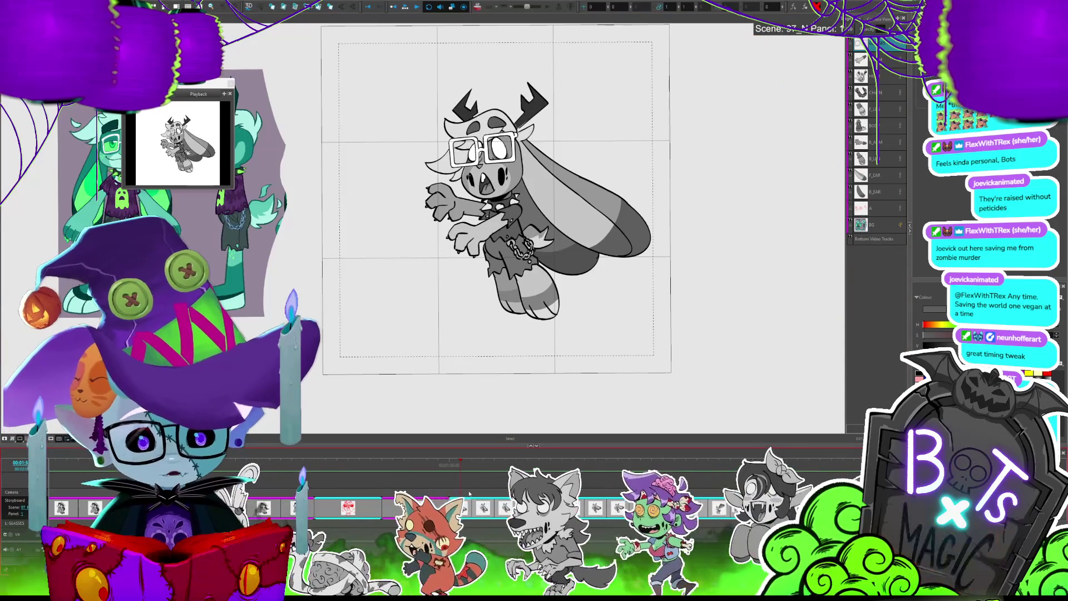
click(405, 8)
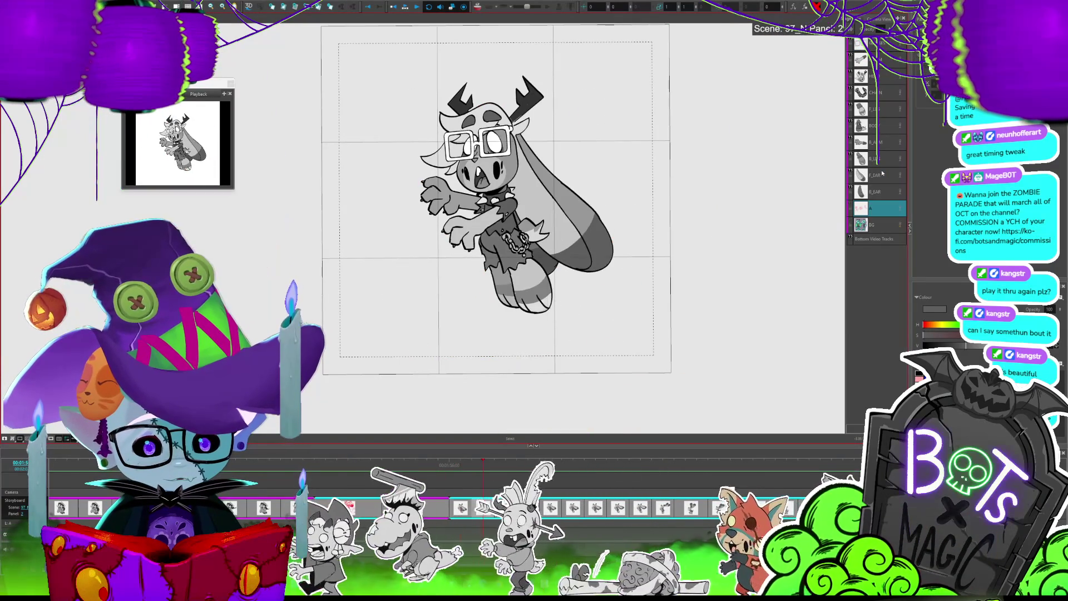
Select both B_EAR and F_EAR layers, undo the accidental deletion, and select all ear artwork
drag(882, 191, 887, 170)
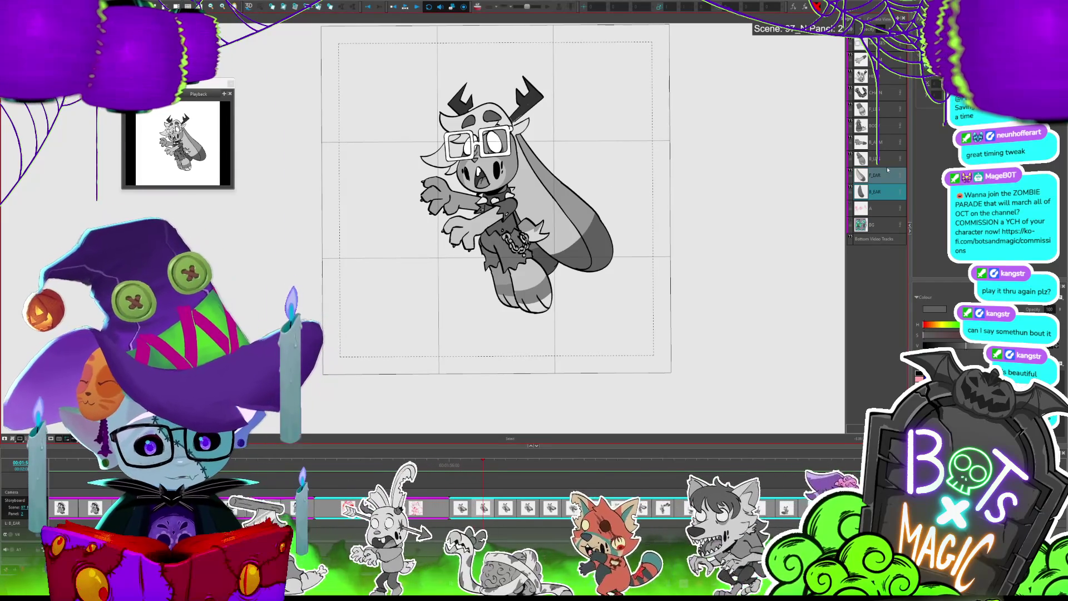
key(Delete)
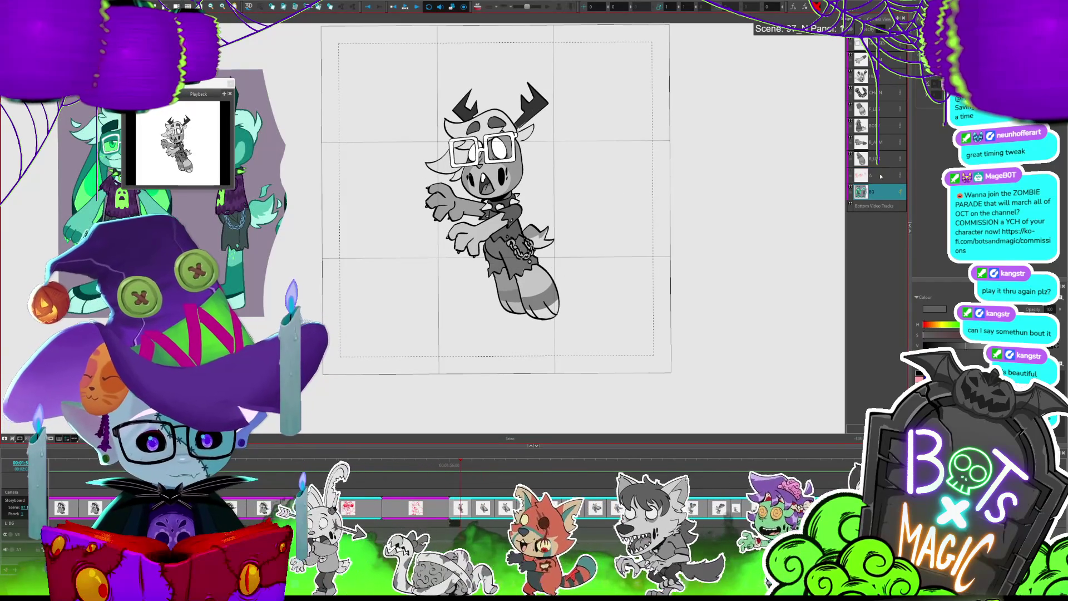
click(877, 175)
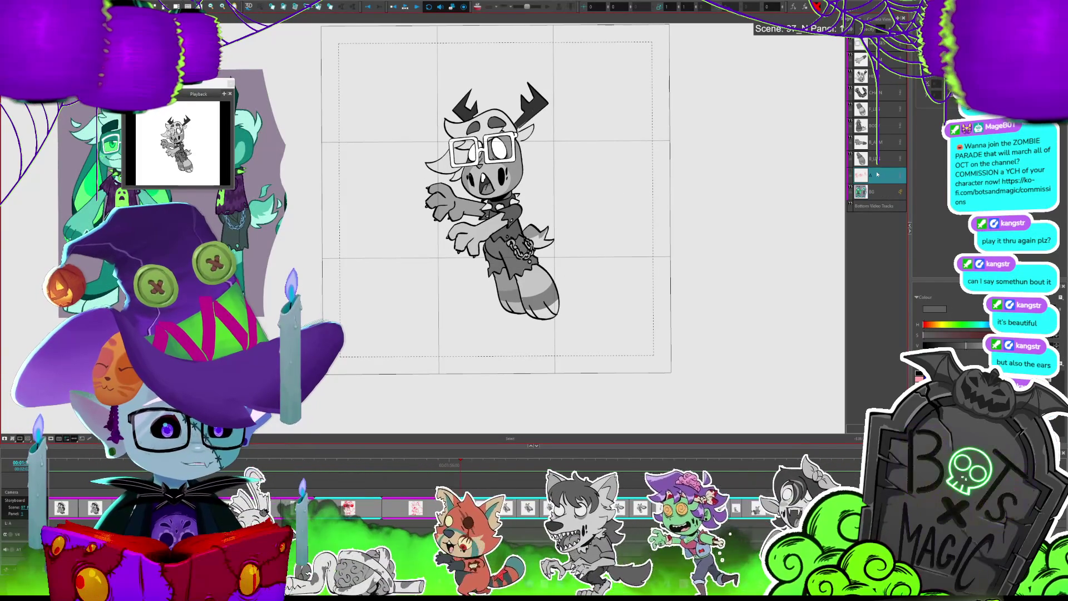
key(ctrl+z)
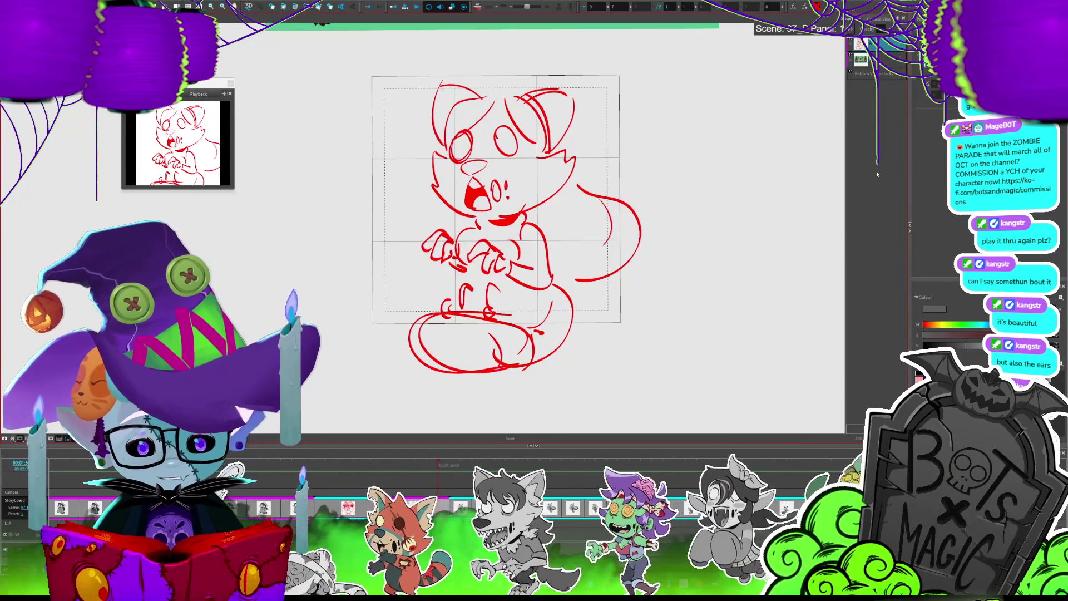
click(881, 179)
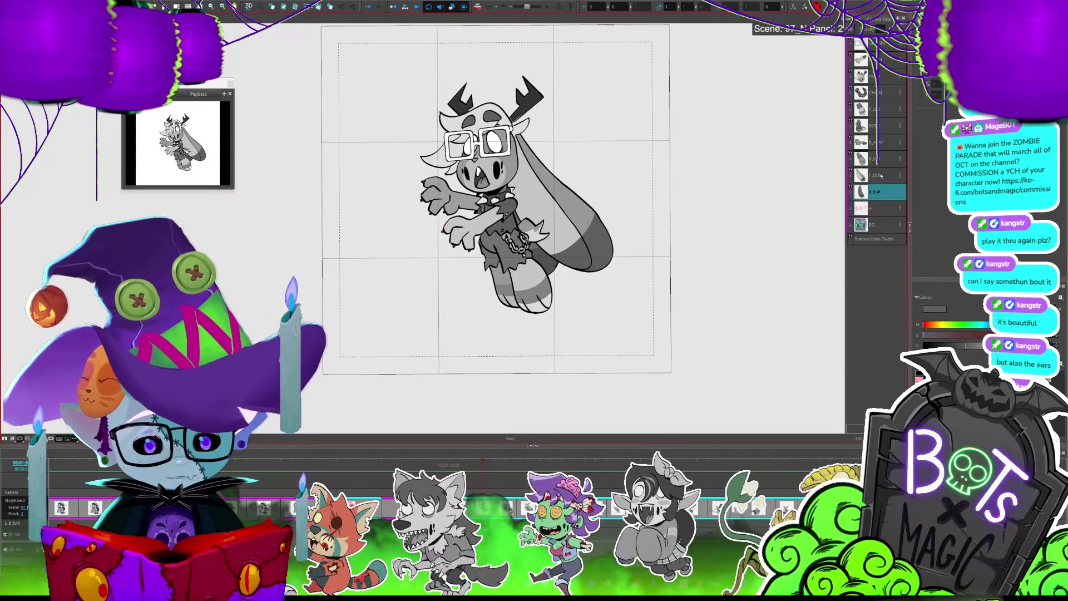
key(alt+s)
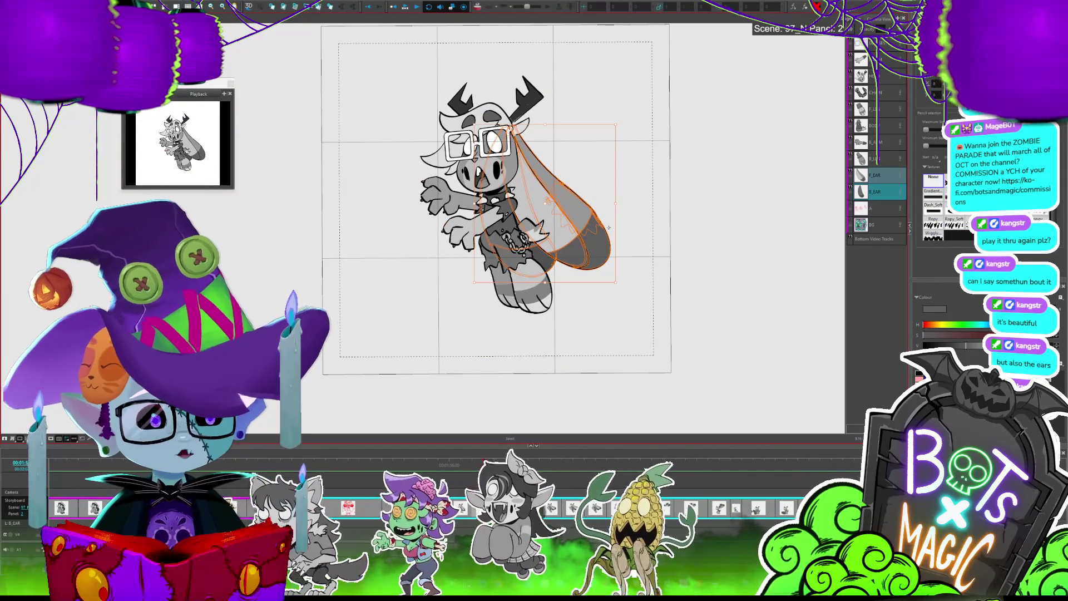
key(Return)
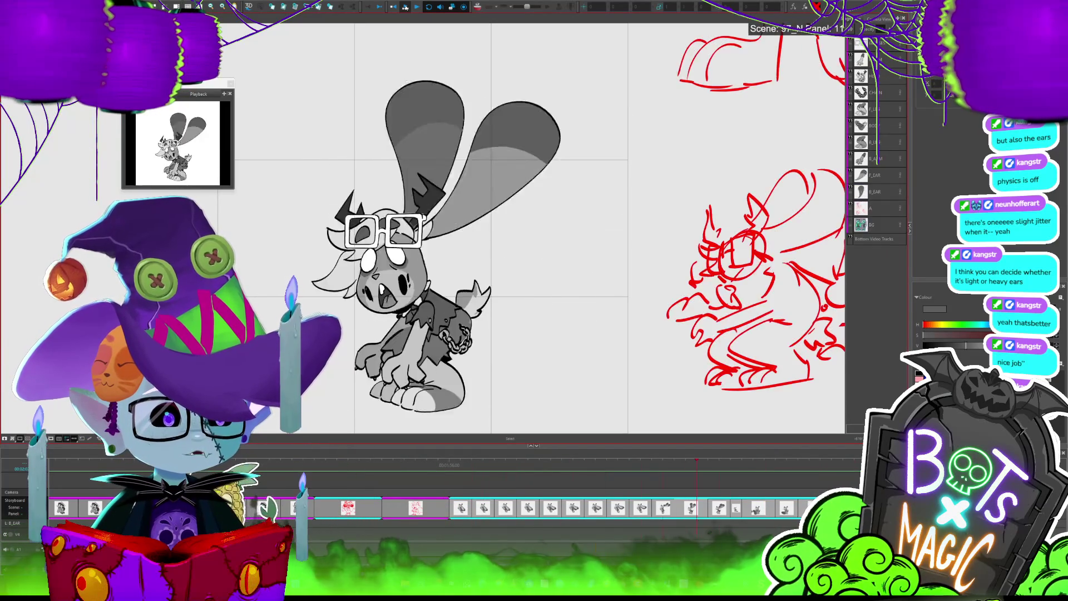
Stop playback on panel 6 and jump to the first red cat sketch panel
key(space)
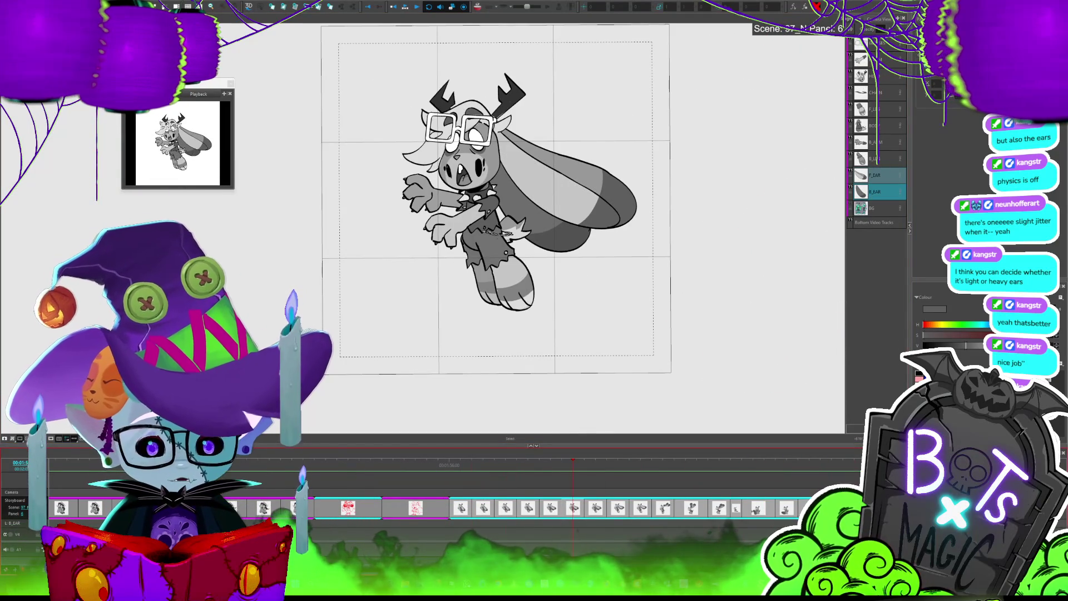
scroll(422, 507, left, 3)
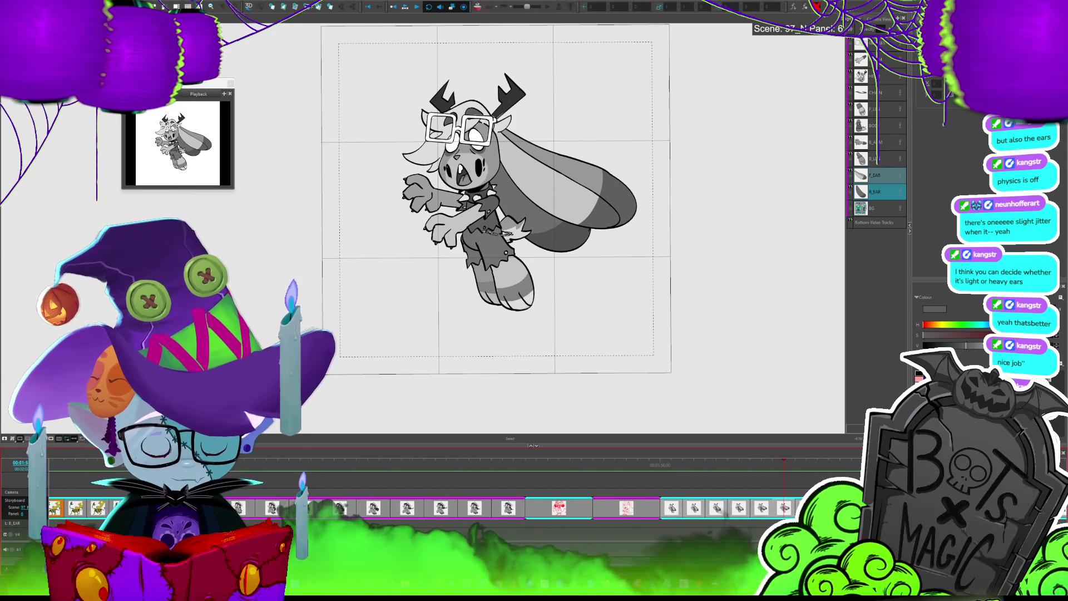
scroll(423, 508, right, 3)
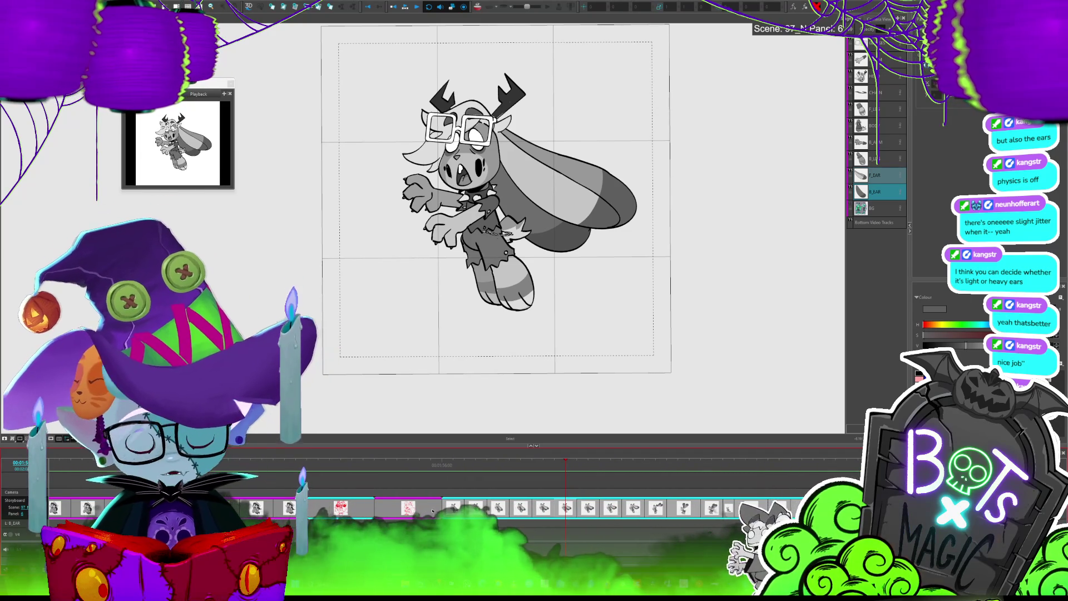
click(504, 504)
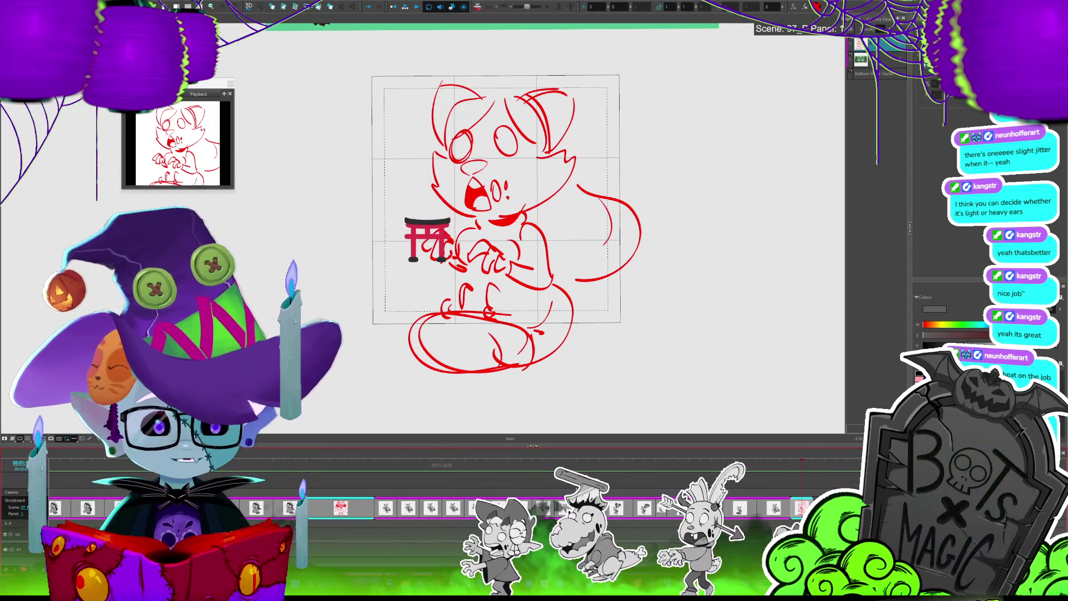
Step to the panel showing the red cat sketches beside the colour cat reference
key(Right)
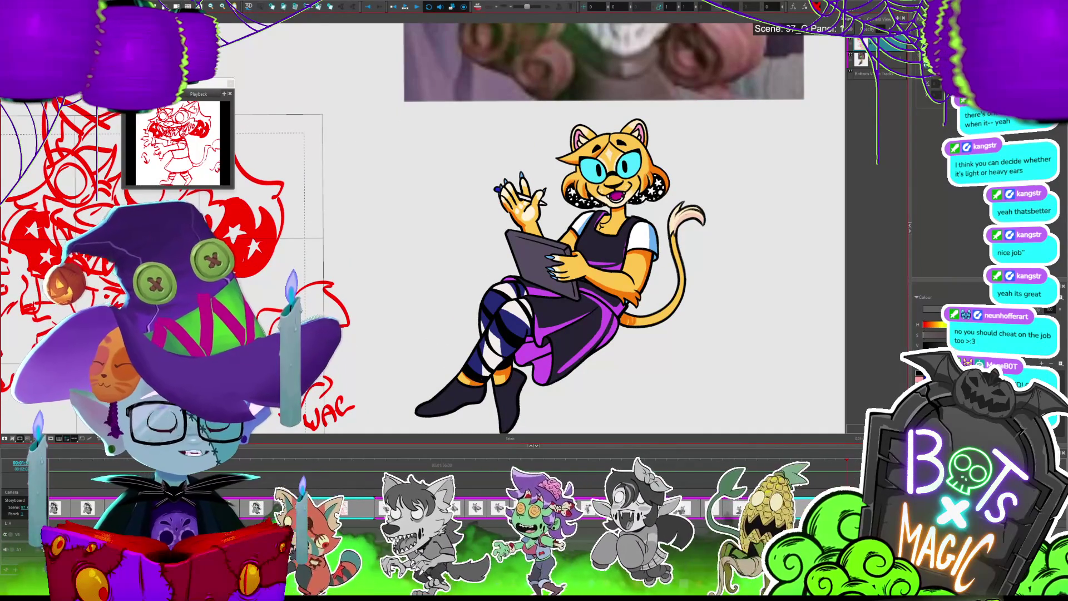
scroll(534, 222, down, 3)
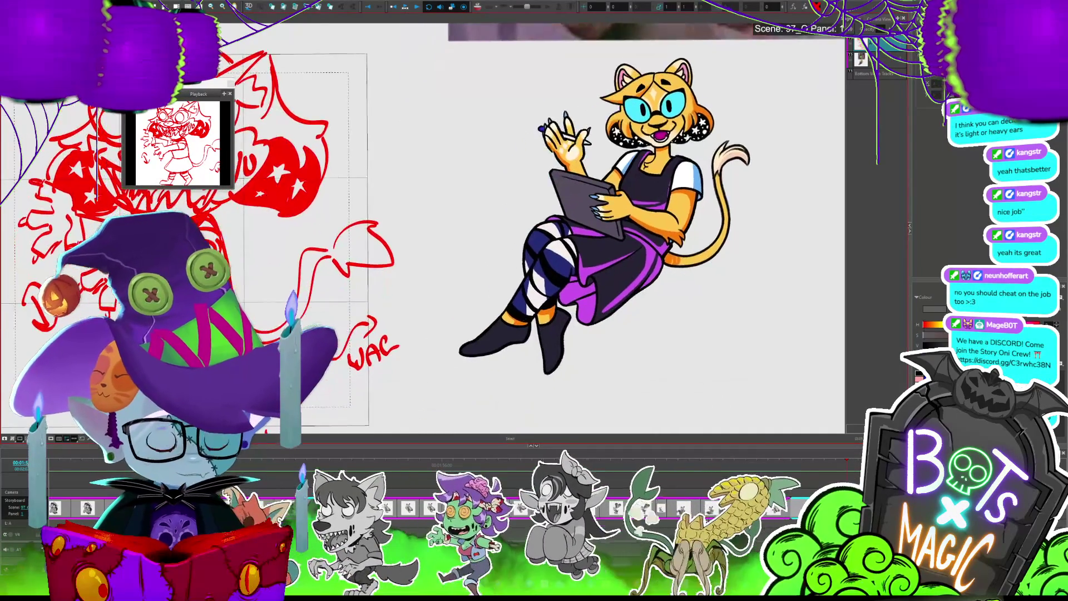
scroll(534, 223, down, 3)
scroll(534, 223, up, 3)
scroll(445, 223, down, 3)
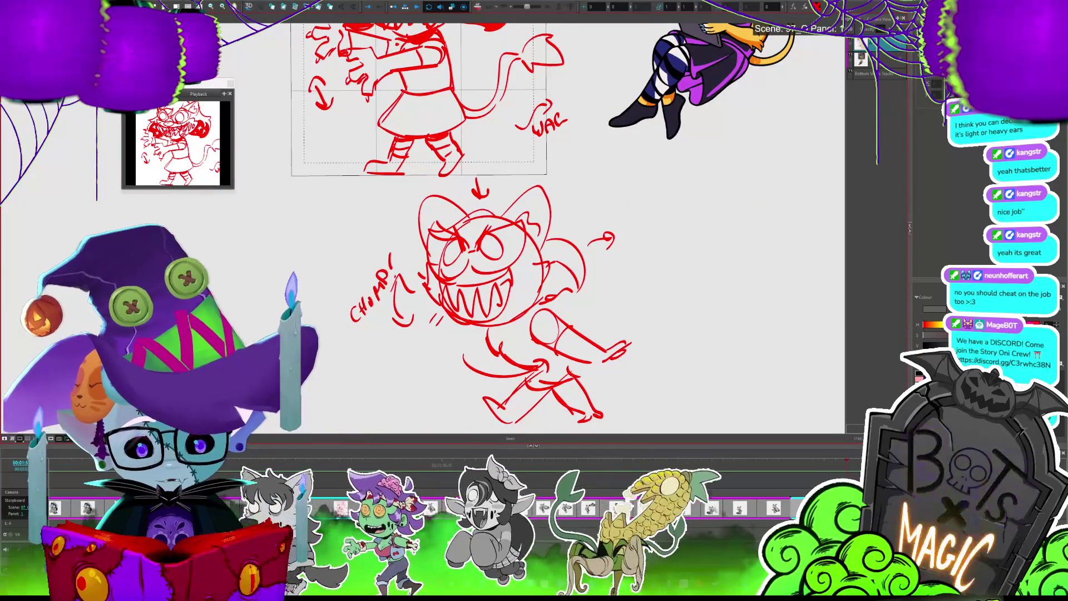
scroll(445, 222, up, 3)
scroll(534, 223, up, 3)
scroll(534, 223, right, 3)
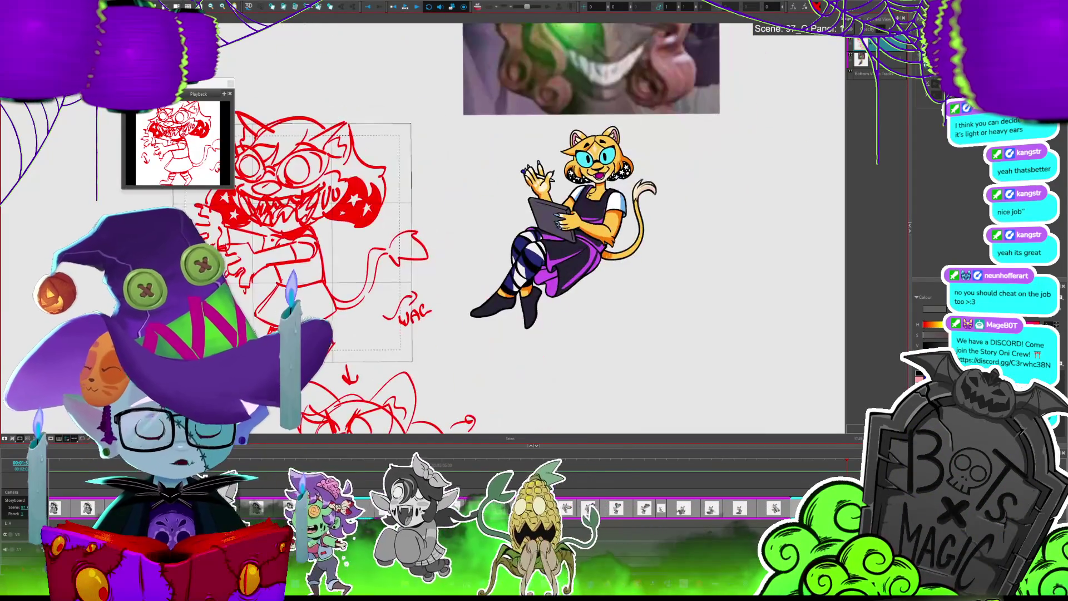
scroll(478, 251, up, 3)
scroll(478, 250, right, 3)
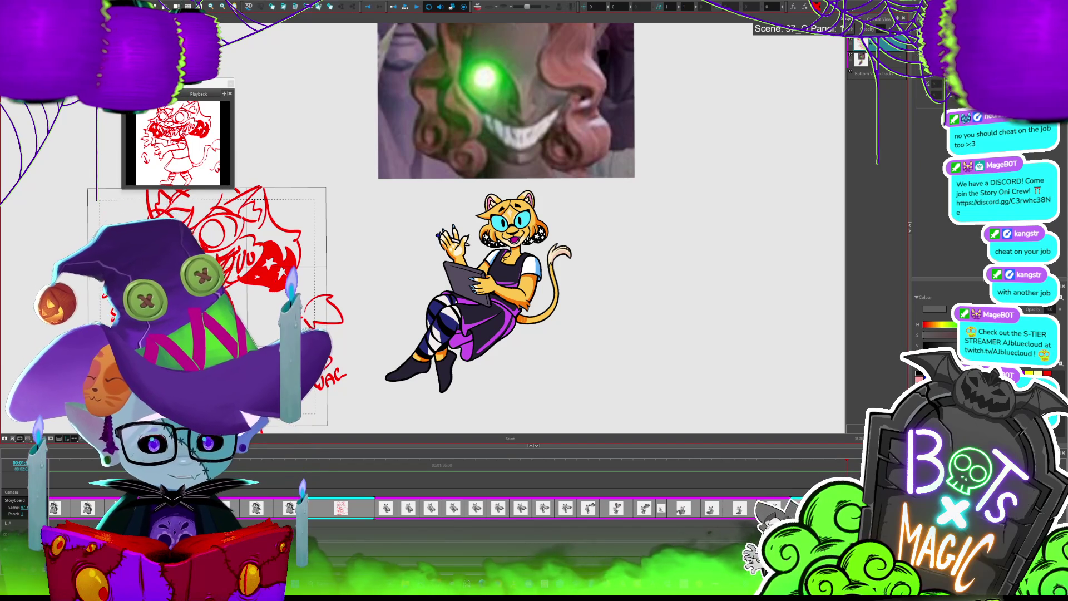
scroll(390, 375, up, 2)
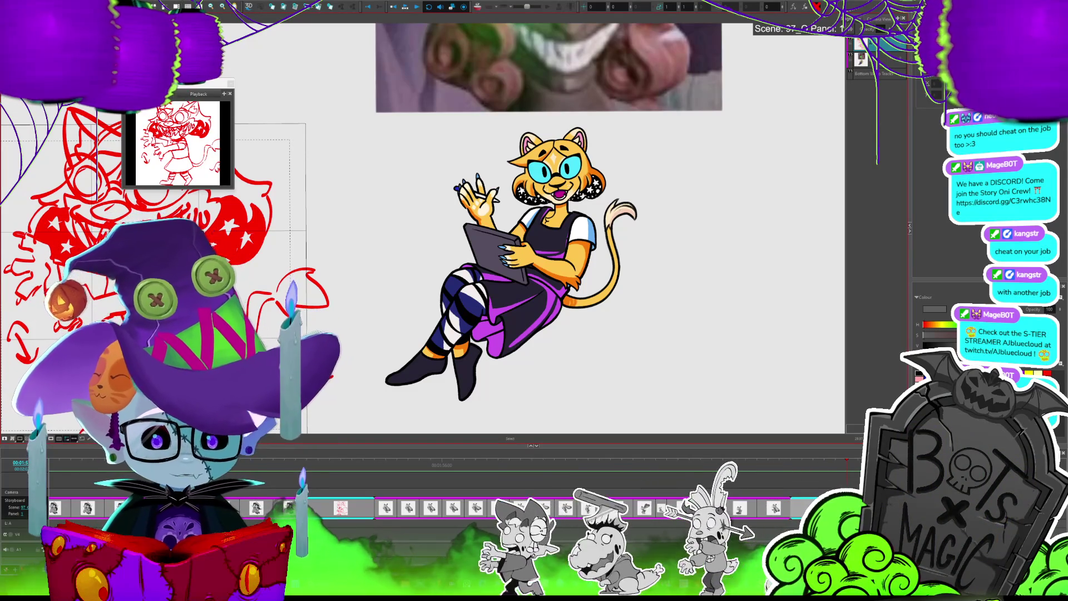
scroll(89, 384, up, 3)
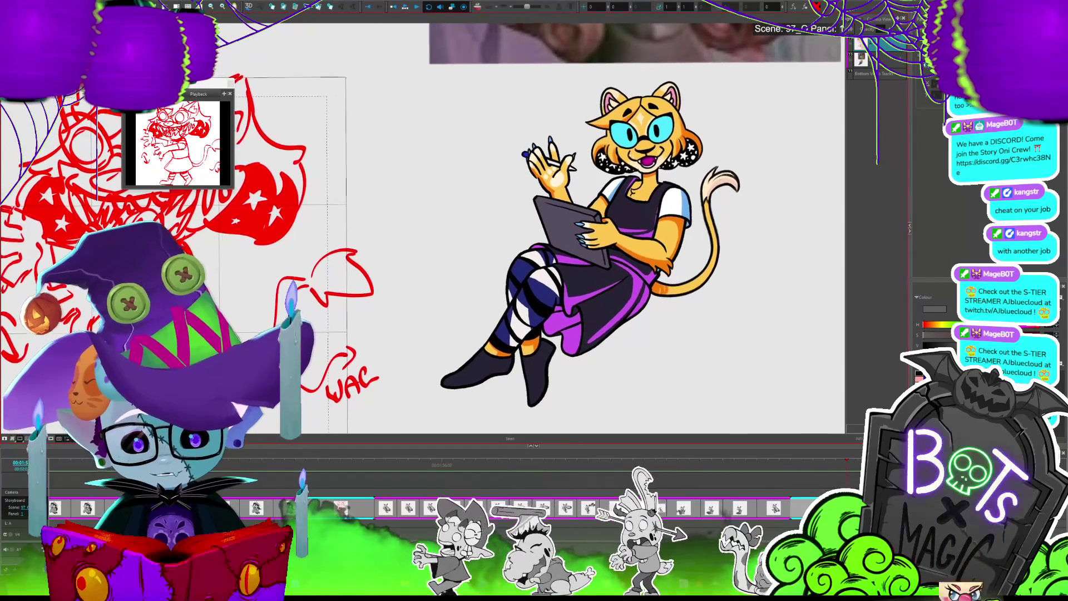
scroll(423, 228, down, 3)
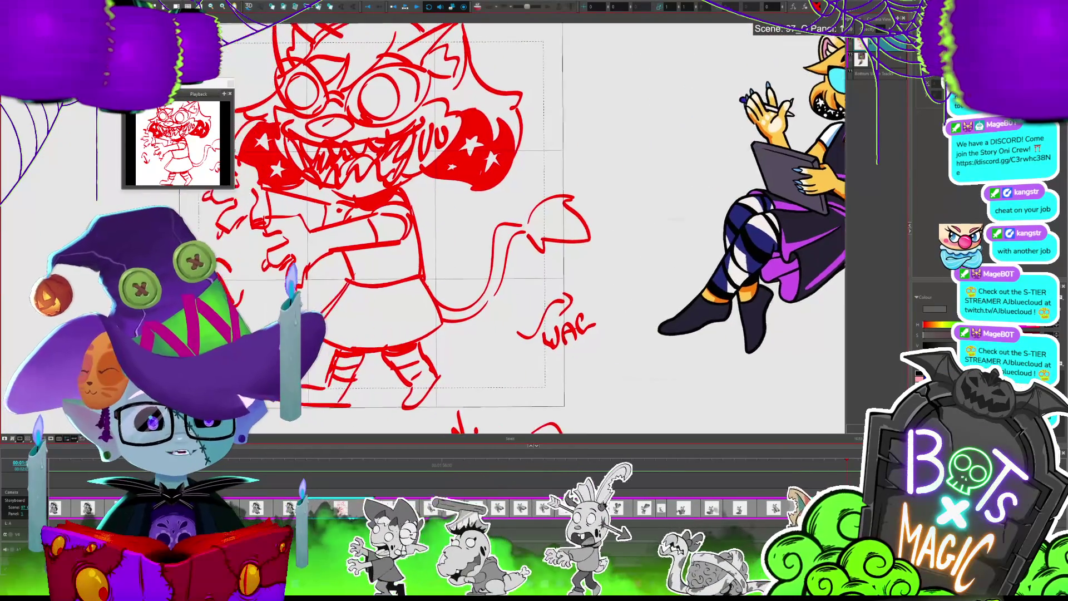
scroll(423, 228, down, 3)
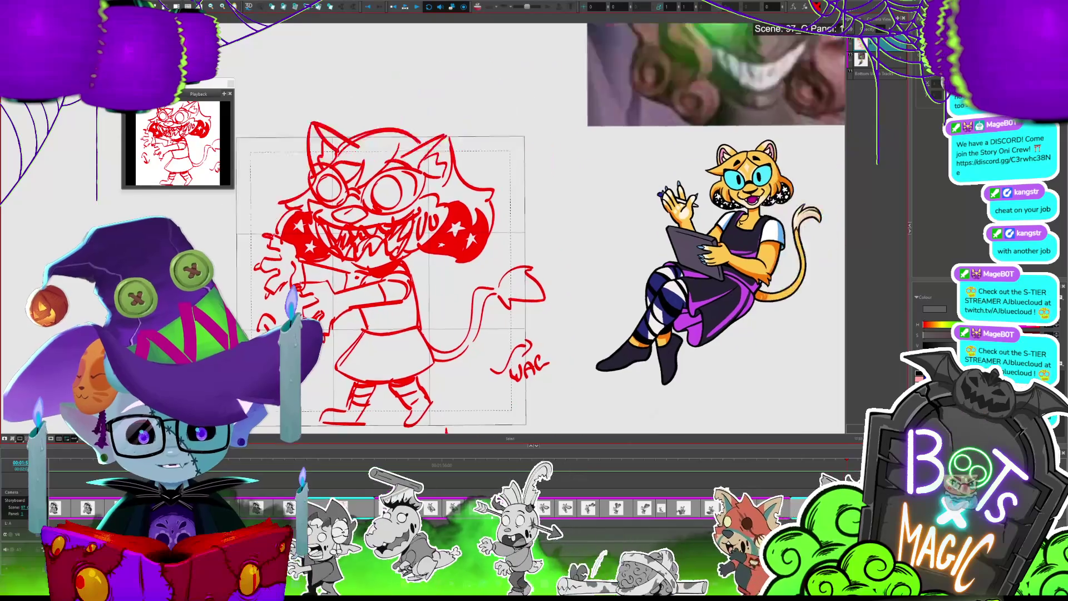
scroll(423, 228, down, 5)
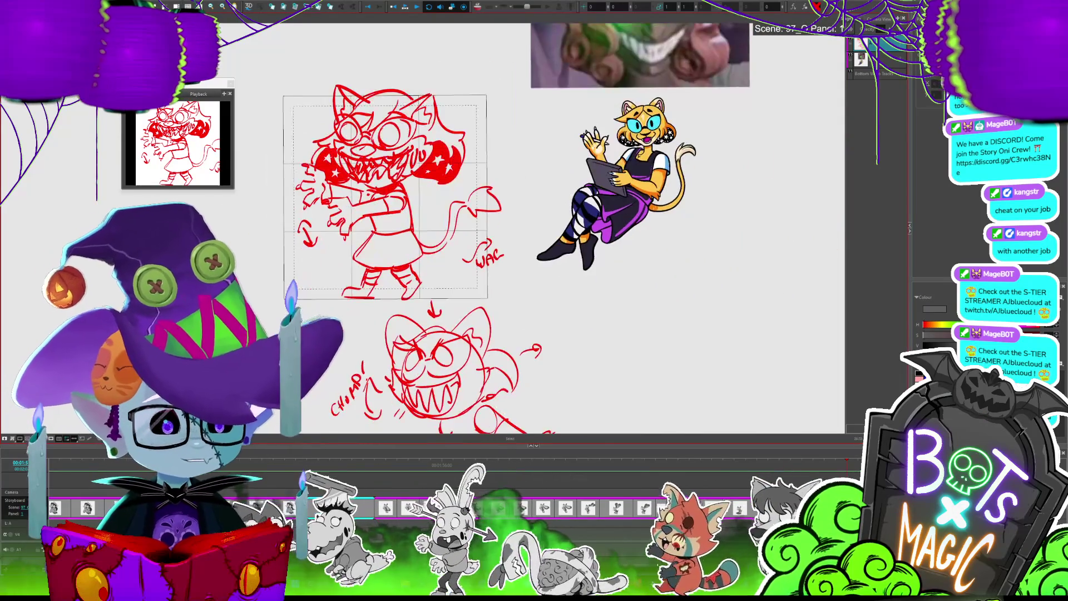
scroll(500, 223, down, 2)
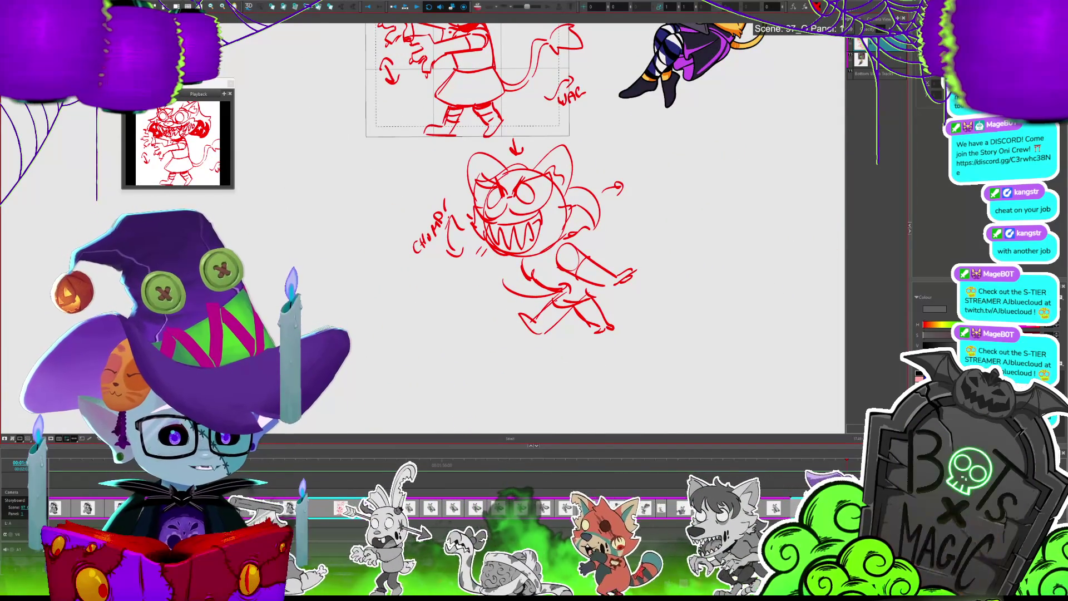